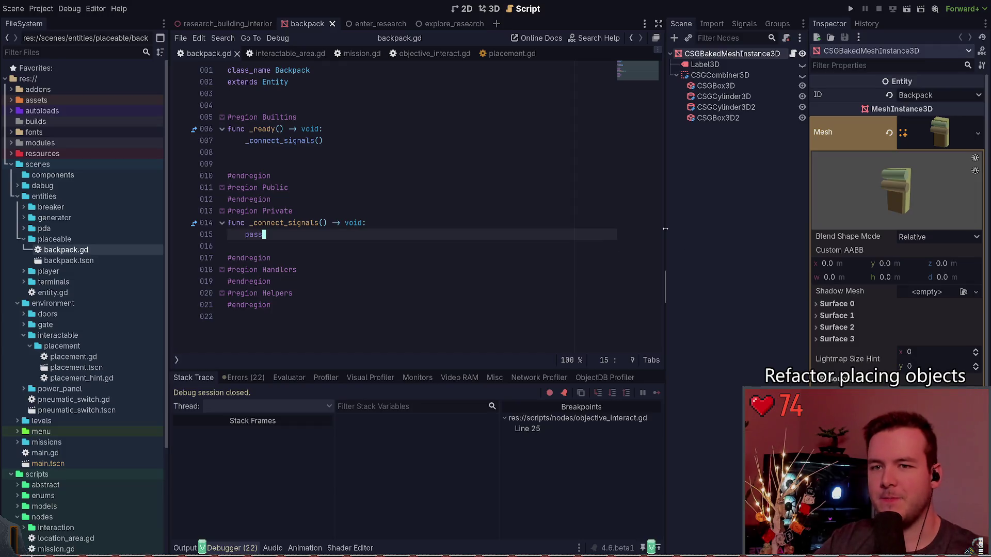
- Run the project from backpack.gd and continue the saved game into the research building level
click(440, 155)
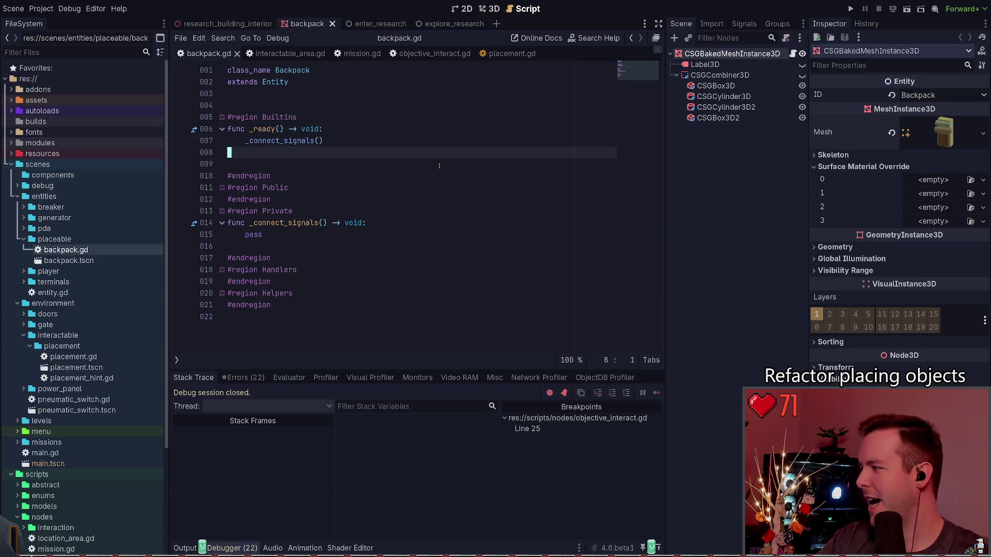
key(F5)
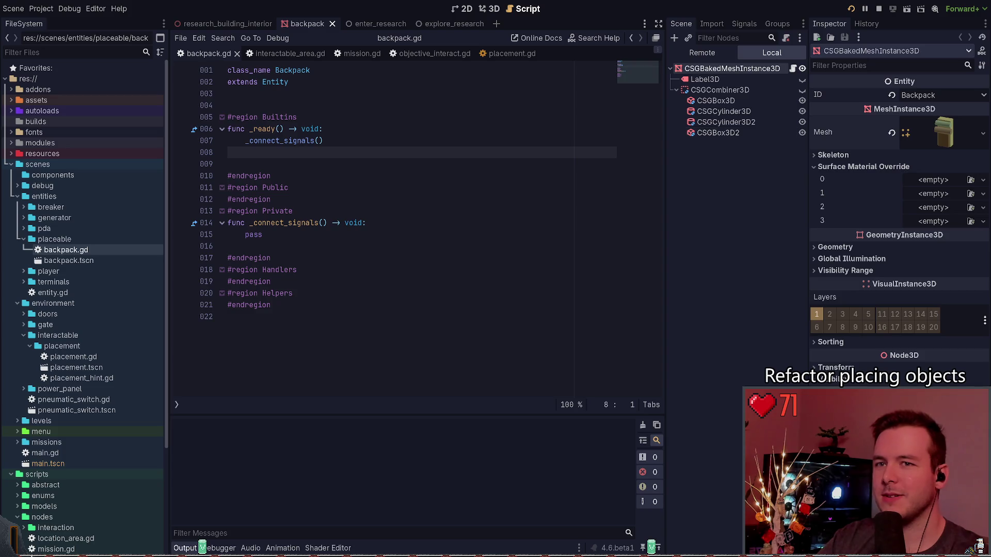
key(Return)
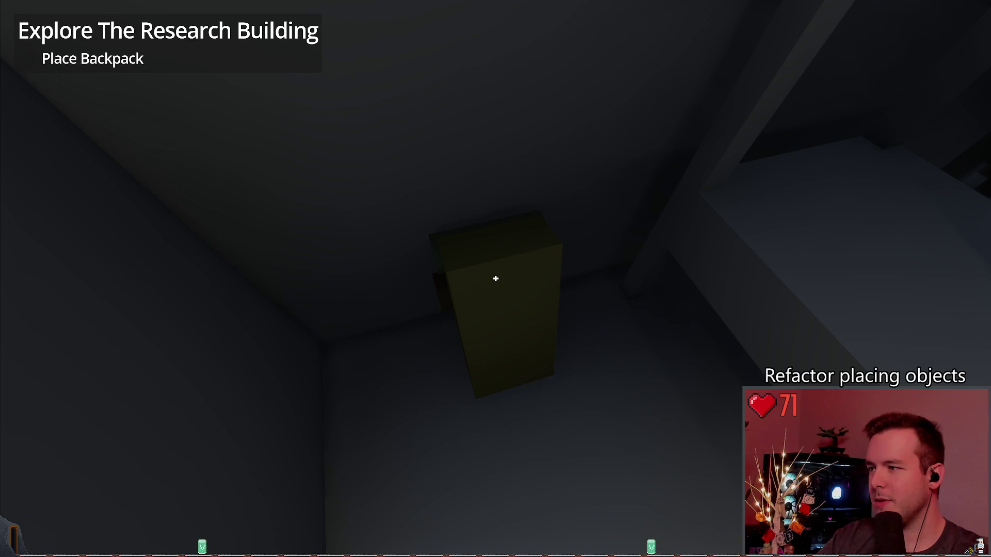
- Place the backpack on the floor, then save over the existing save and resume
click(495, 279)
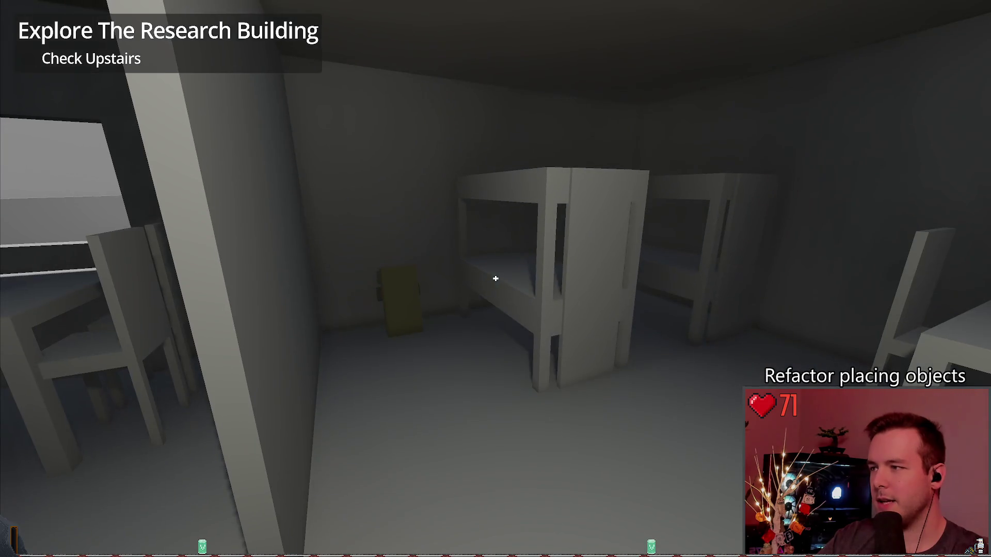
key(Escape)
click(139, 231)
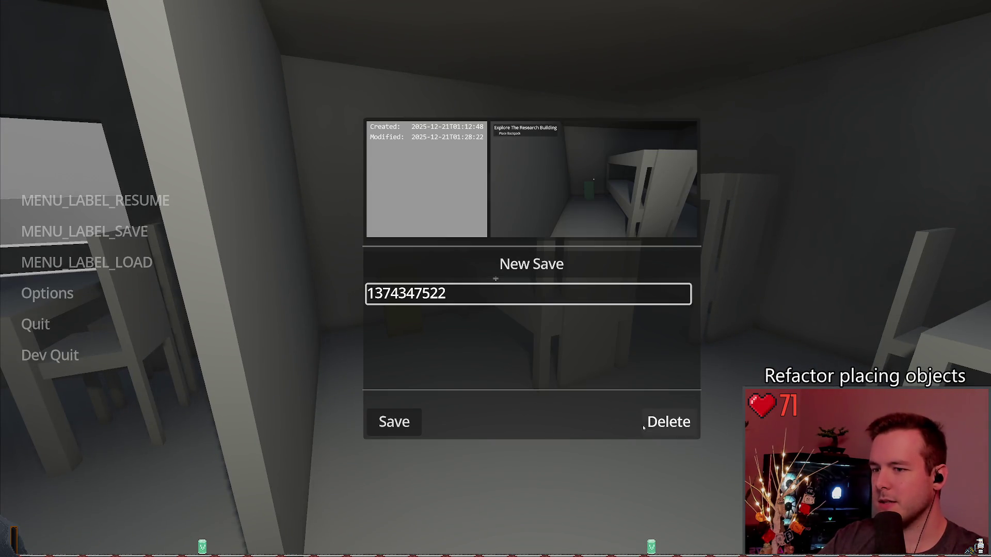
click(384, 422)
key(Escape)
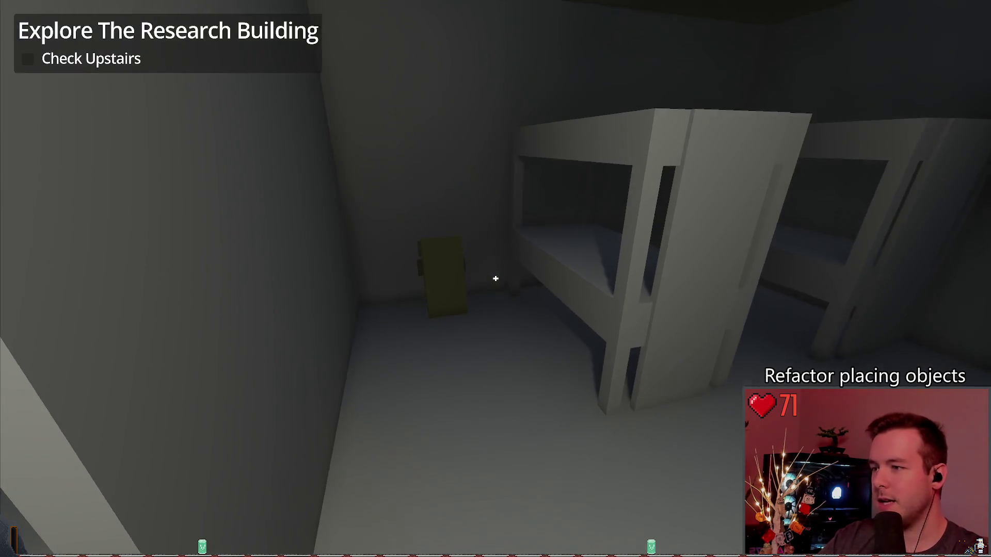
- Load the existing save from the pause menu and walk toward the placed backpack
key(Escape)
click(88, 261)
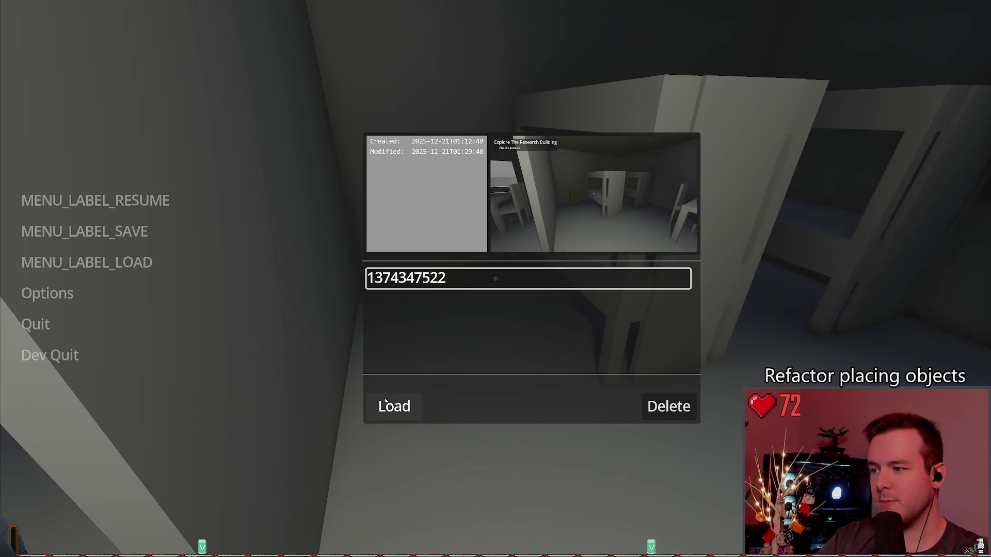
click(394, 407)
key(w)
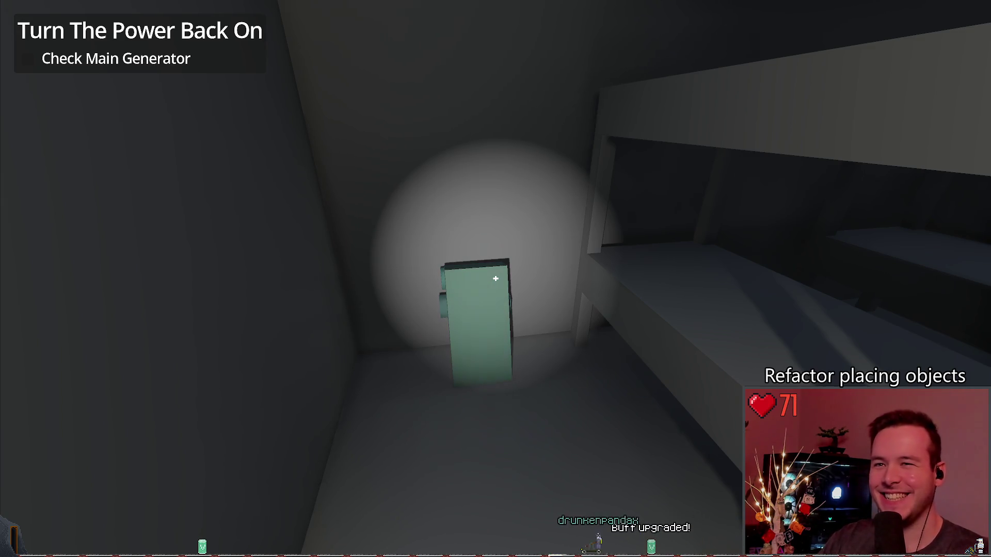
- Toggle the flashlight off and on while walking up to the placed backpack
key(f)
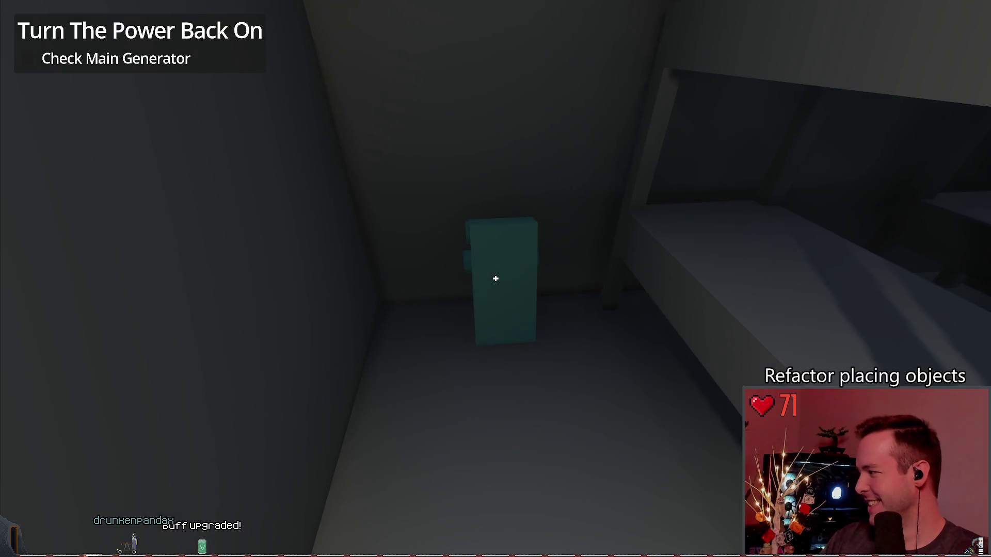
key(w)
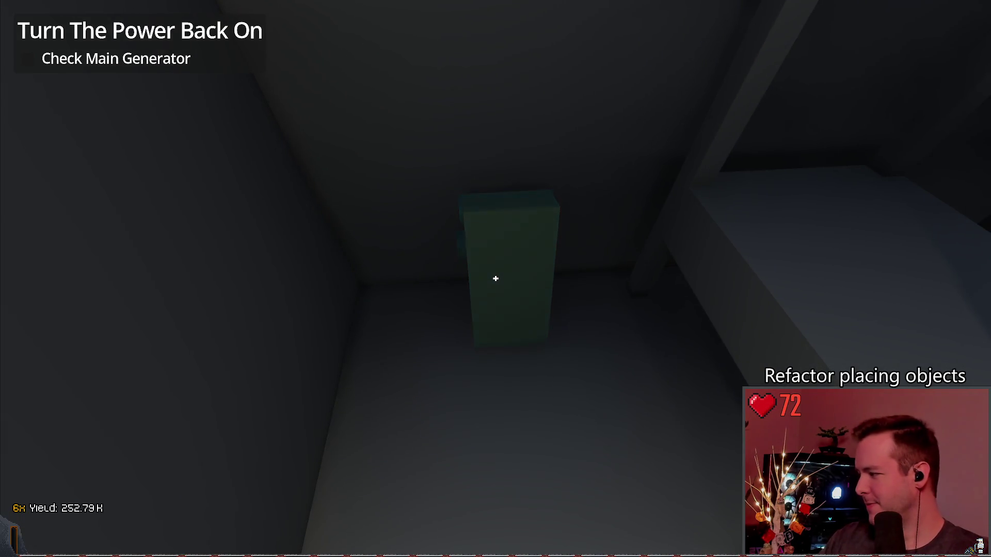
key(f)
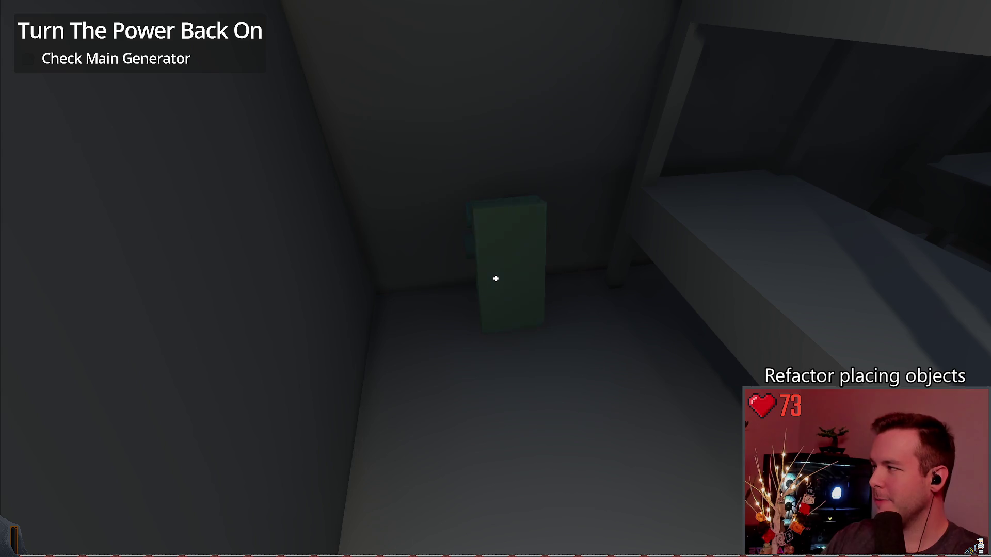
key(w)
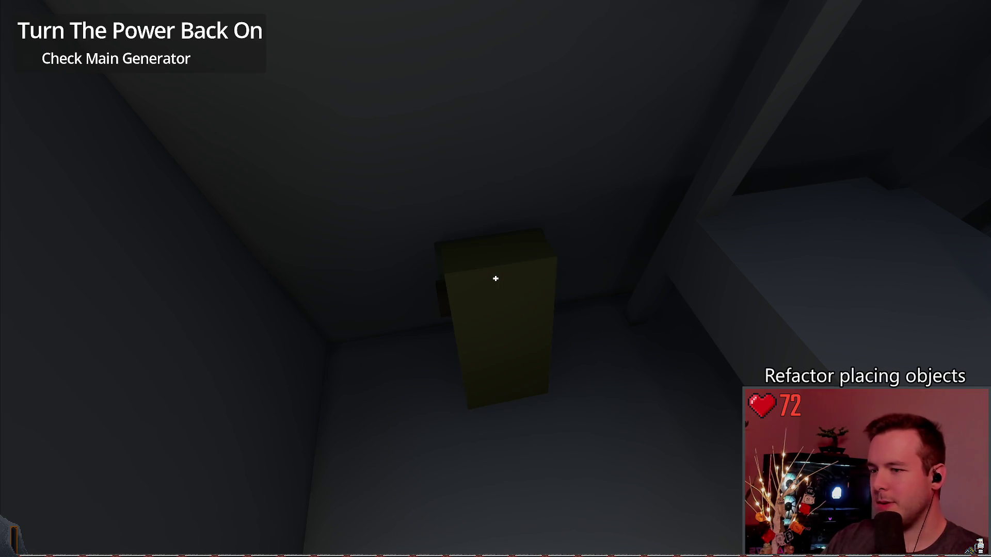
key(e)
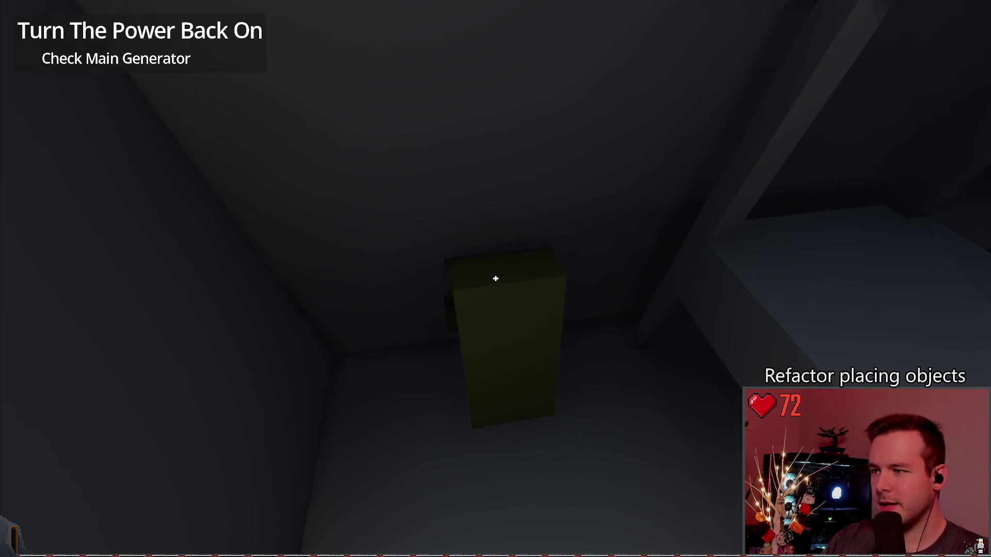
- Save the current progress and reload it from the pause menu
key(Escape)
click(84, 232)
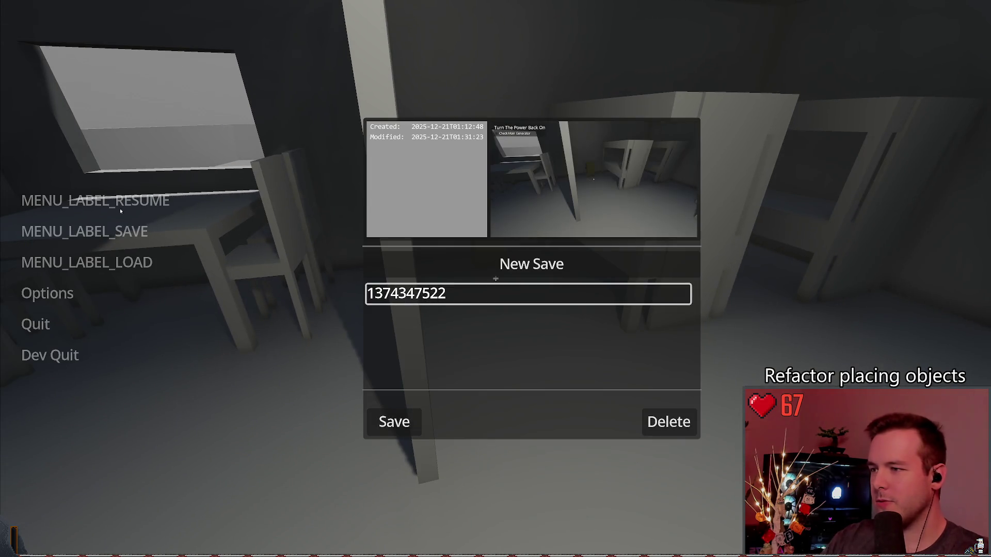
click(394, 420)
click(87, 262)
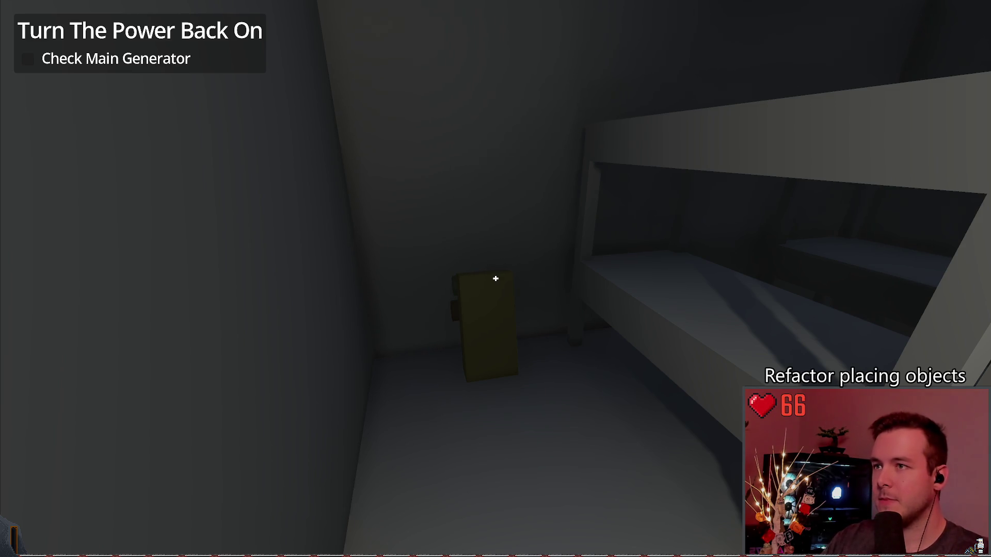
- Browse the video and other settings categories in Options, then quit the game
key(Escape)
click(47, 293)
click(286, 154)
key(ctrl+Tab)
key(Down)
key(ctrl+Tab)
click(35, 324)
click(69, 361)
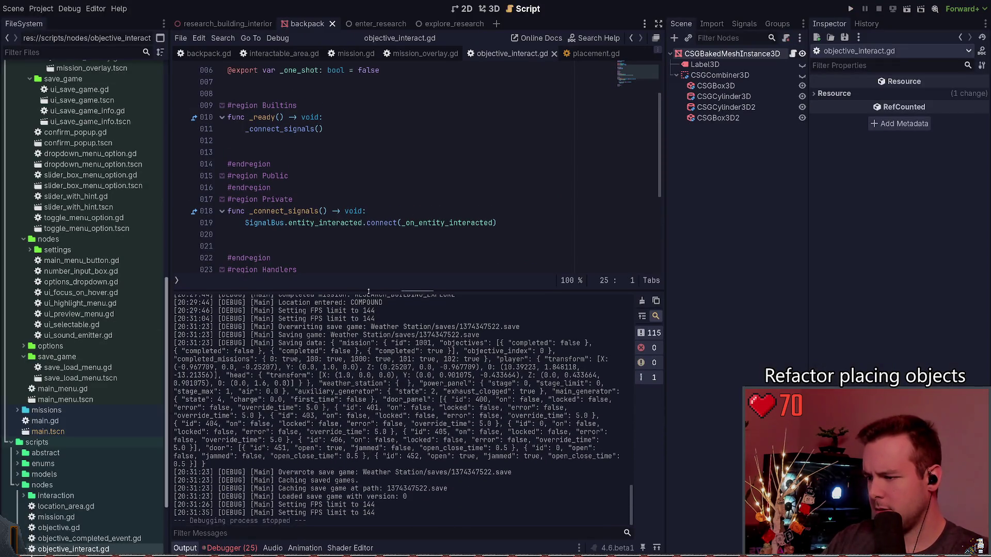
- Check the Errors list and the 'Saving data' Output entry, then open save_system.gd
click(243, 549)
click(242, 377)
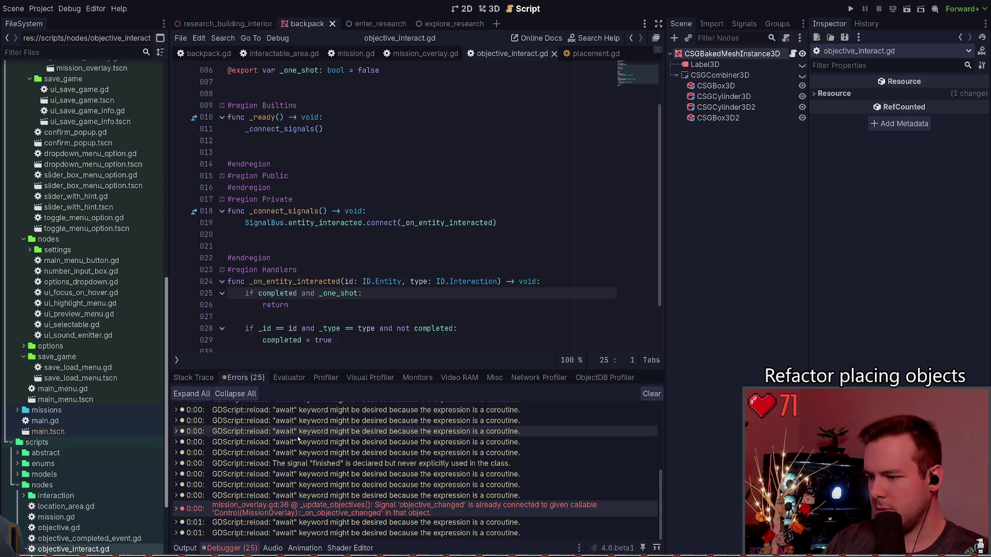
click(185, 548)
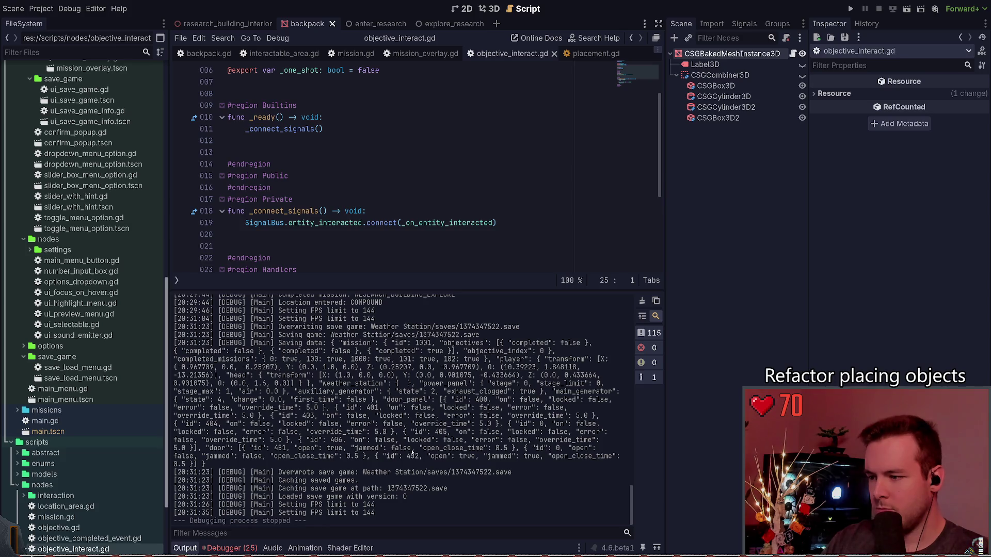
drag(203, 464, 175, 344)
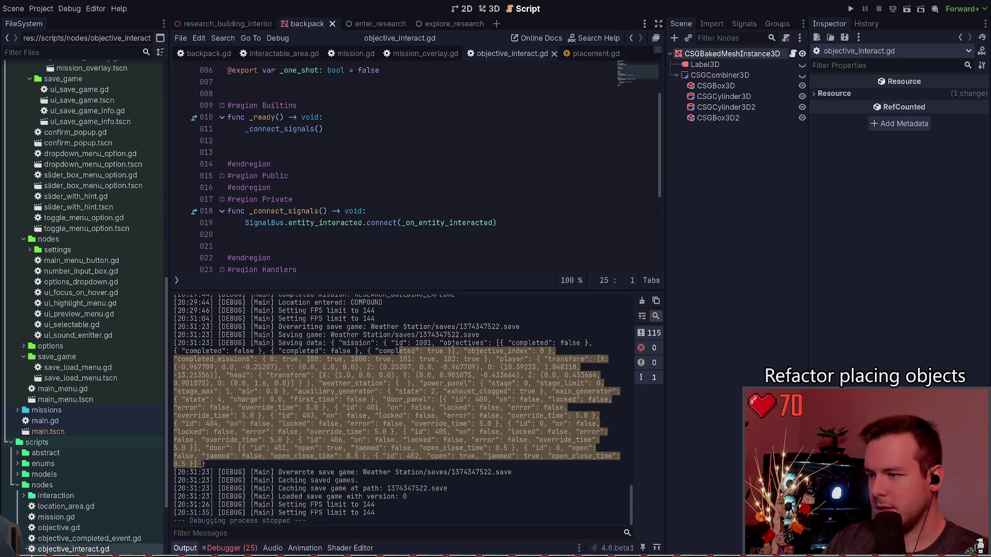
click(338, 189)
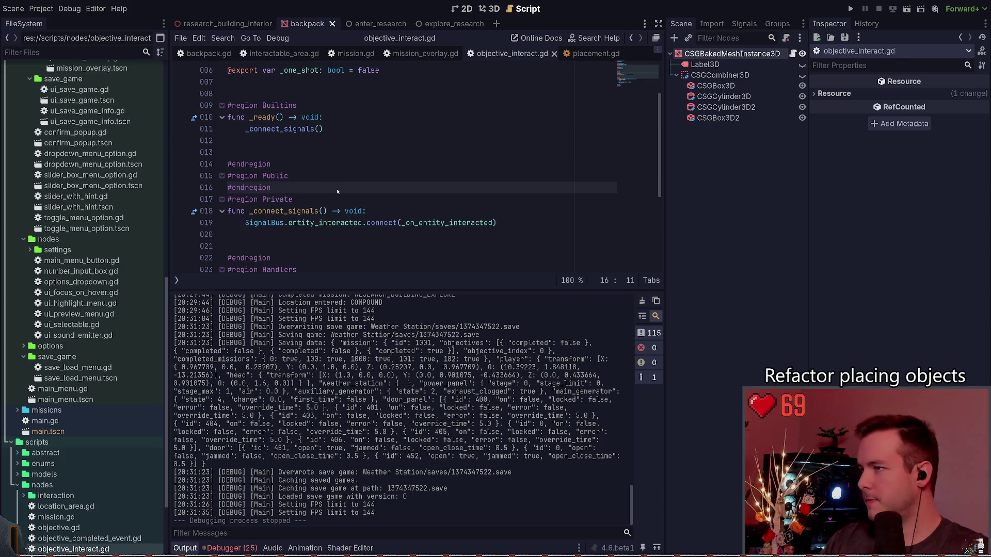
key(ctrl+shift+t)
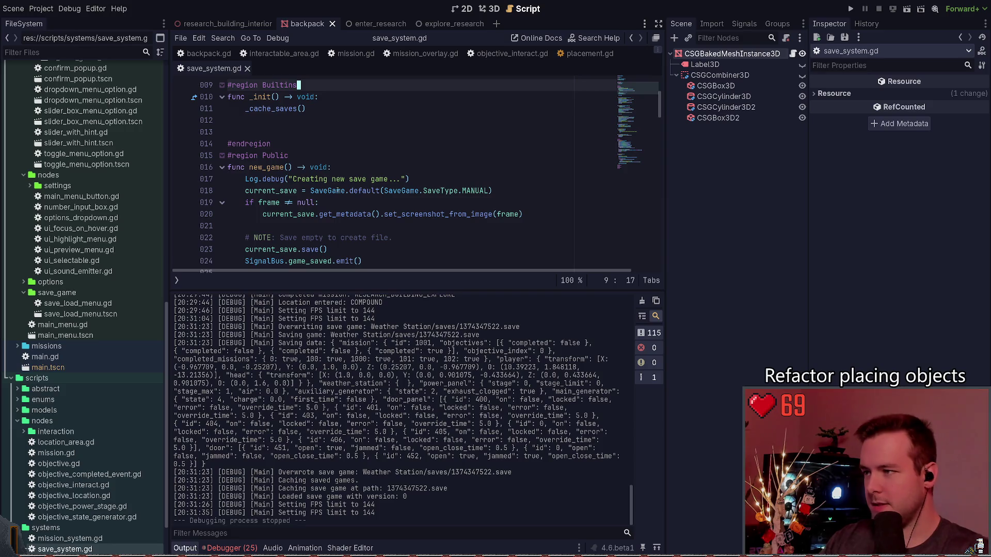
- Enlarge the code area and select the two door_data lines in _get_save_data
drag(424, 290, 424, 372)
scroll(419, 259, down, 6)
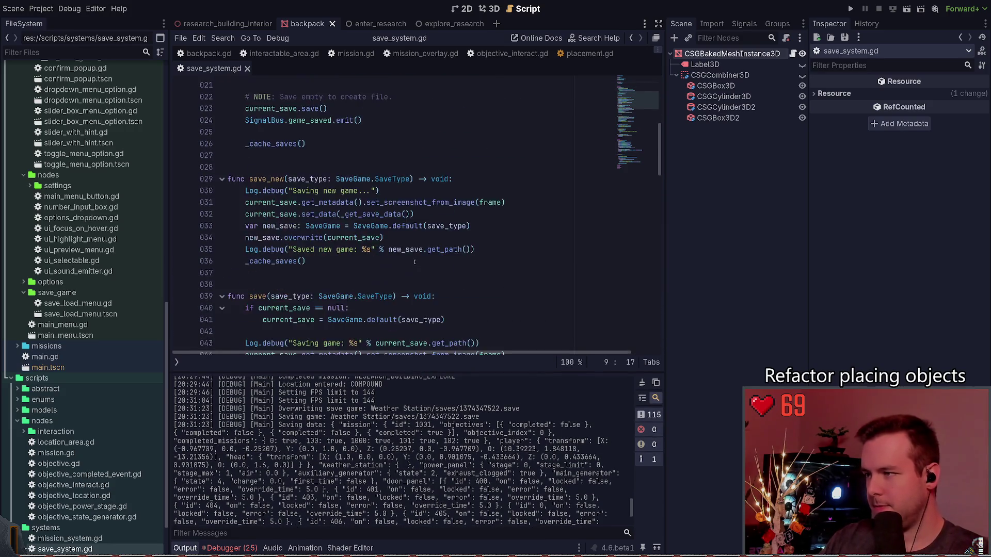
scroll(418, 260, down, 3)
scroll(335, 217, down, 2)
scroll(335, 217, up, 2)
click(335, 238)
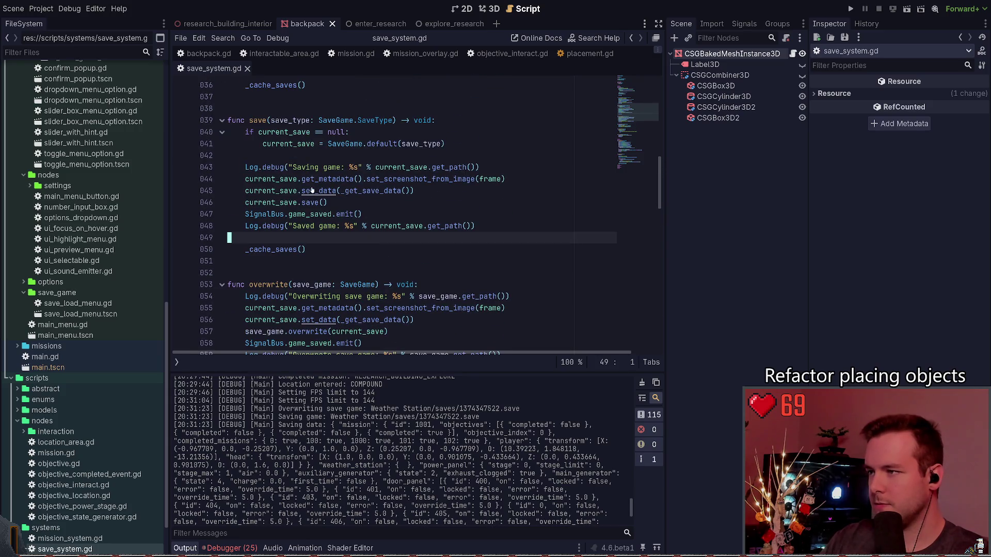
ctrl+click(372, 191)
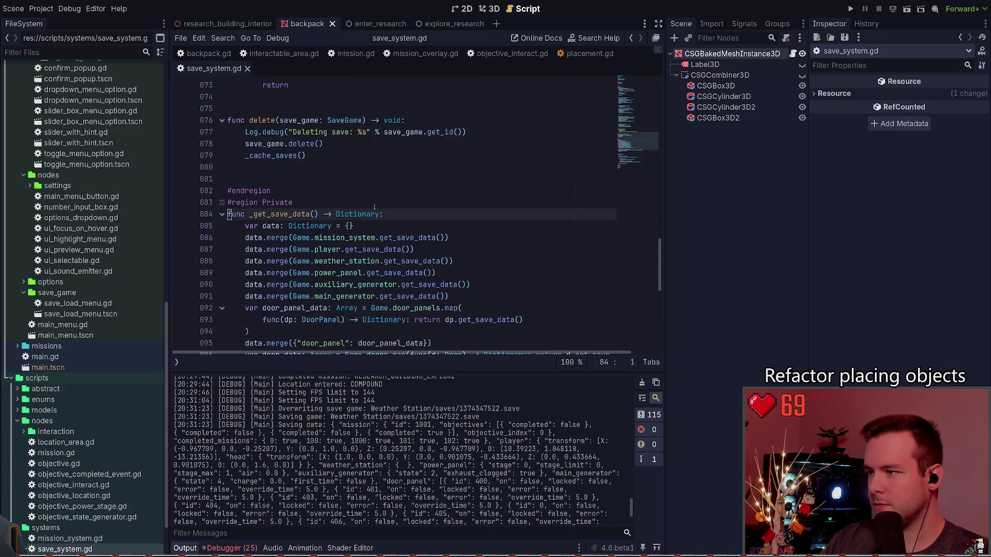
scroll(374, 208, down, 2)
click(483, 230)
key(Down)
key(Down)
key(Down)
key(shift+Home)
key(shift+Up)
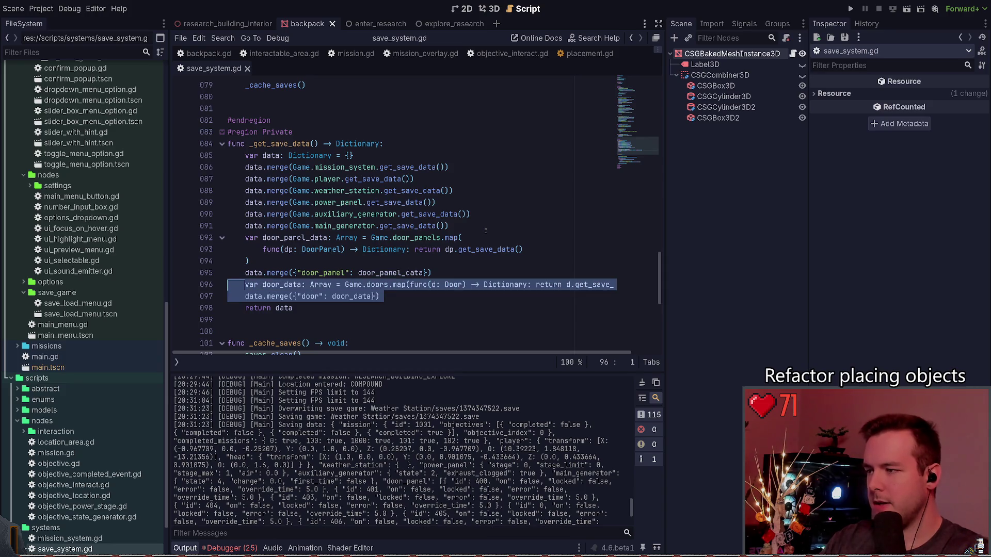
- Duplicate the door lines, renaming the copy to placement_data and its merge key to "placement"
key(ctrl+alt+Down)
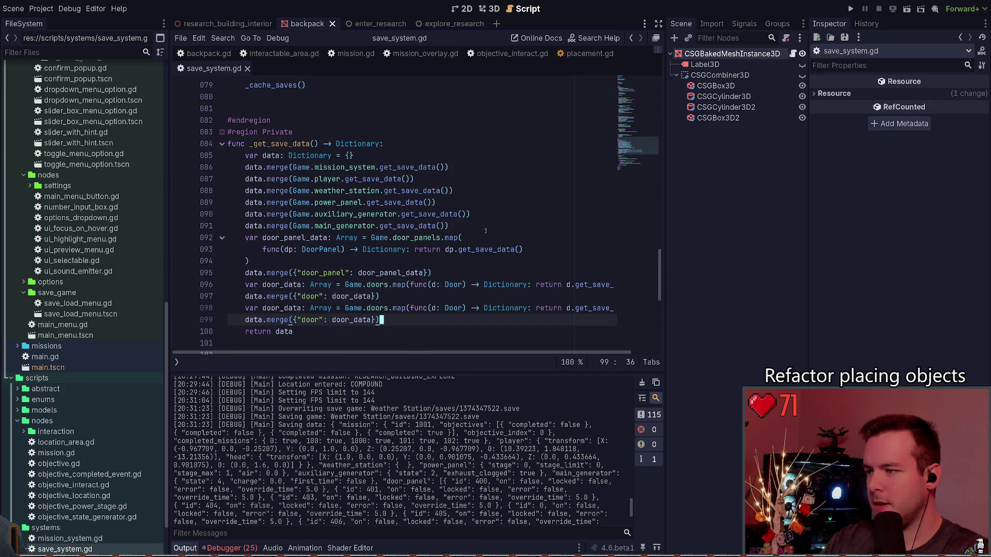
key(Up)
scroll(485, 231, down, 2)
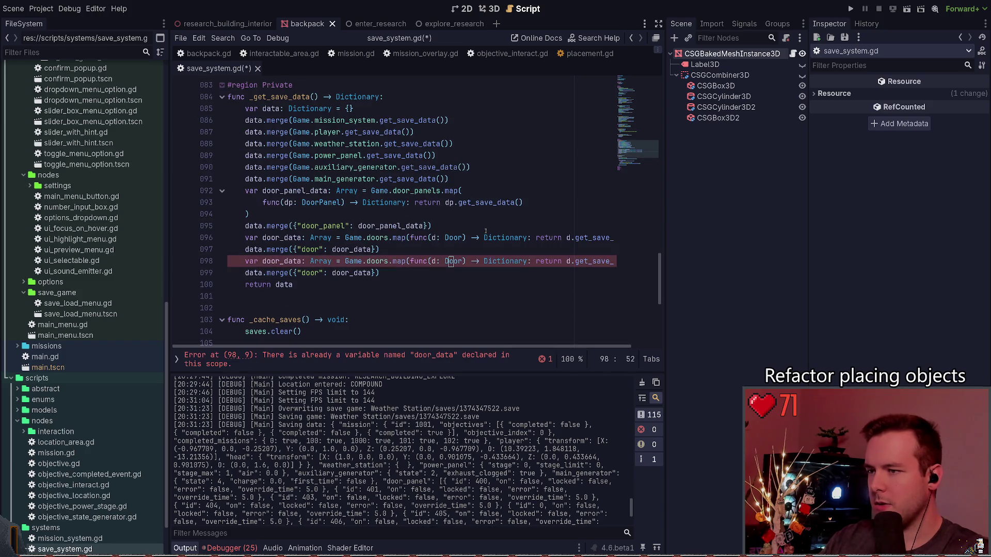
key(ctrl+Left)
key(ctrl+Left)
key(ctrl+Left)
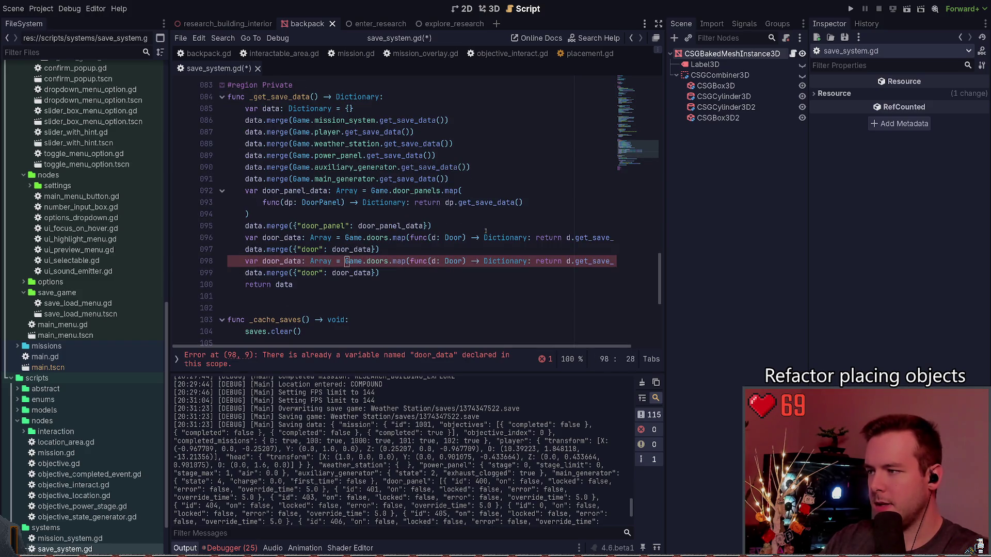
key(Delete)
key(Delete)
key(Delete)
text(placement)
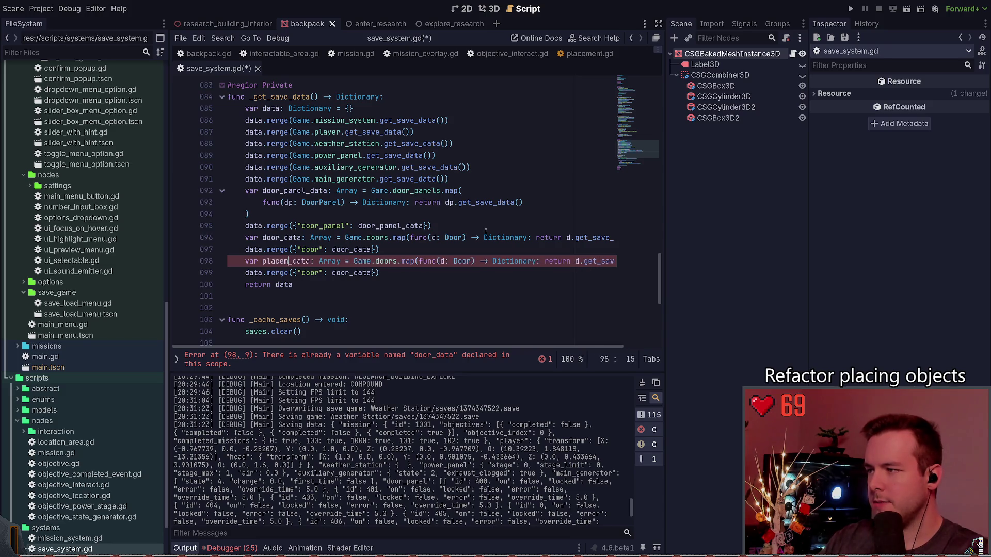
key(Down)
key(Delete)
key(Delete)
key(Delete)
text(placement)
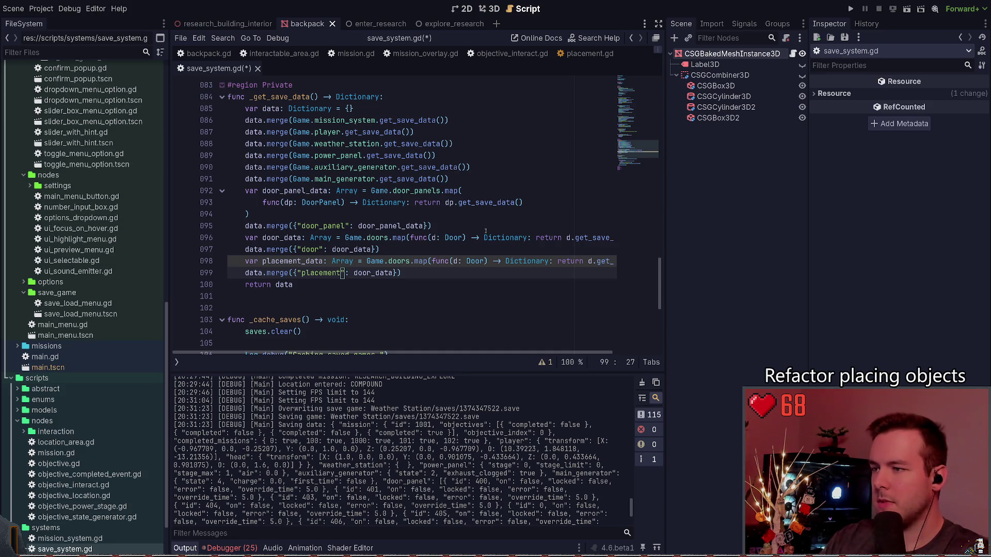
key(Up)
key(ctrl+Right)
key(ctrl+Right)
key(Right)
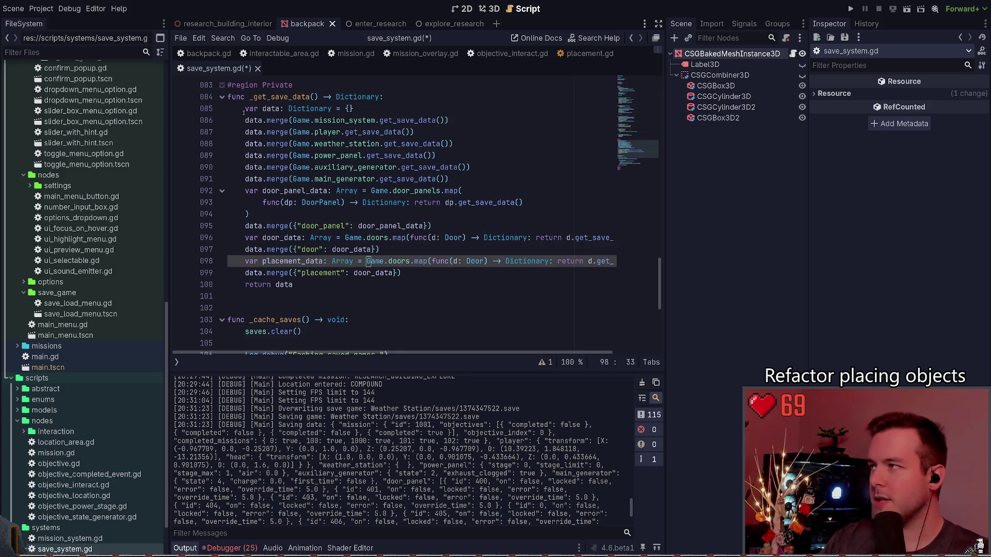
click(41, 8)
click(57, 23)
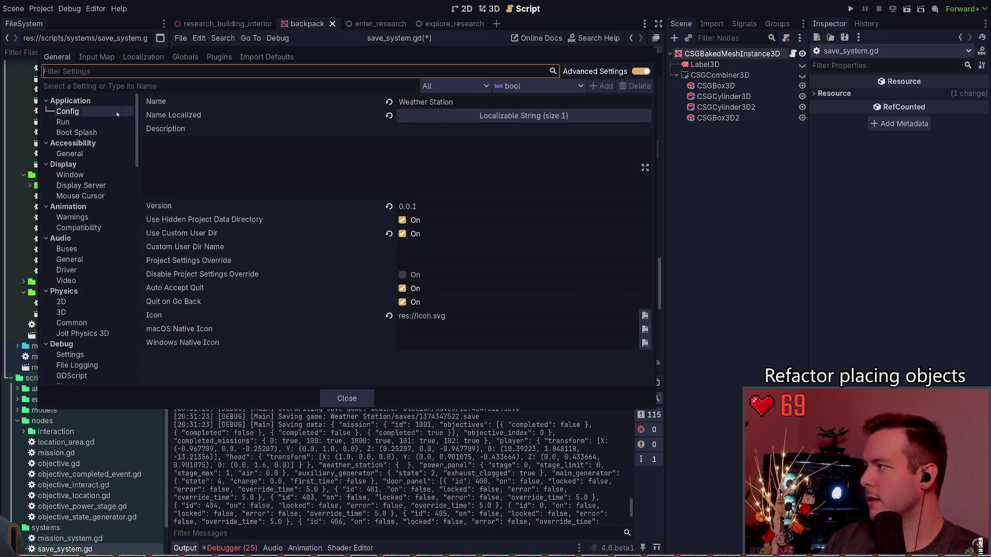
click(219, 57)
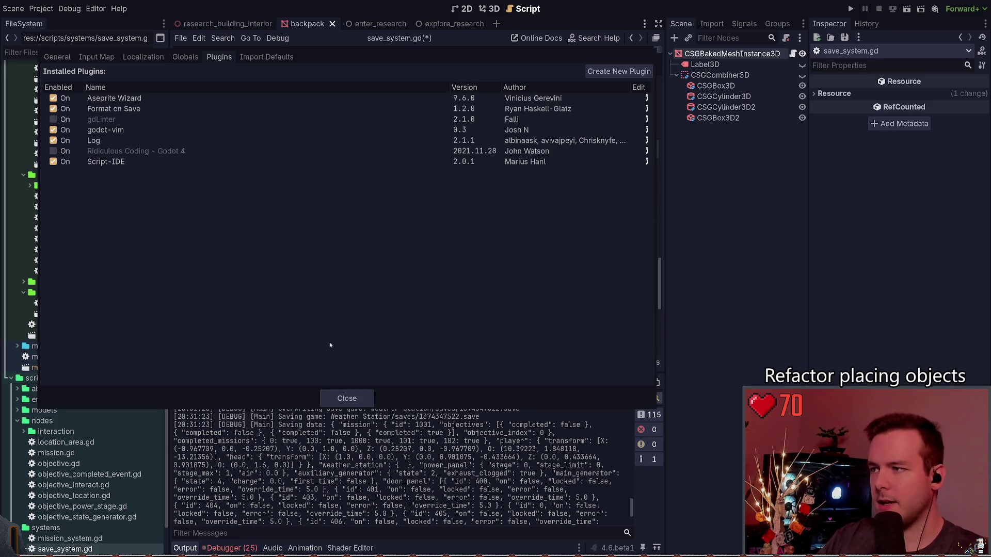
click(347, 397)
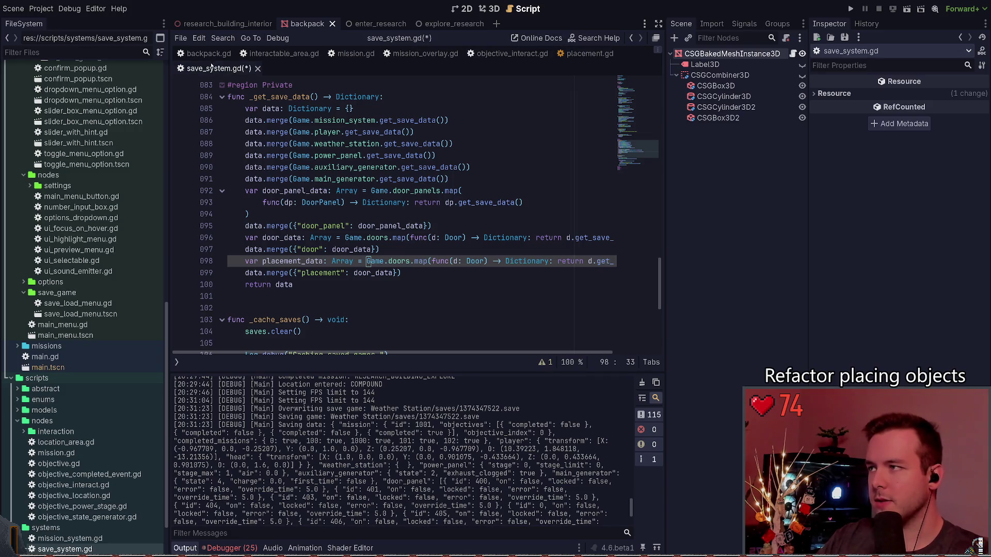
- Make line 98 map Game.placements with a p: Placement lambda, and save
key(Left)
key(ctrl+Delete)
text(placements)
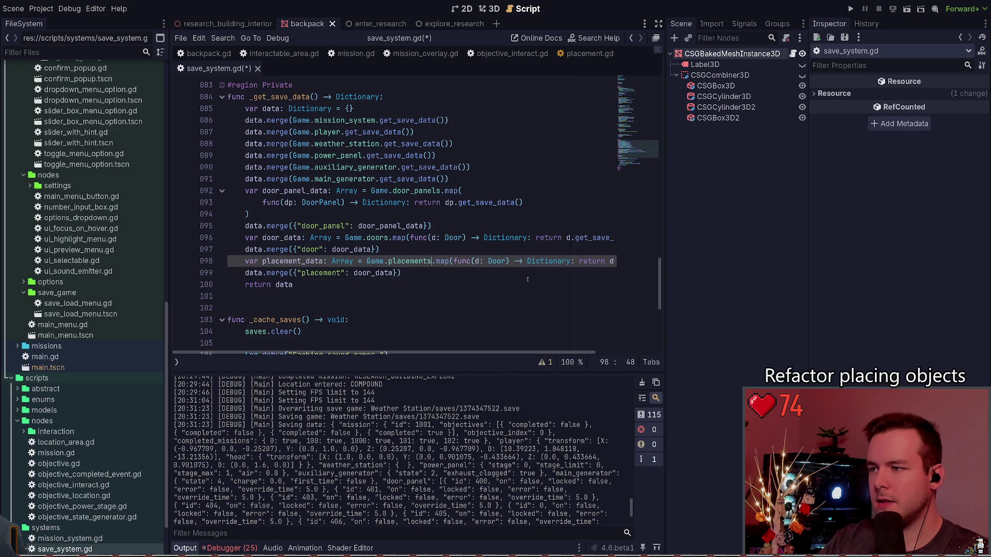
key(Delete)
key(Delete)
key(Delete)
text(p: Placement)
key(ctrl+Right)
key(ctrl+Right)
key(ctrl+Right)
key(ctrl+Left)
key(ctrl+Left)
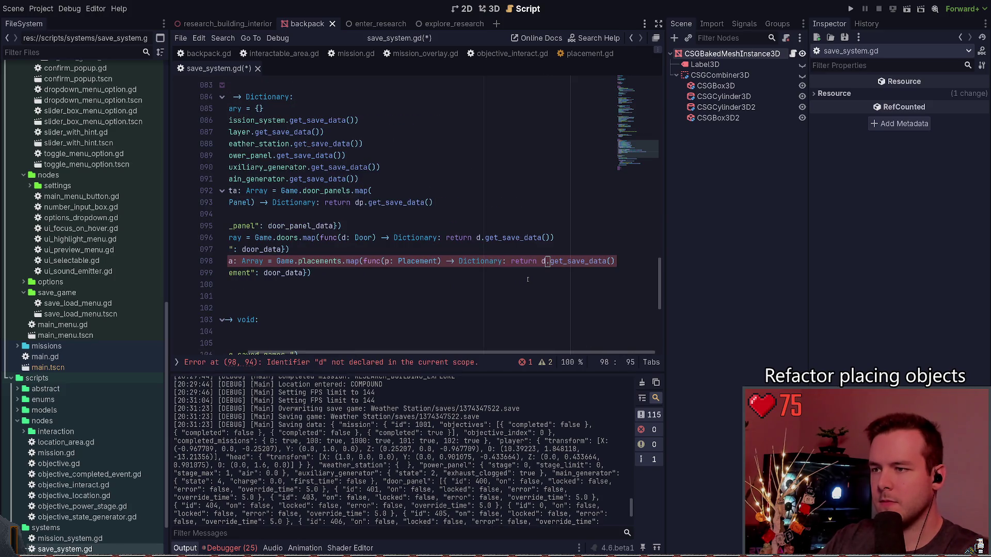
key(ctrl+s)
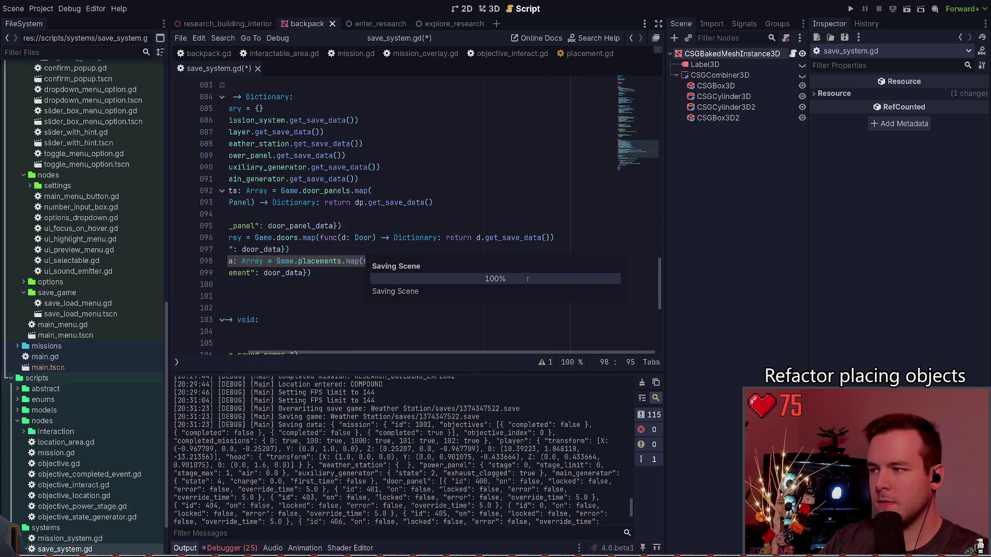
- Merge placement_data in the "placement" line, save the script, and run the game
key(Down)
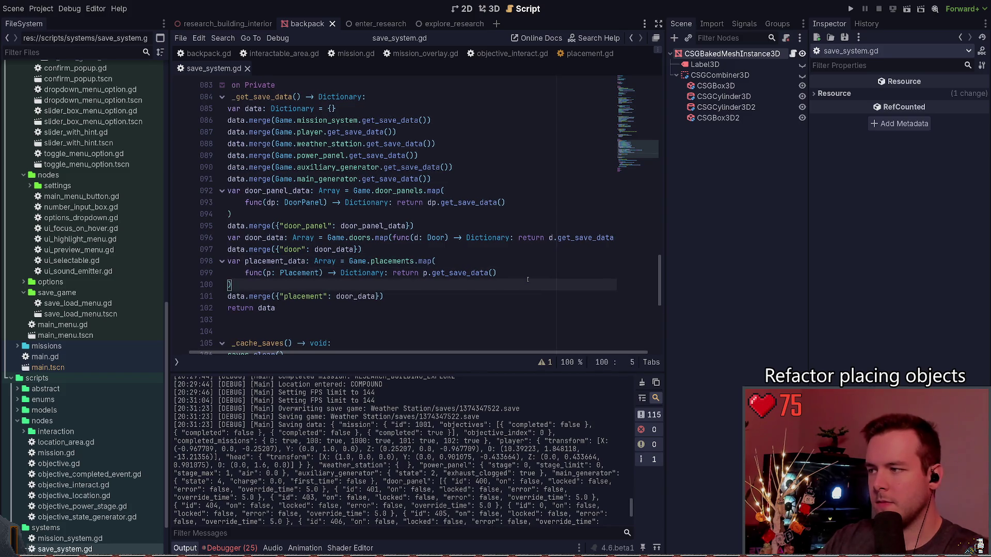
key(Home)
key(Down)
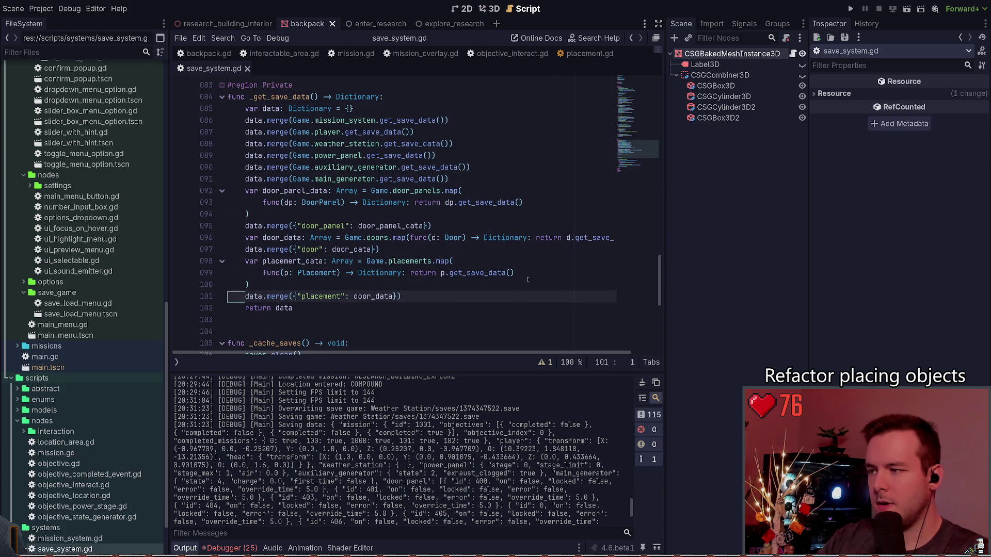
key(ctrl+Right)
key(ctrl+Right)
key(ctrl+Right)
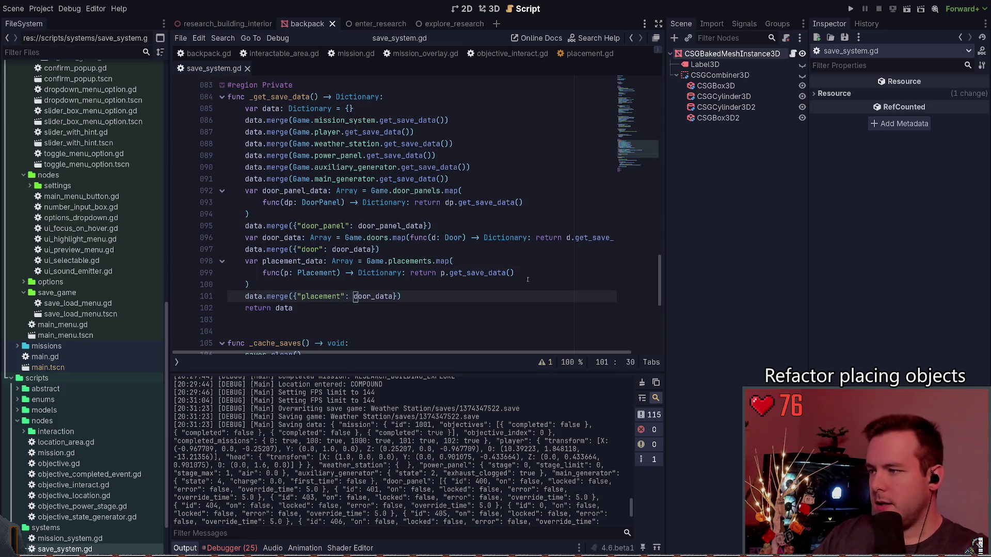
key(Delete)
key(Delete)
key(Delete)
text(placeme)
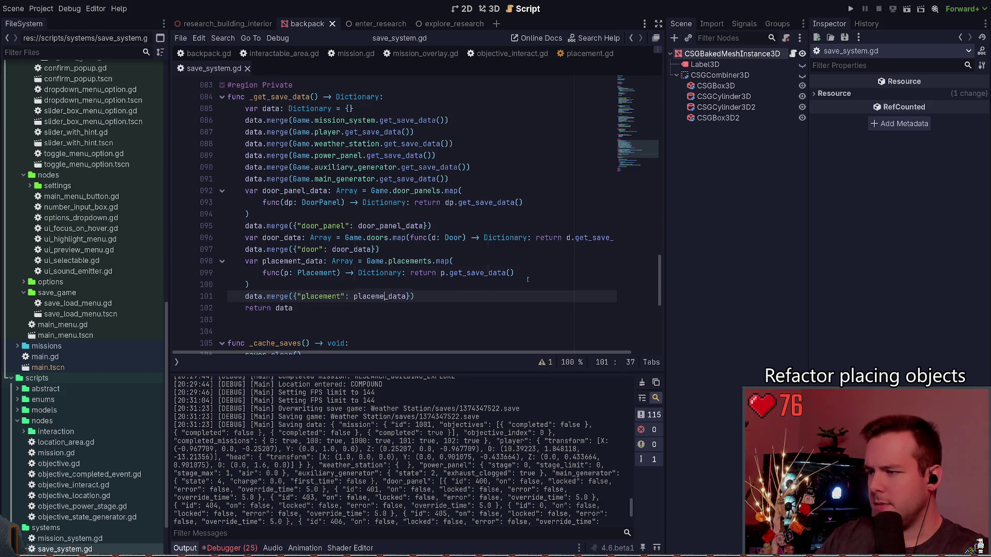
text(nt)
key(Left)
key(Left)
key(Left)
key(ctrl+s)
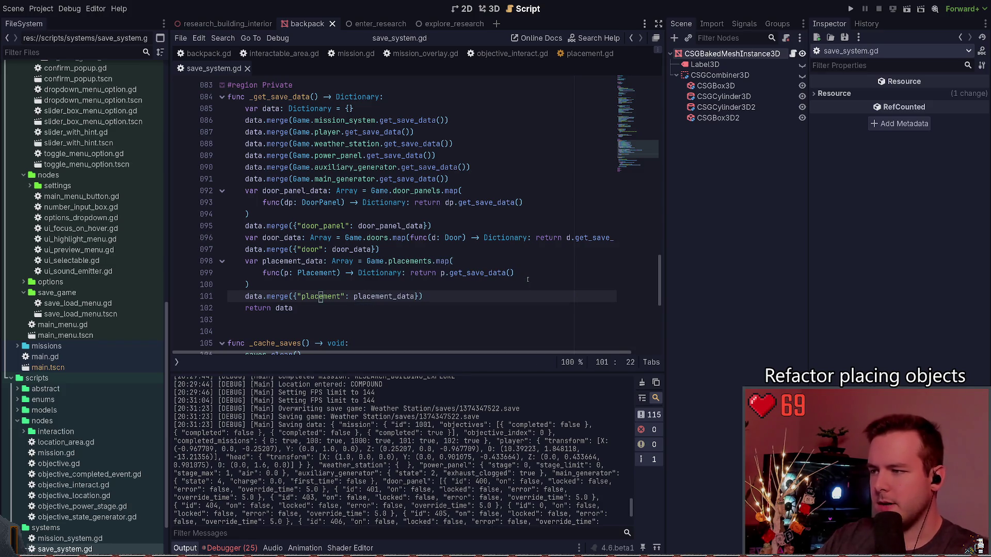
click(849, 9)
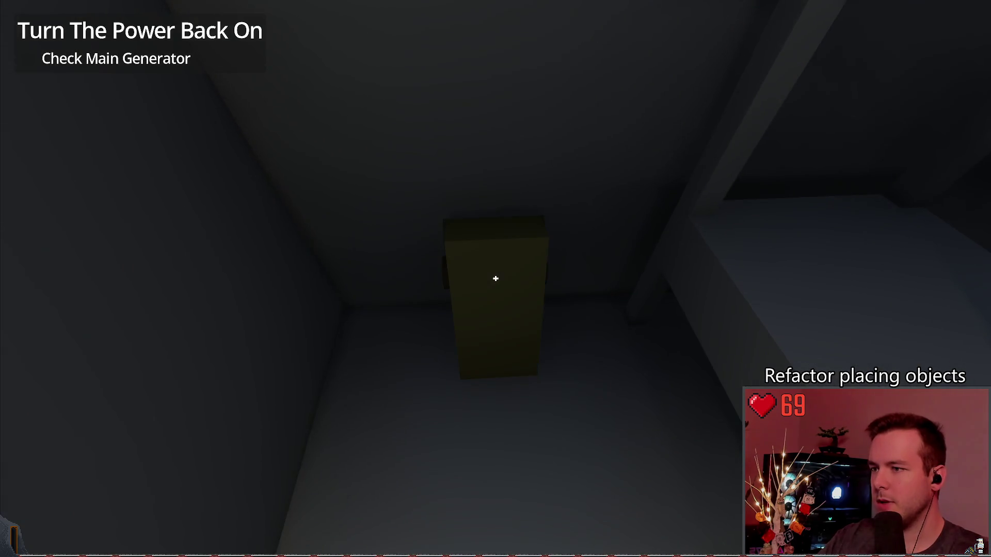
- Save the game over the existing slot and resume playing
key(Escape)
click(84, 231)
click(394, 421)
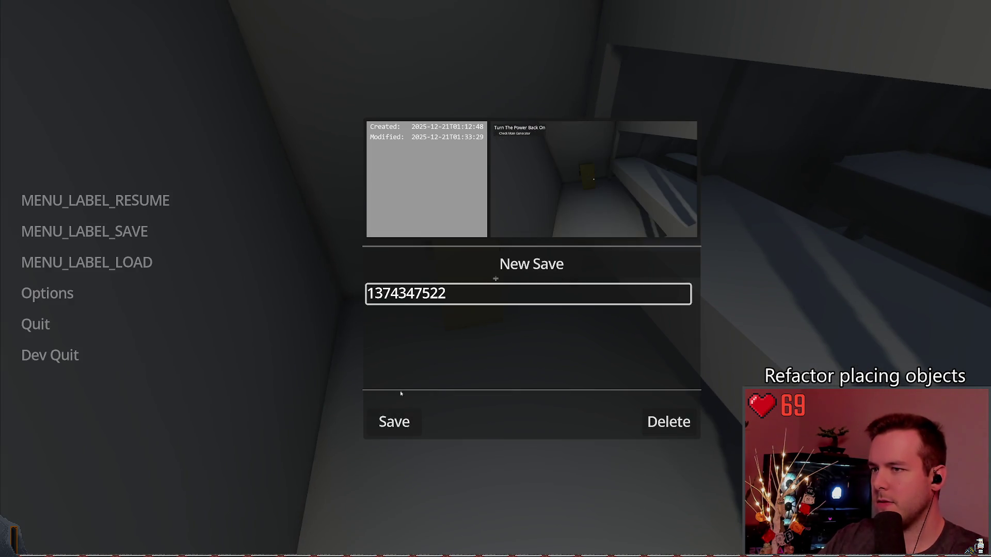
click(336, 343)
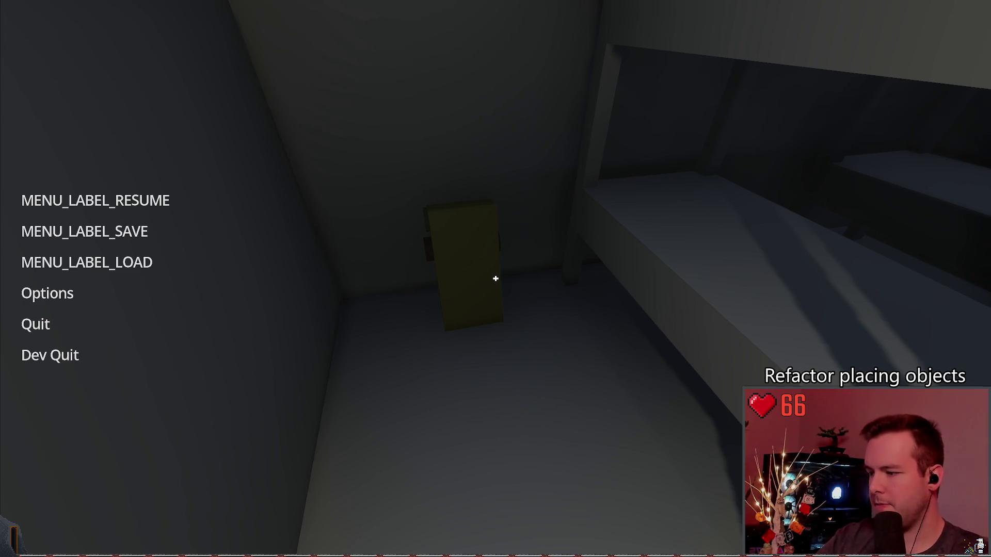
click(95, 200)
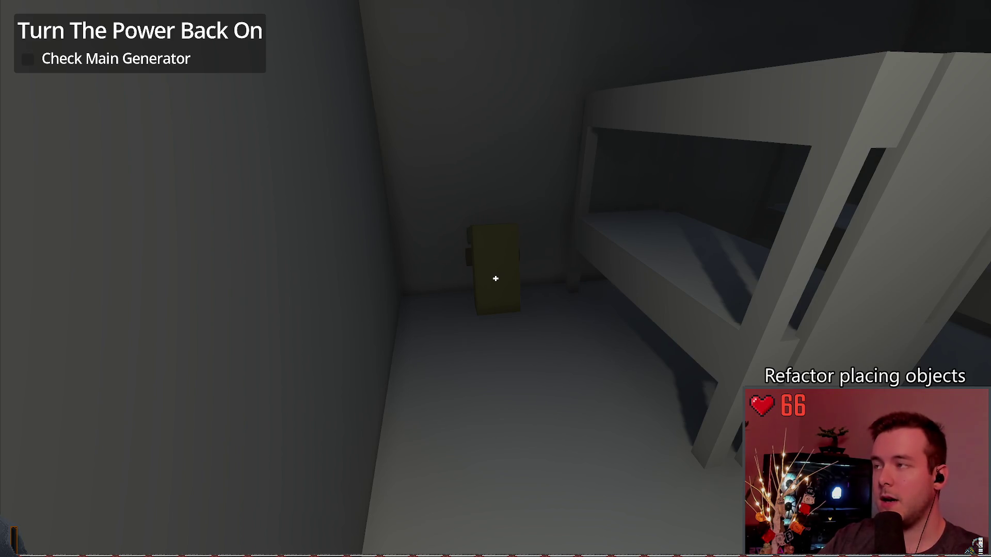
- Load the saved game, then switch back to the editor
key(Escape)
click(103, 262)
click(395, 406)
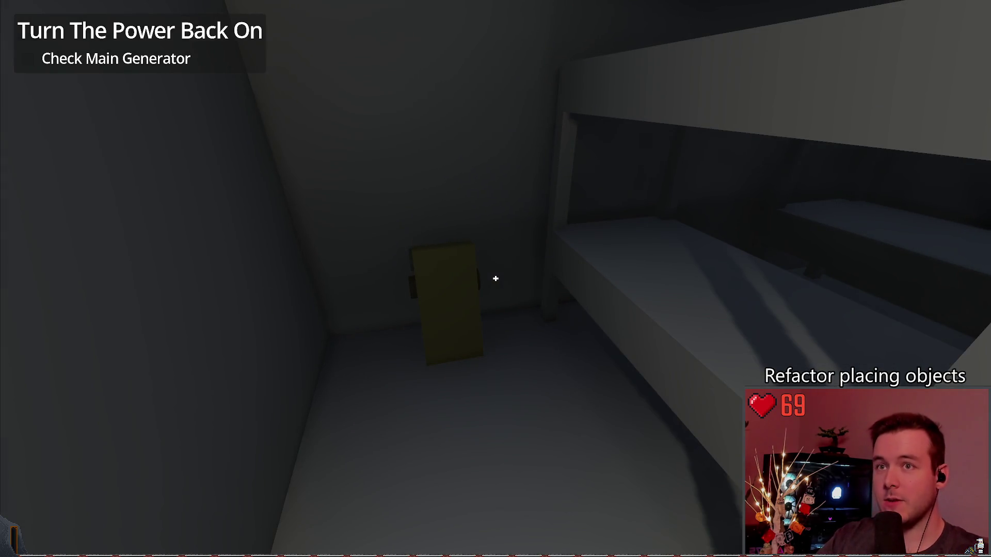
key(alt+Tab)
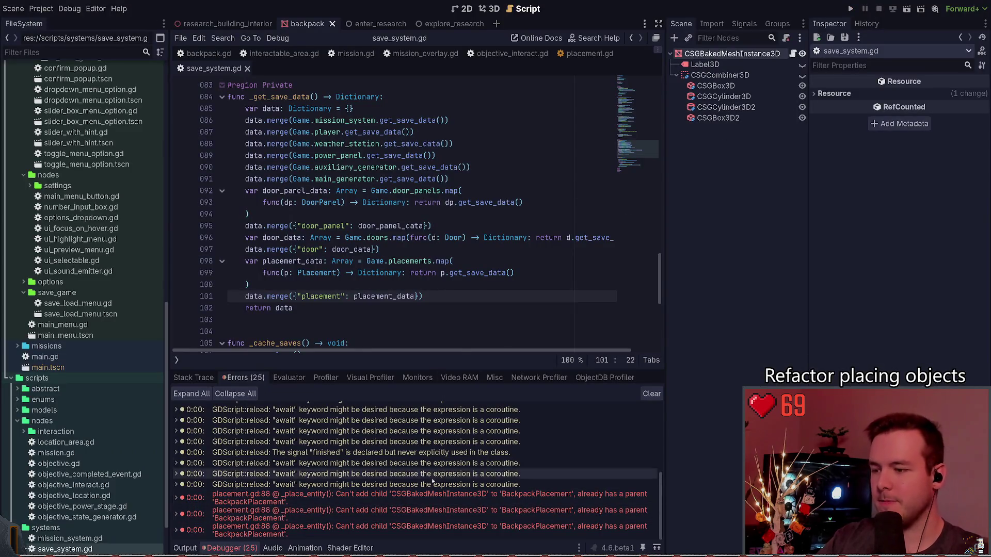
- Open placement.gd at the error, try commenting out add_child(_instance), then undo and save
click(366, 239)
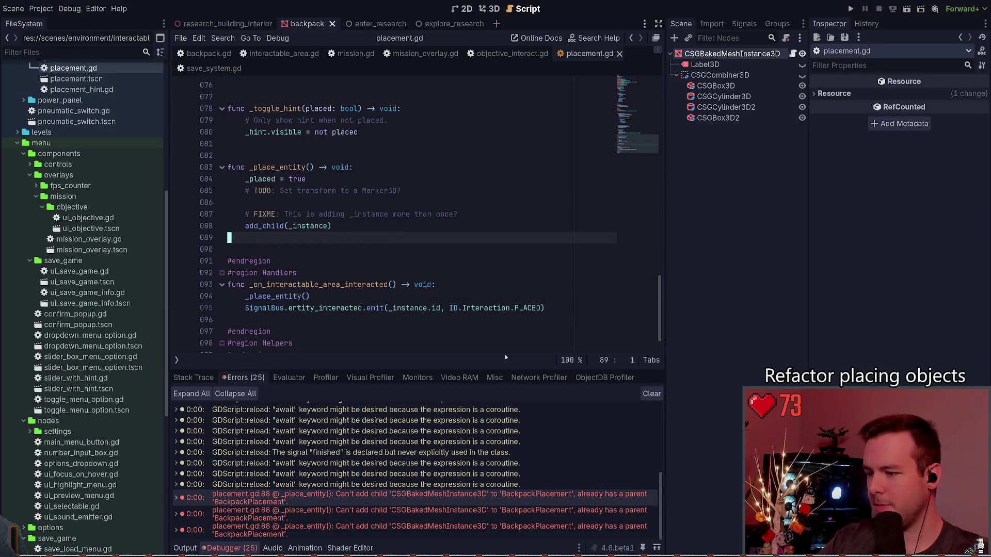
scroll(370, 337, up, 2)
key(Up)
key(Up)
key(Up)
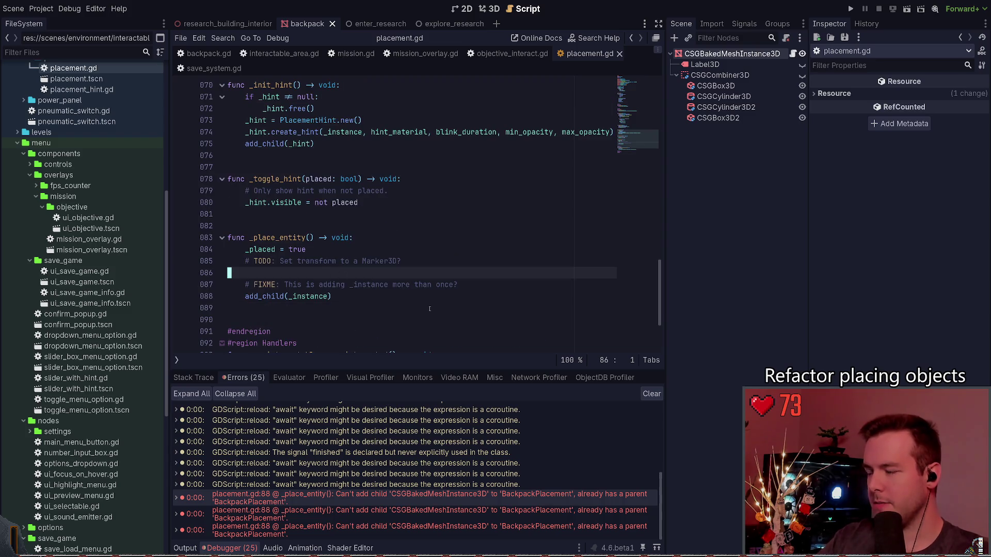
key(Down)
key(Down)
scroll(429, 308, down, 1)
key(ctrl+k)
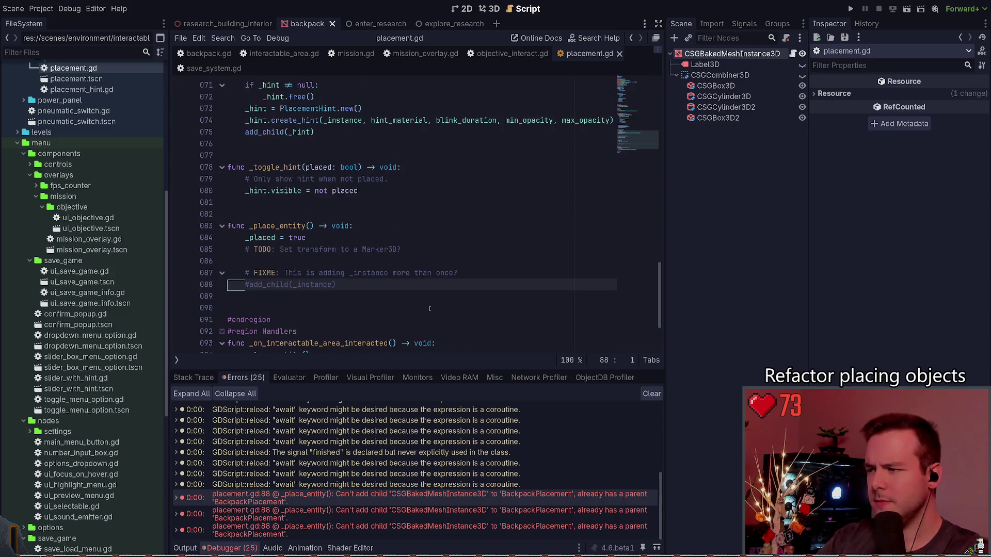
key(ctrl+z)
key(Down)
key(ctrl+s)
- Start a new line at the top of _place_entity completing to _interactable_area
key(Up)
key(Up)
key(Up)
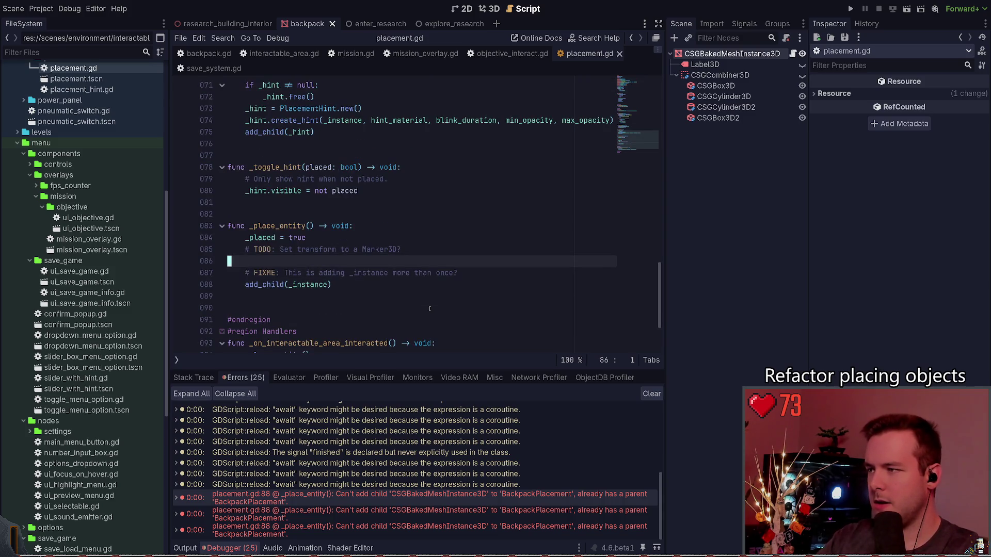
scroll(506, 269, down, 2)
click(482, 269)
key(Up)
key(Up)
key(Up)
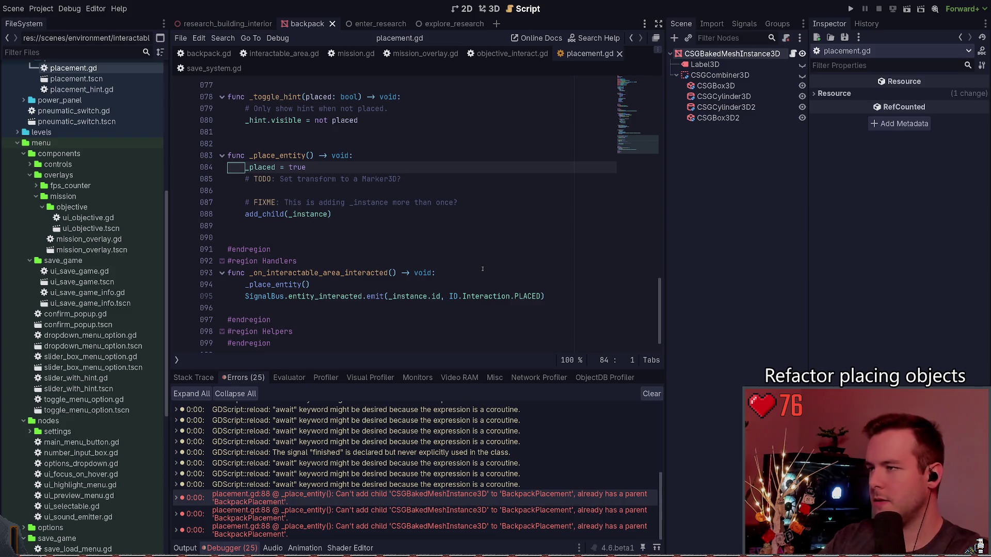
key(ctrl+shift+Return)
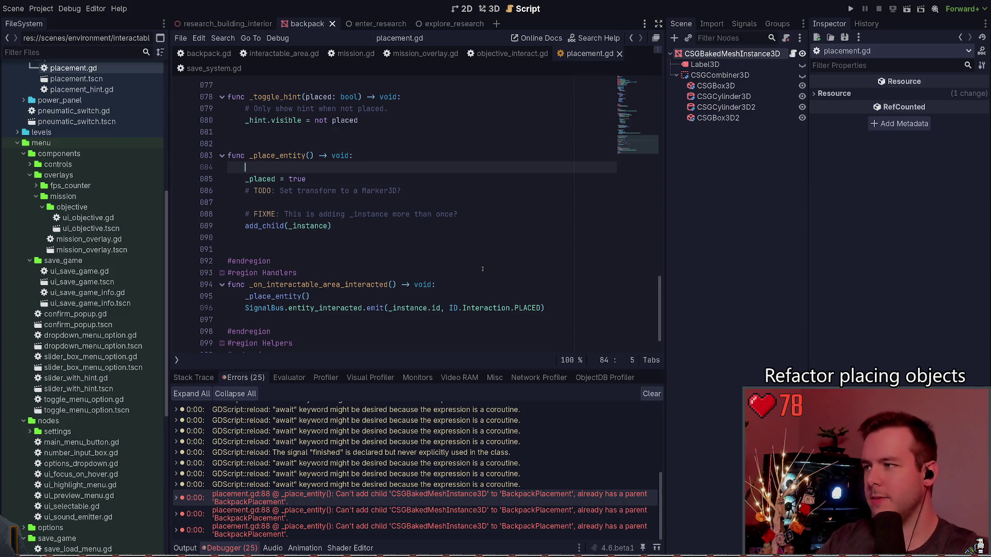
text(disab)
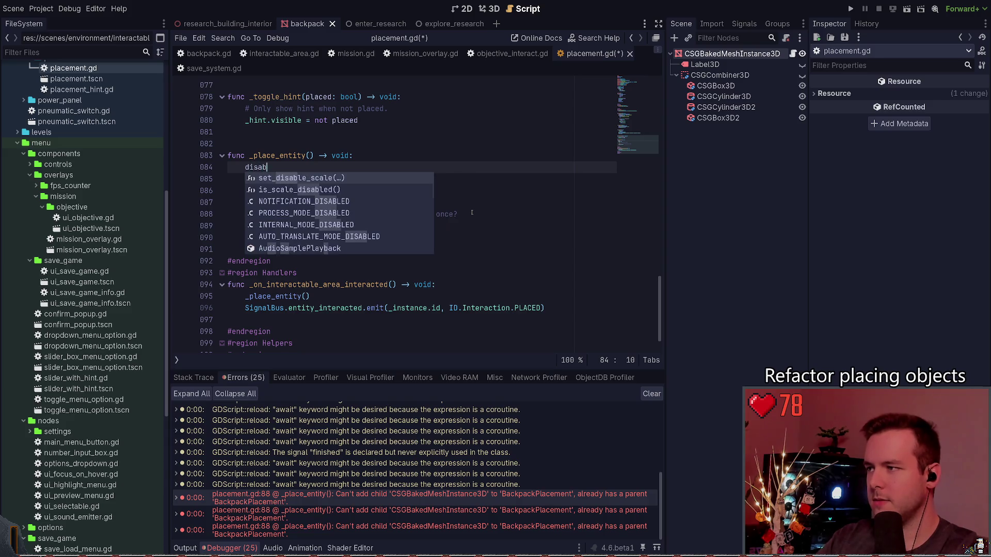
key(BackSpace)
key(BackSpace)
key(BackSpace)
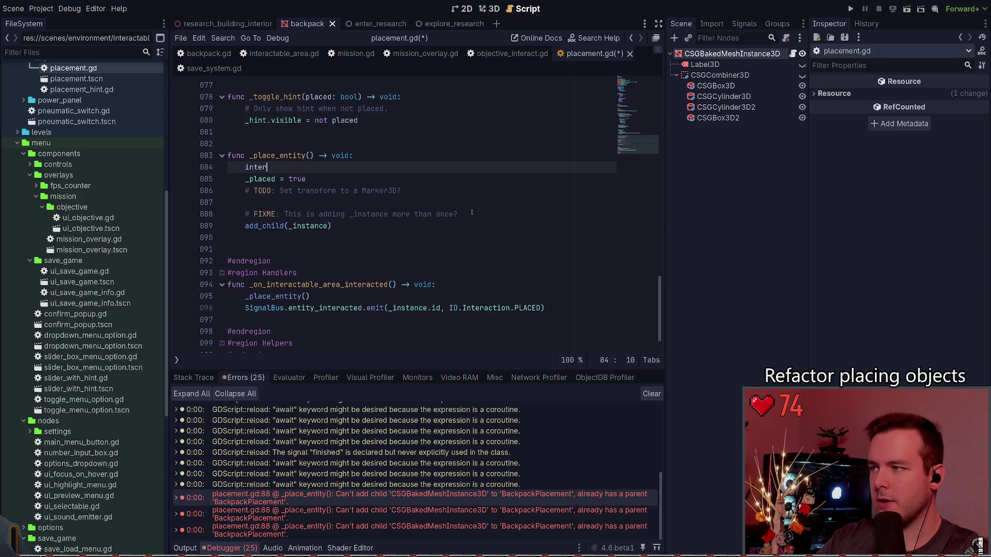
text(teract)
key(Return)
text(.)
key(BackSpace)
key(BackSpace)
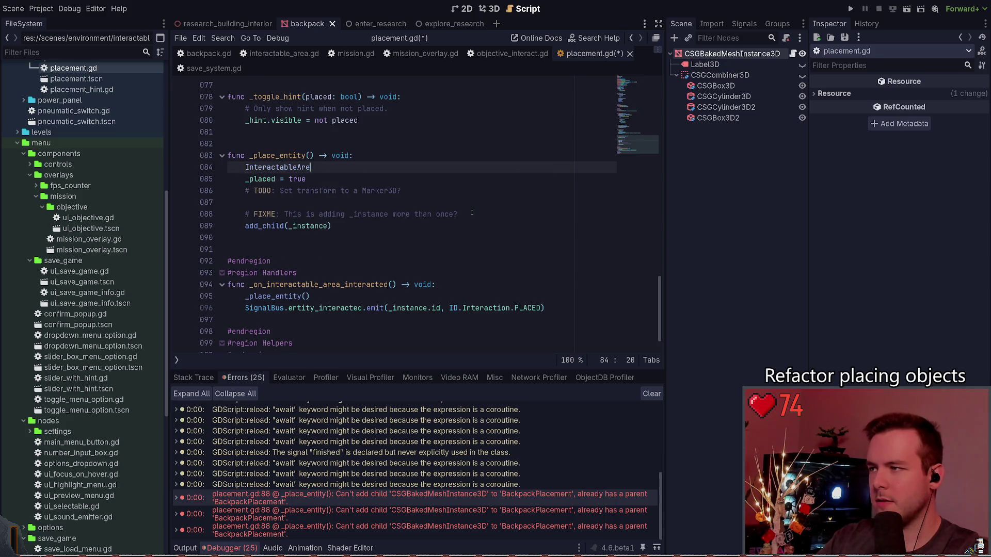
key(Return)
- Browse _interactable_area's autocomplete members for disable, enable and collision options
text(.dis)
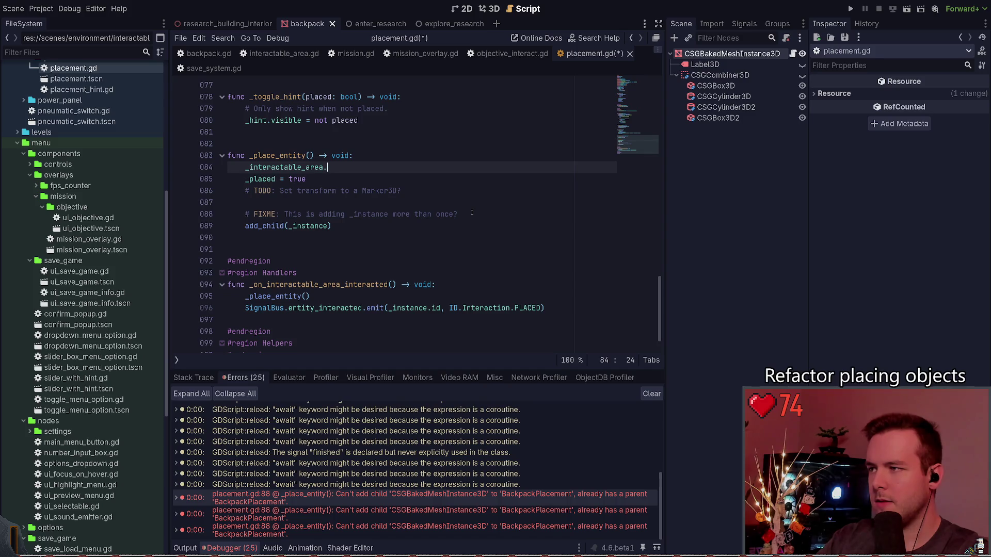
key(Return)
text(= )
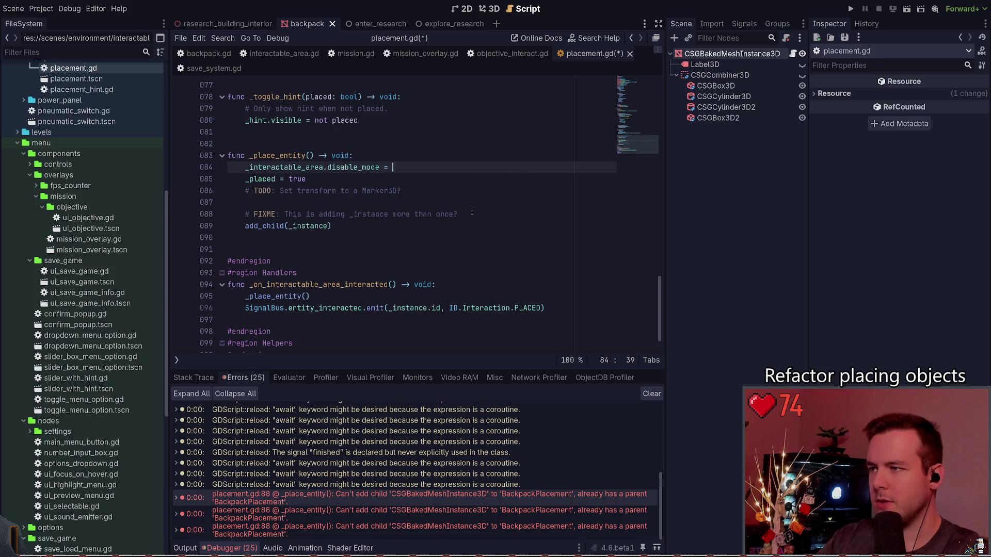
text(tru)
key(BackSpace)
key(BackSpace)
key(BackSpace)
key(BackSpace)
key(BackSpace)
key(BackSpace)
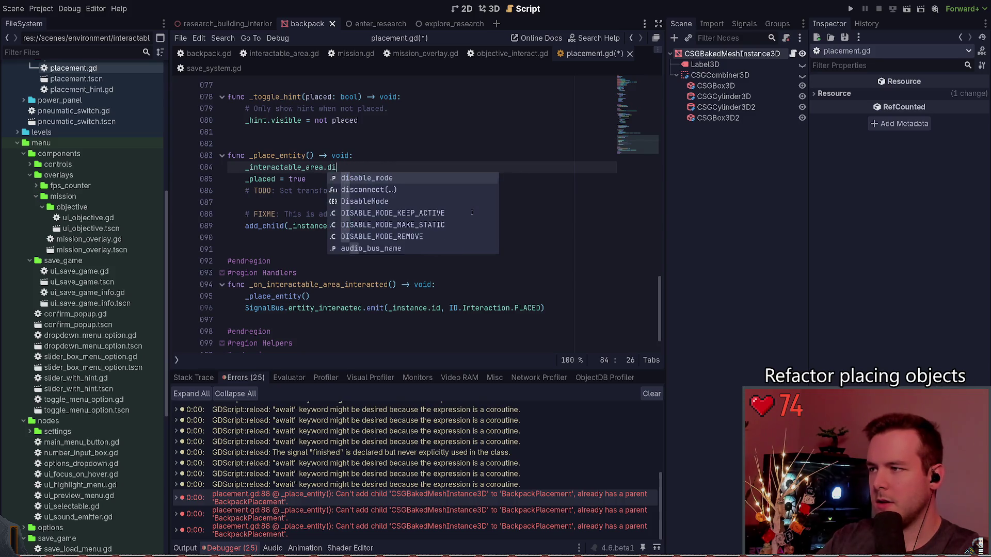
key(BackSpace)
key(BackSpace)
key(BackSpace)
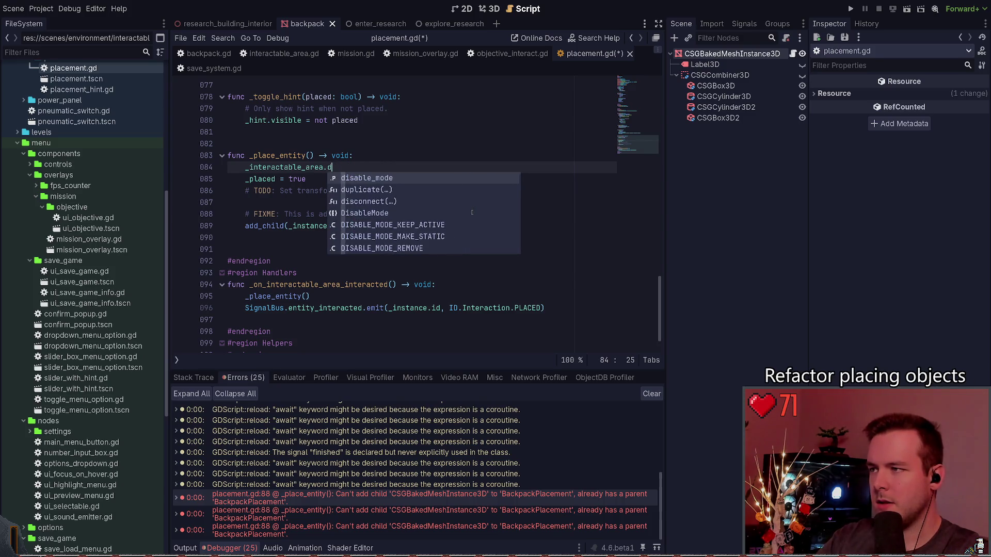
text(en)
key(BackSpace)
key(BackSpace)
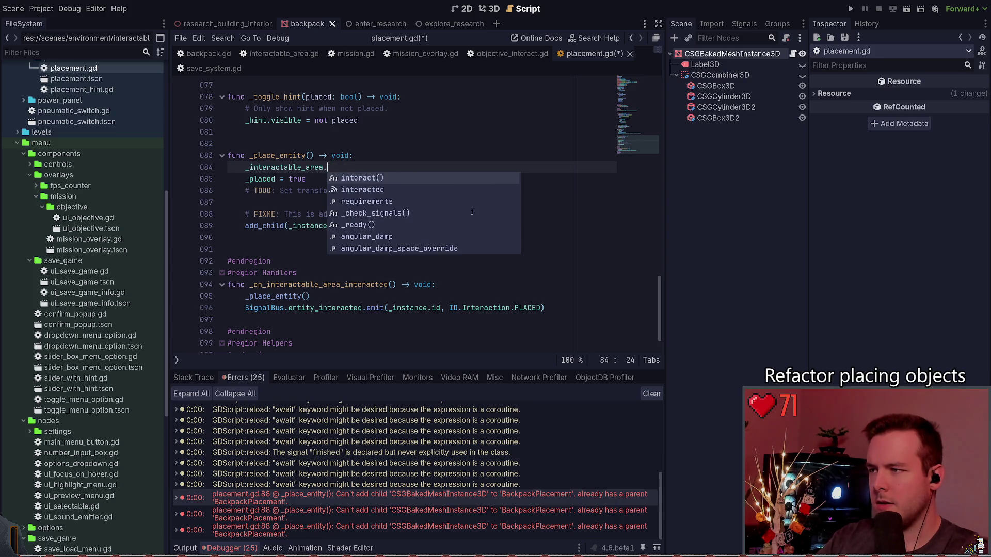
text(coll)
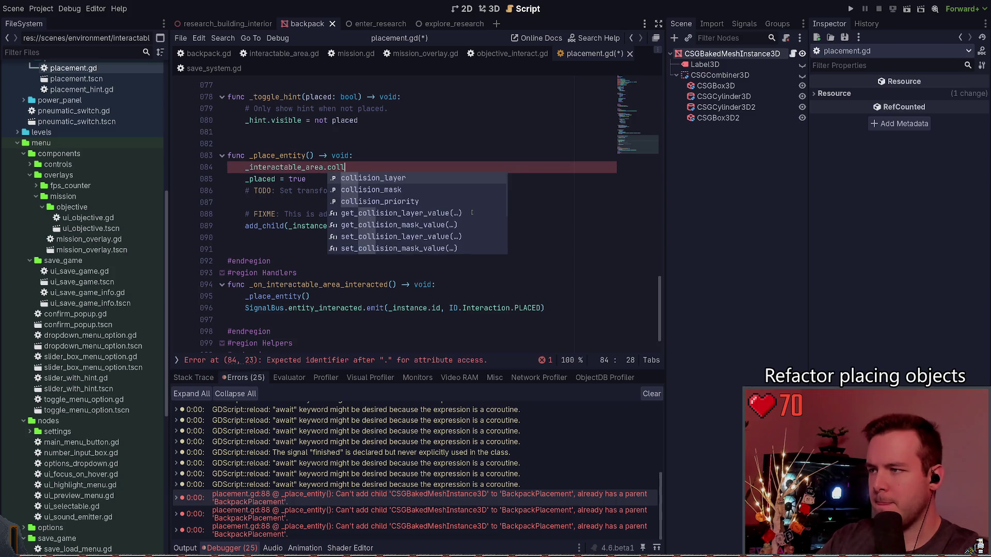
key(BackSpace)
key(BackSpace)
key(BackSpace)
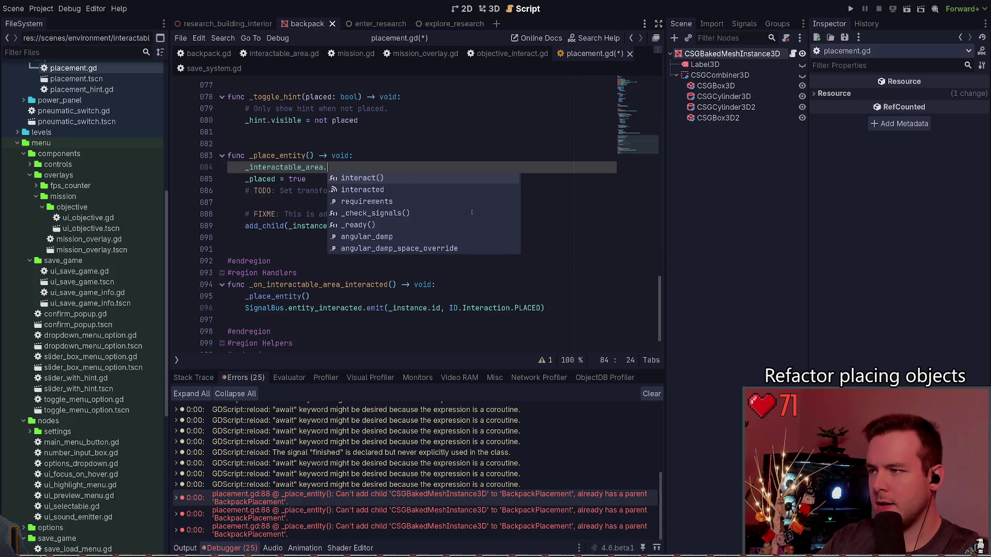
key(Down)
key(Down)
key(Down)
key(Down)
key(Down)
key(Down)
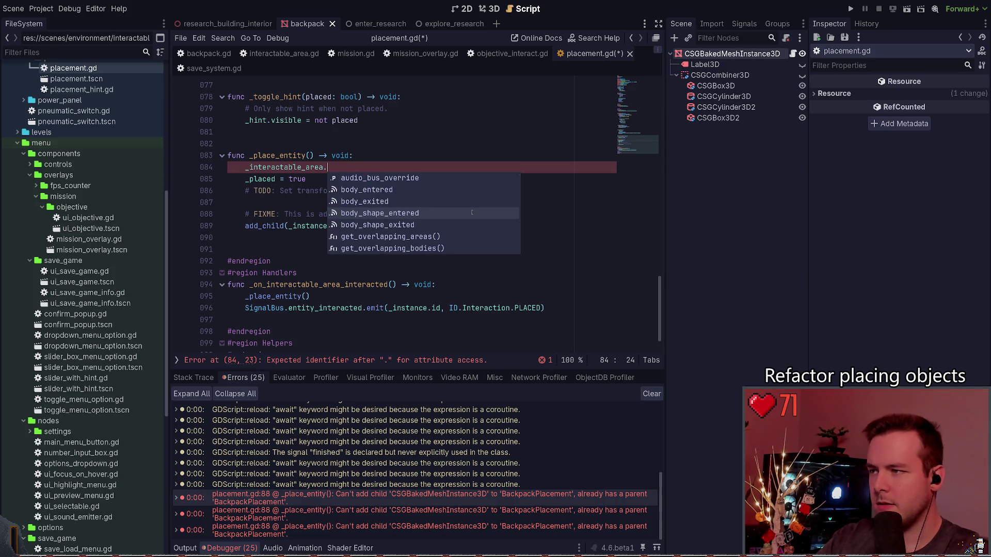
key(Down)
key(Down)
key(Down)
key(Down)
key(Down)
key(Down)
key(Escape)
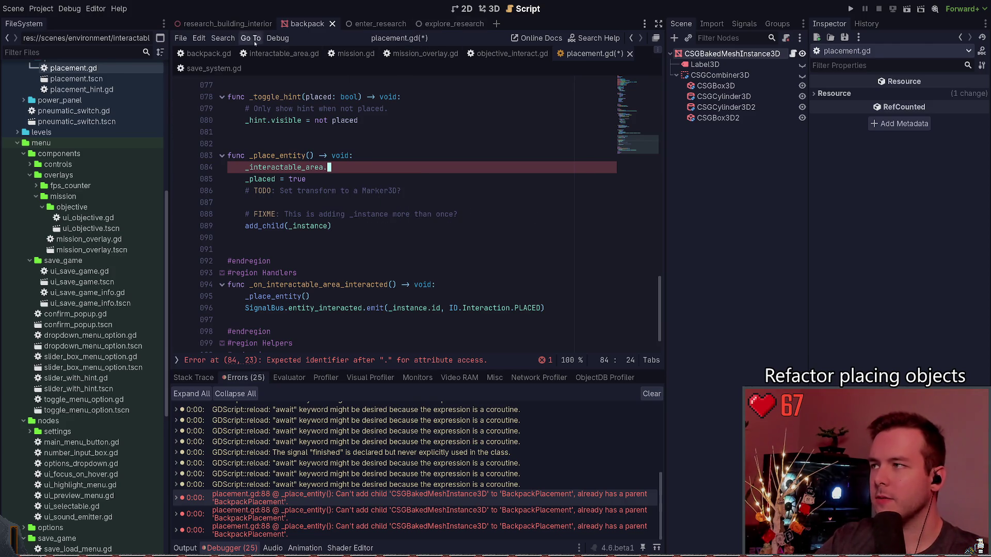
click(227, 24)
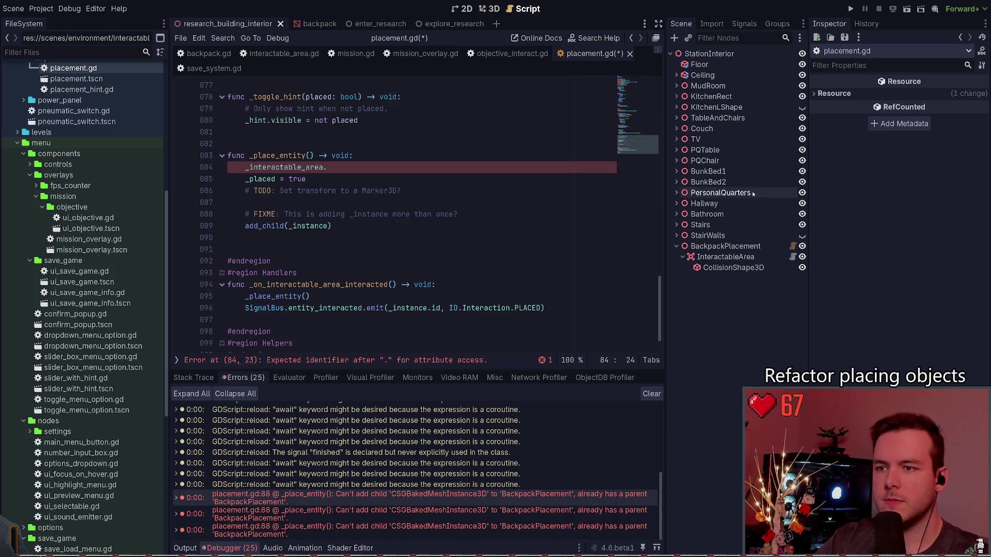
- Inspect CollisionShape3D, then the InteractableArea node's Collision and Input properties in the Inspector
click(719, 268)
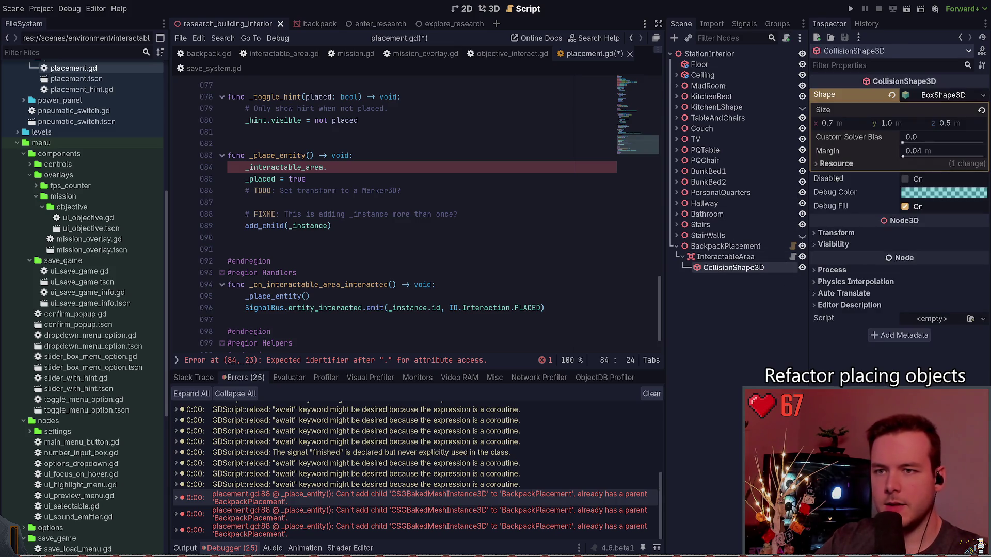
click(750, 259)
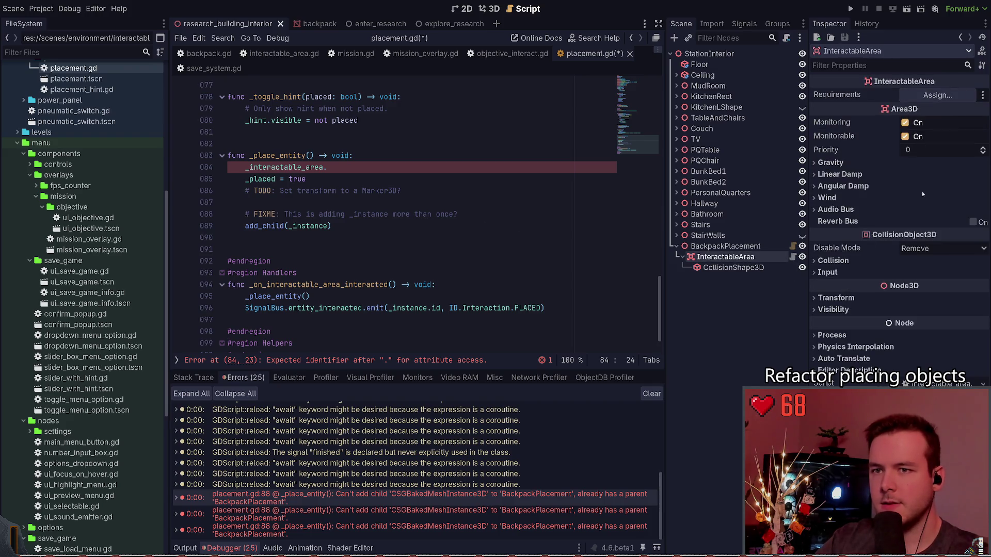
click(833, 260)
click(833, 260)
click(831, 272)
click(837, 272)
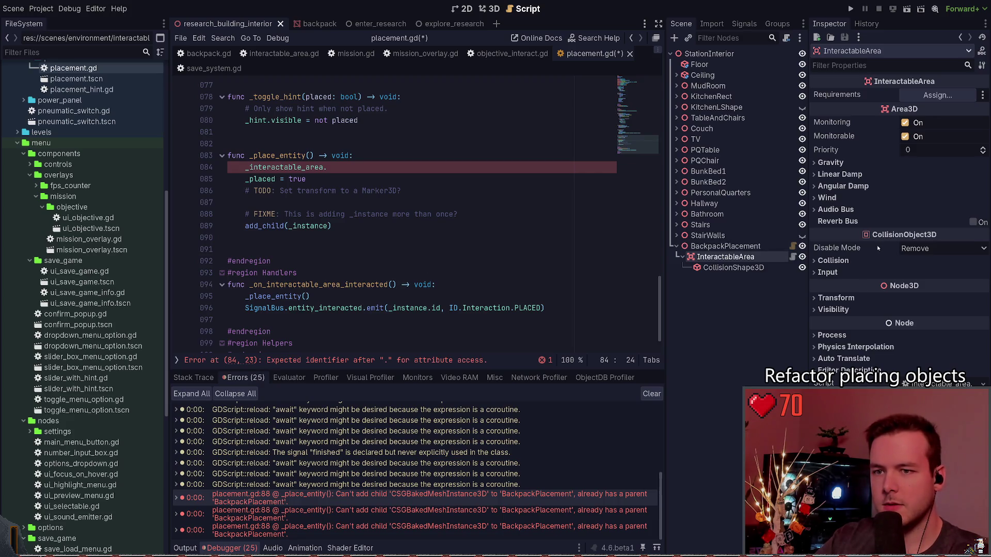
scroll(331, 256, down, 1)
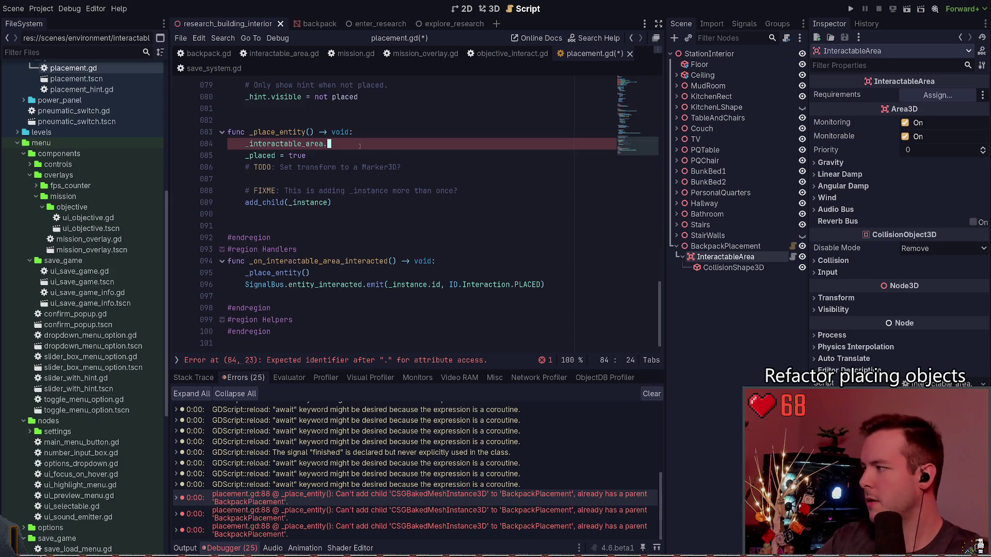
- Finish the line setting process_mode to Node.PROCESS_MODE_DISABLED and save placement.gd
text(rocess_mode =)
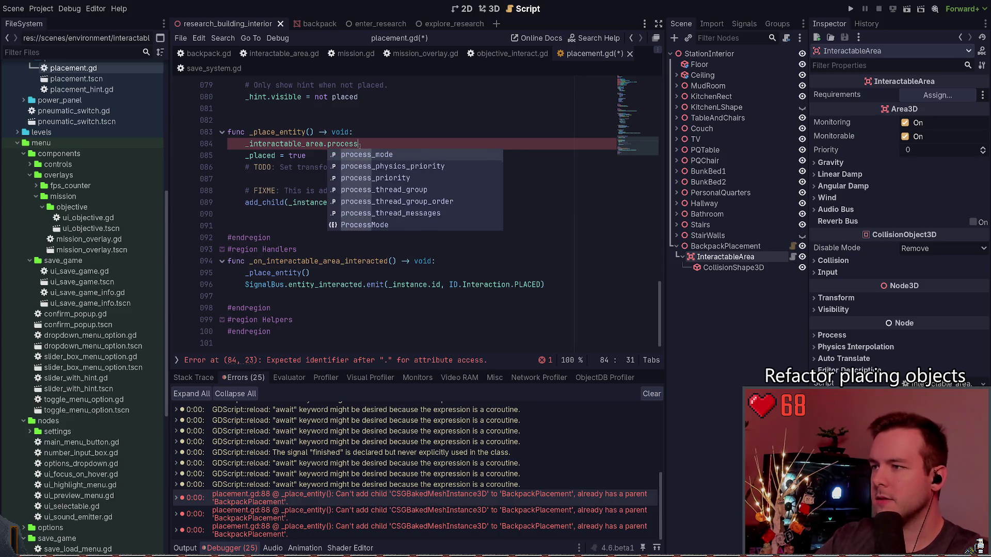
key(Return)
text(=)
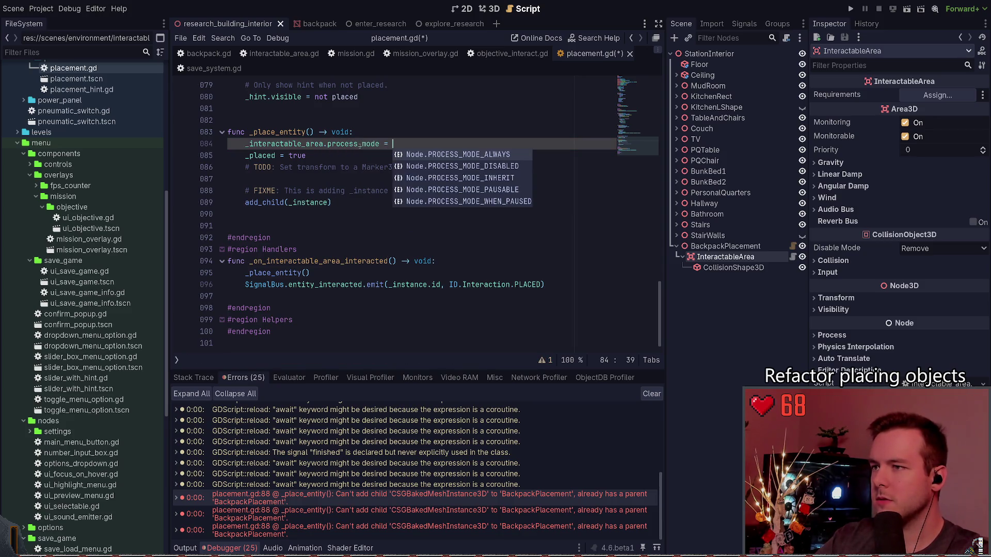
key(Down)
key(Return)
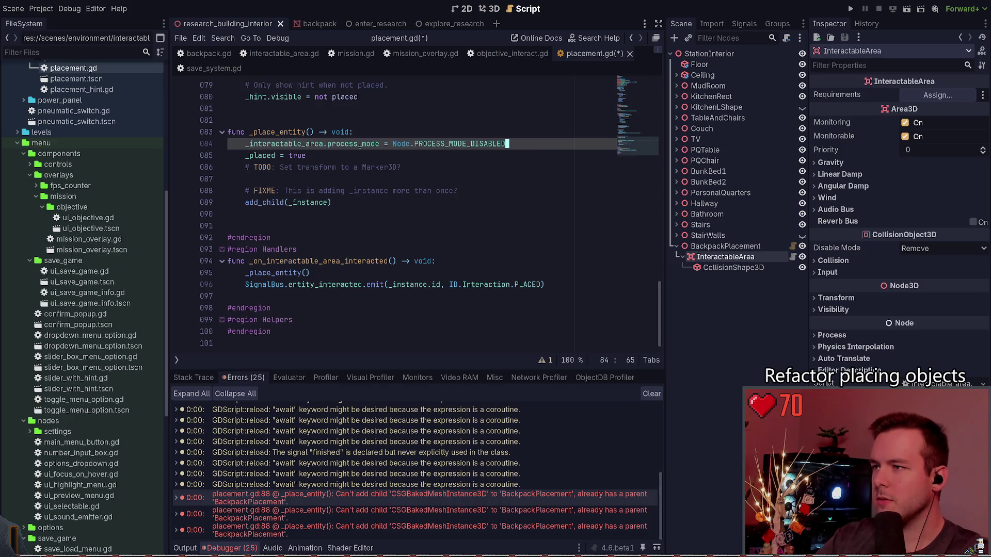
key(ctrl+s)
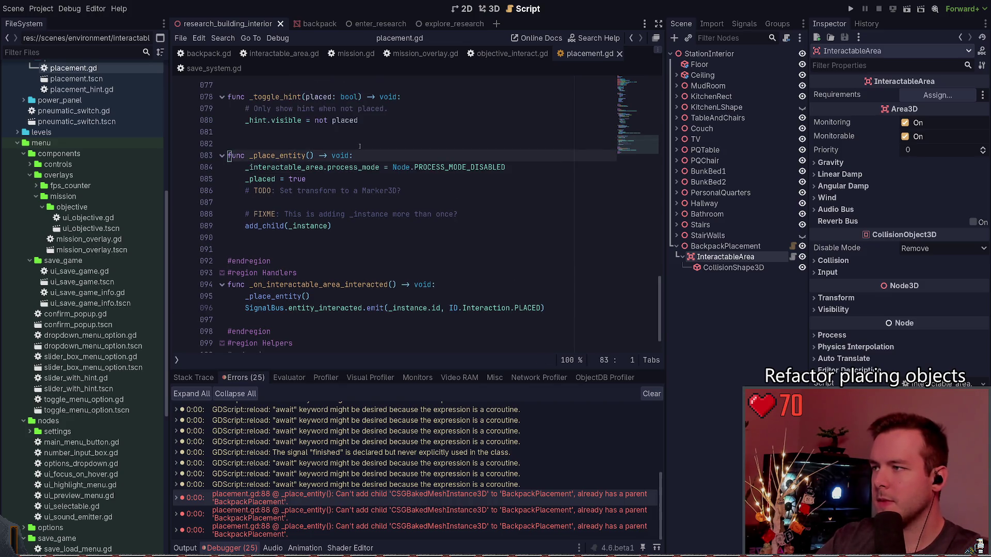
- Remove the process_mode line from _place_entity and call _update_interactable_area() in the _placed setter
key(ctrl+shift+k)
key(Up)
scroll(324, 179, up, 20)
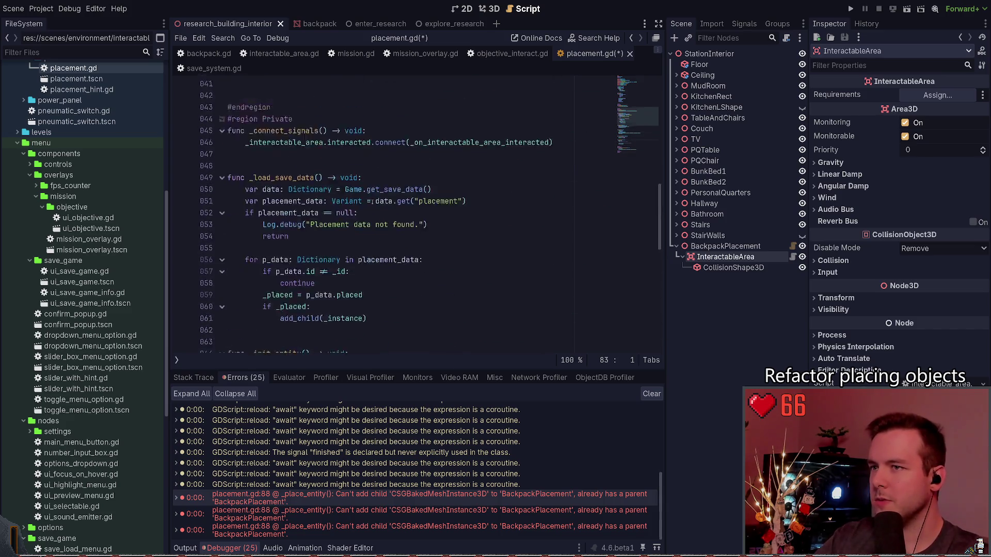
click(392, 206)
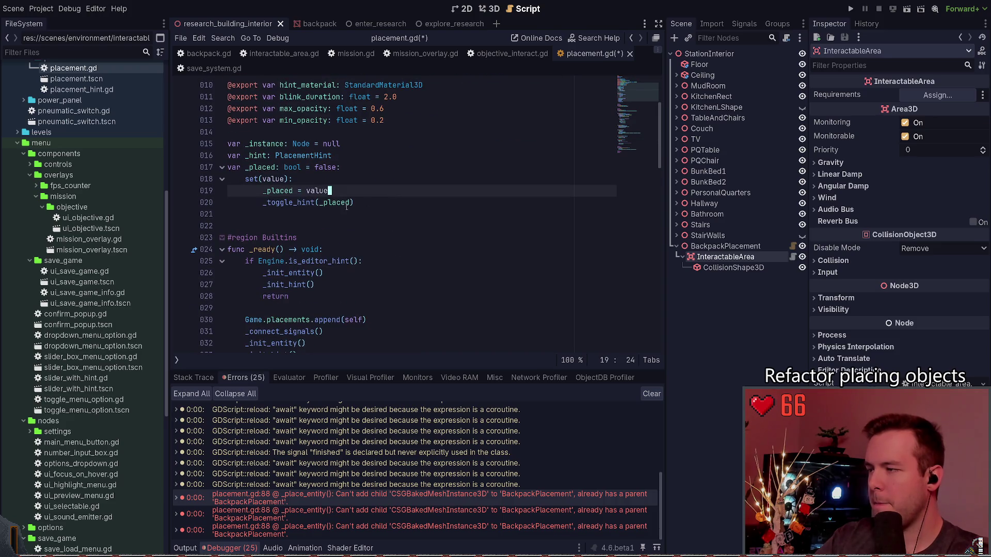
key(Home)
key(End)
key(Return)
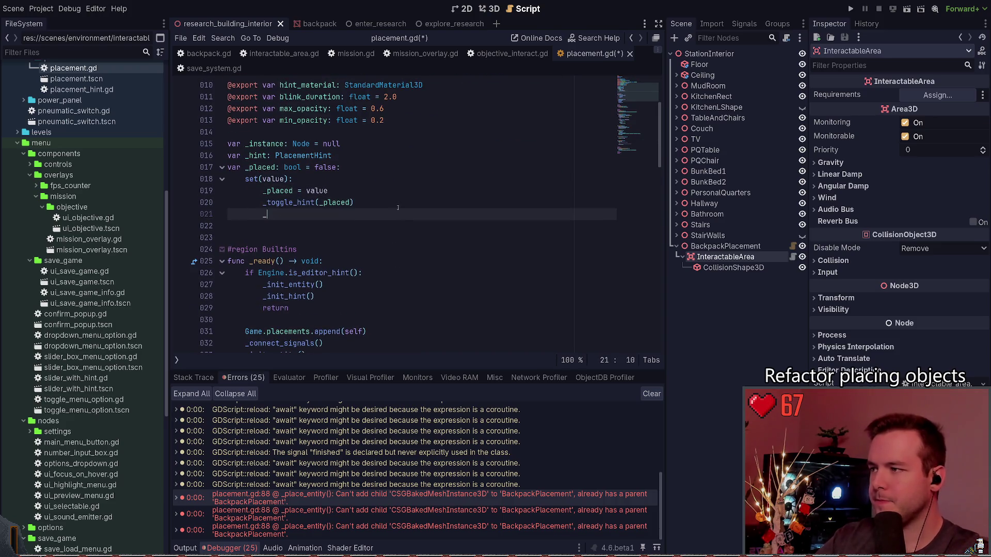
text(_update_pr)
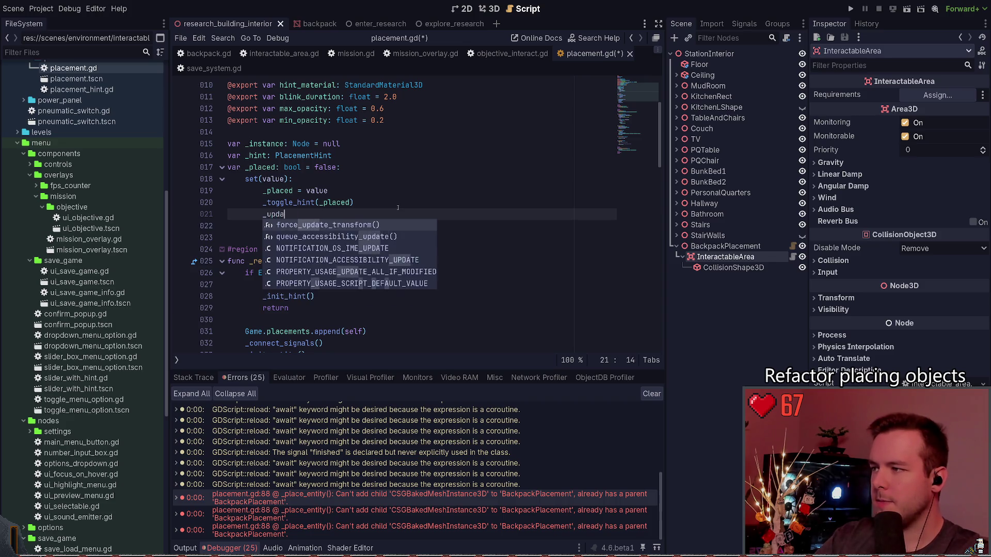
key(BackSpace)
key(BackSpace)
text(int)
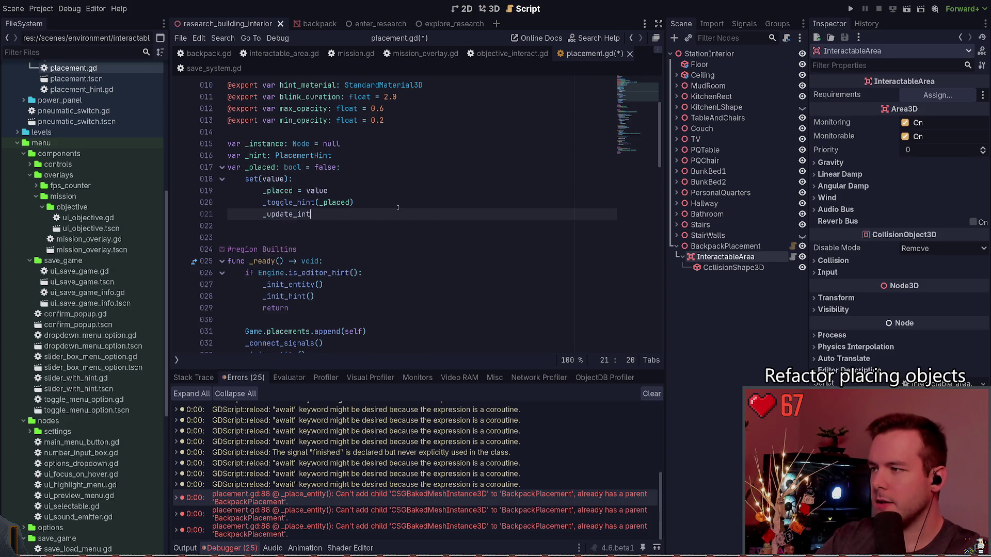
text(able_process)
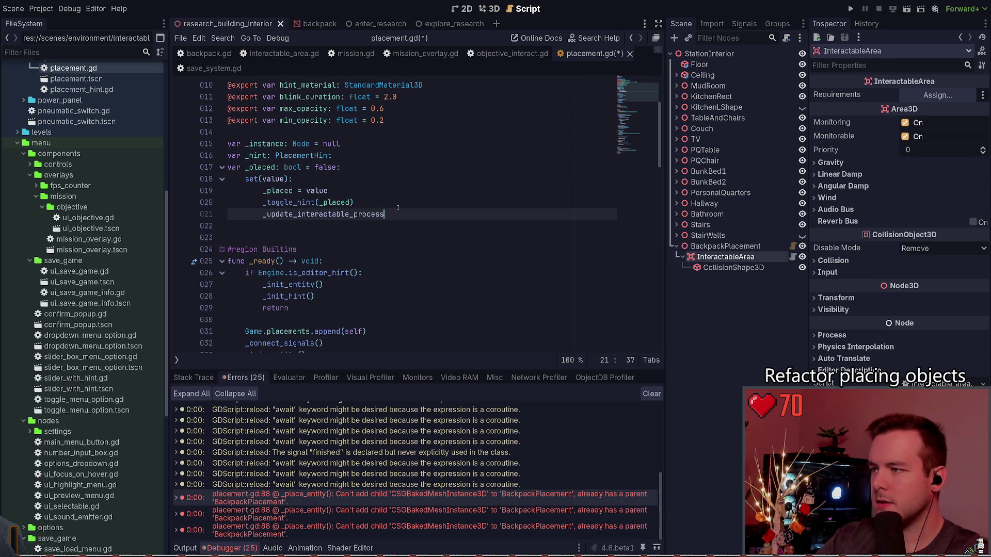
text(_area()
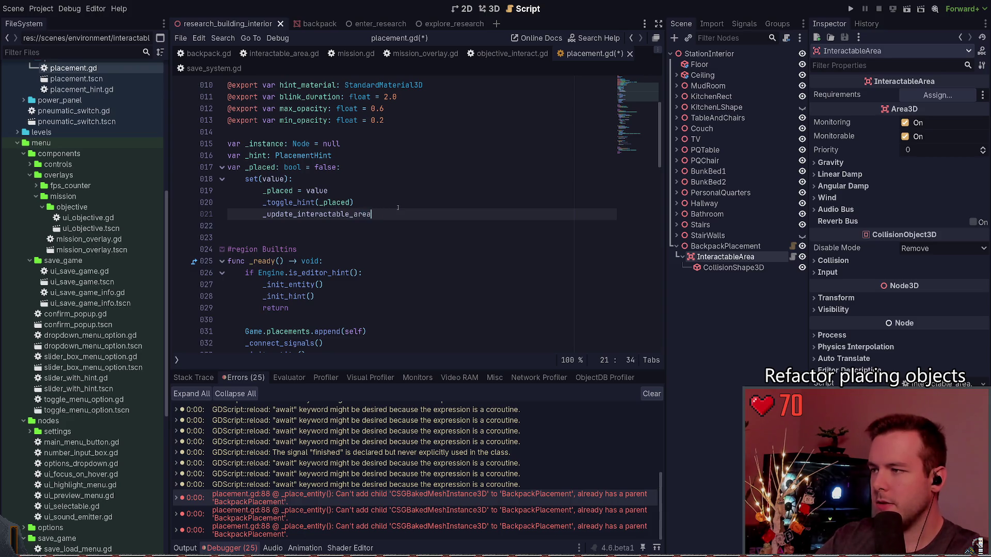
- Add func _update_interactable_area() -> void: setting _interactable_area.process_mode to Node.PROCESS_MODE_DISABLED
scroll(373, 261, down, 20)
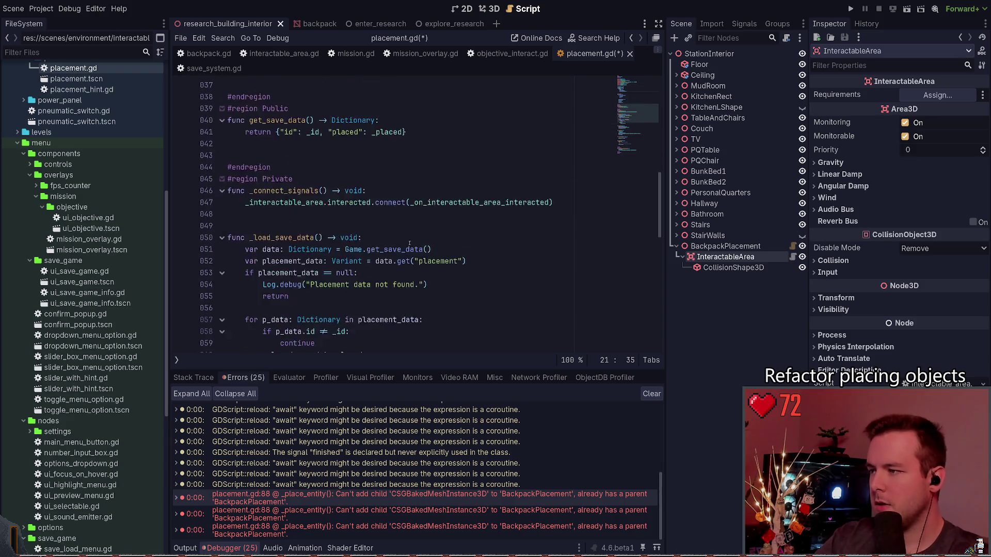
scroll(384, 231, down, 2)
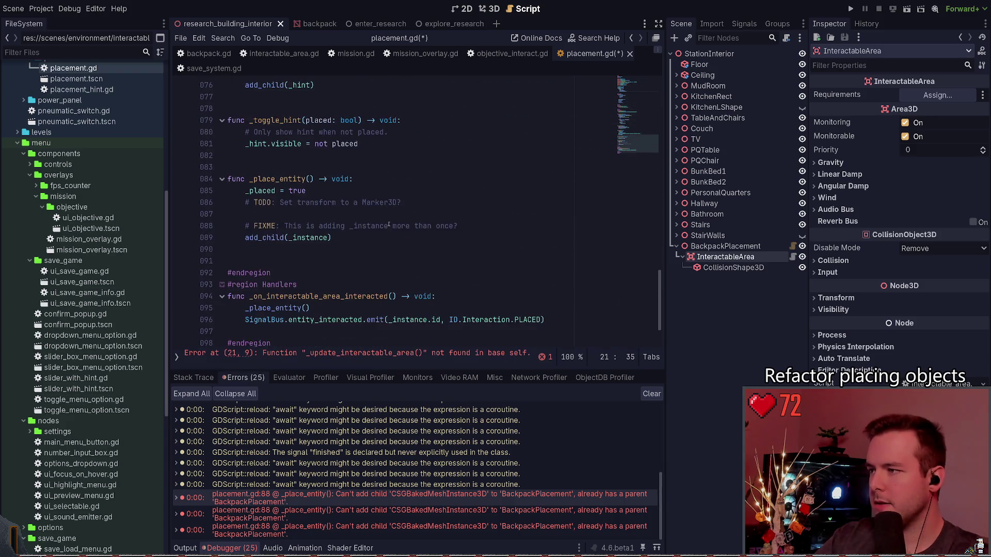
click(381, 161)
key(Return)
text(func _update_interac)
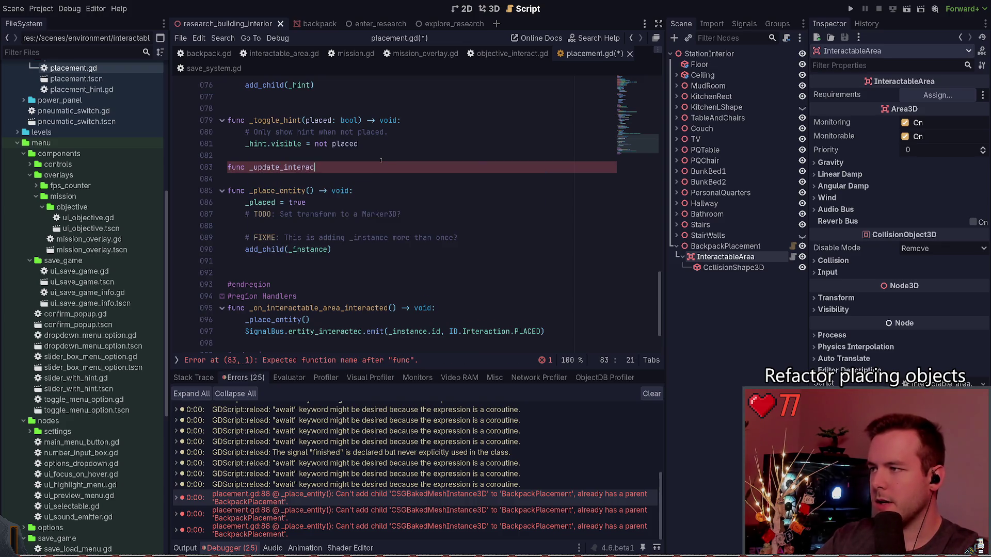
text(-> void:)
key(Return)
key(Return)
text(_interactable_area.process_mode = Node.PROCESS_MODE_DISABLED)
key(Up)
key(BackSpace)
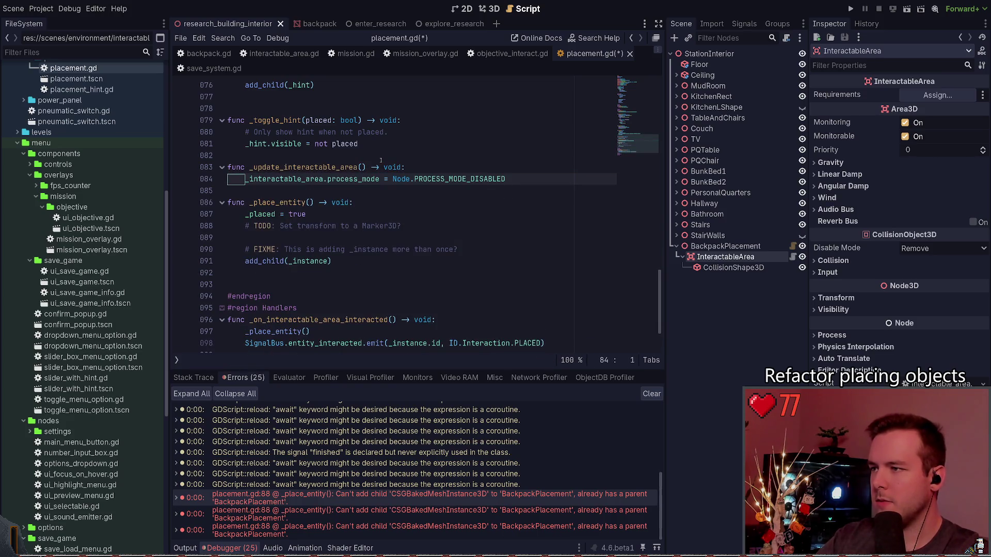
key(ctrl+Left)
key(ctrl+Left)
key(ctrl+Left)
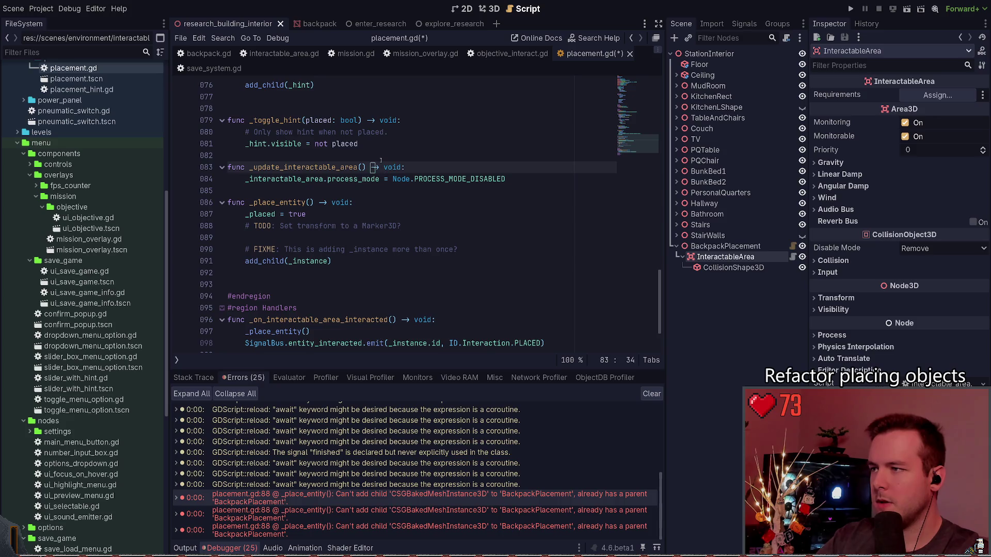
text(placed)
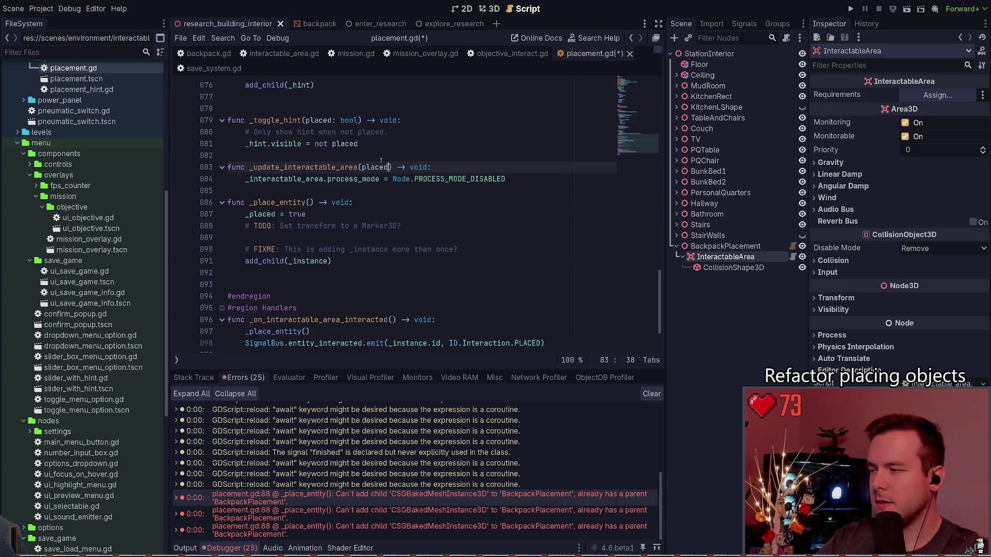
key(BackSpace)
key(BackSpace)
key(BackSpace)
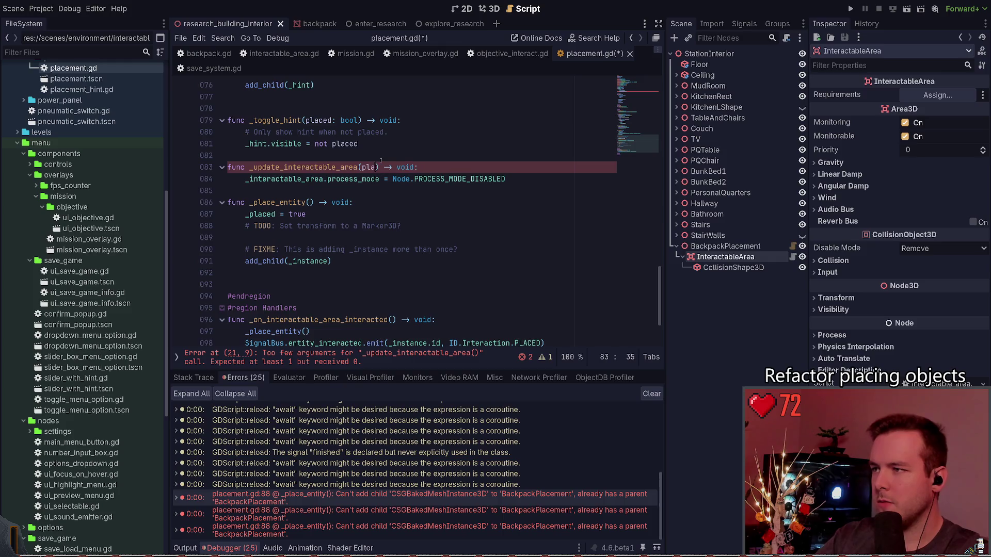
- Drop the placed parameter from _toggle_hint and make its visibility check use _placed
scroll(381, 161, up, 1)
click(380, 160)
key(ctrl+Left)
key(ctrl+Left)
key(ctrl+Left)
key(ctrl+Delete)
key(ctrl+Delete)
key(ctrl+Delete)
key(Down)
key(Down)
key(Right)
key(Right)
key(Right)
text(_)
- Copy the hint comment, delete the stray duplicate, save, and open a new line in _update_interactable_area
key(Up)
key(Home)
key(Home)
key(ctrl+shift+d)
key(alt+Down)
key(alt+Down)
key(alt+Down)
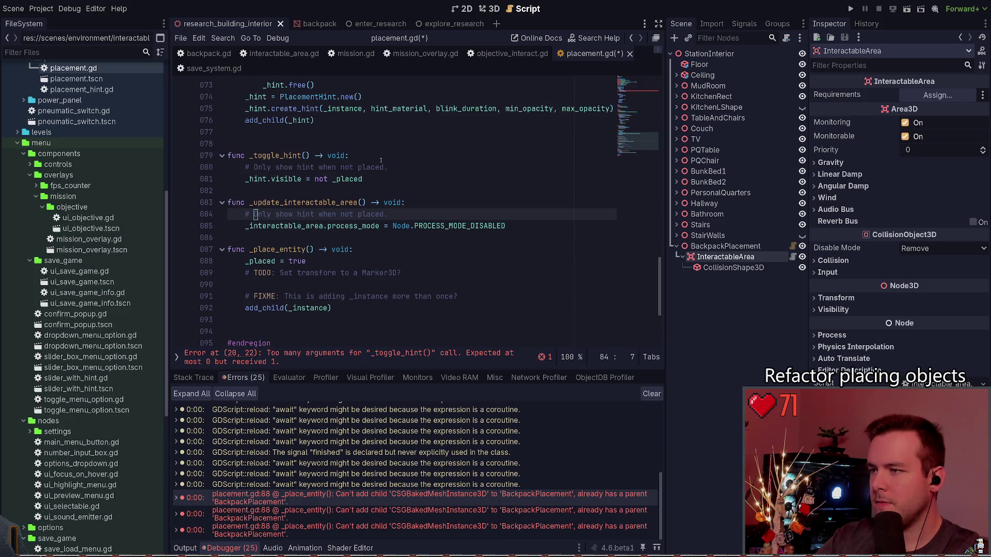
key(ctrl+shift+k)
key(ctrl+s)
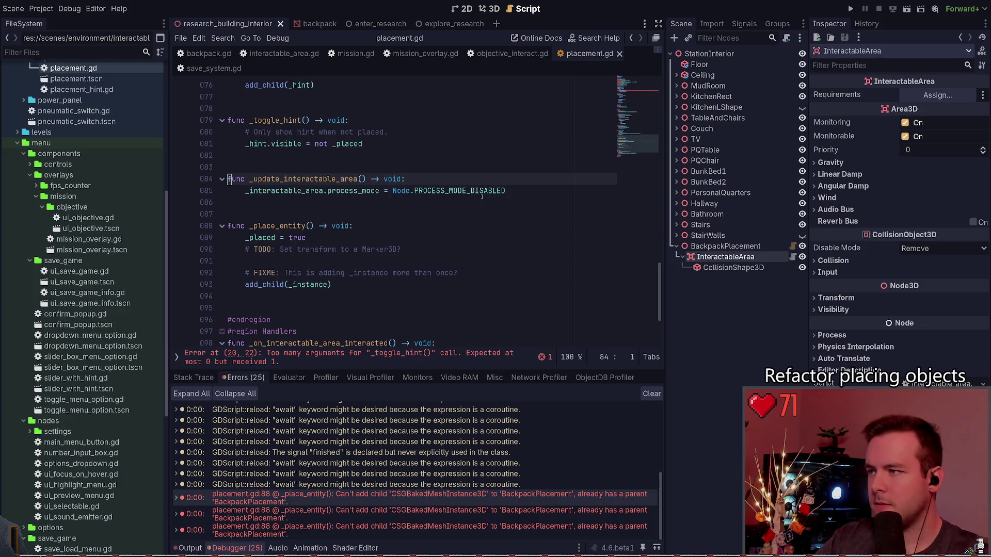
click(413, 178)
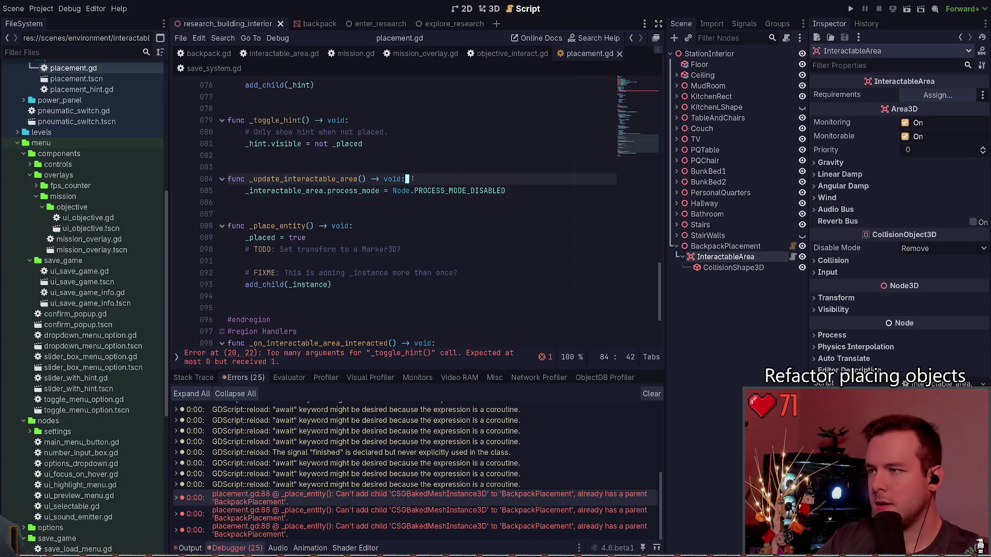
key(Return)
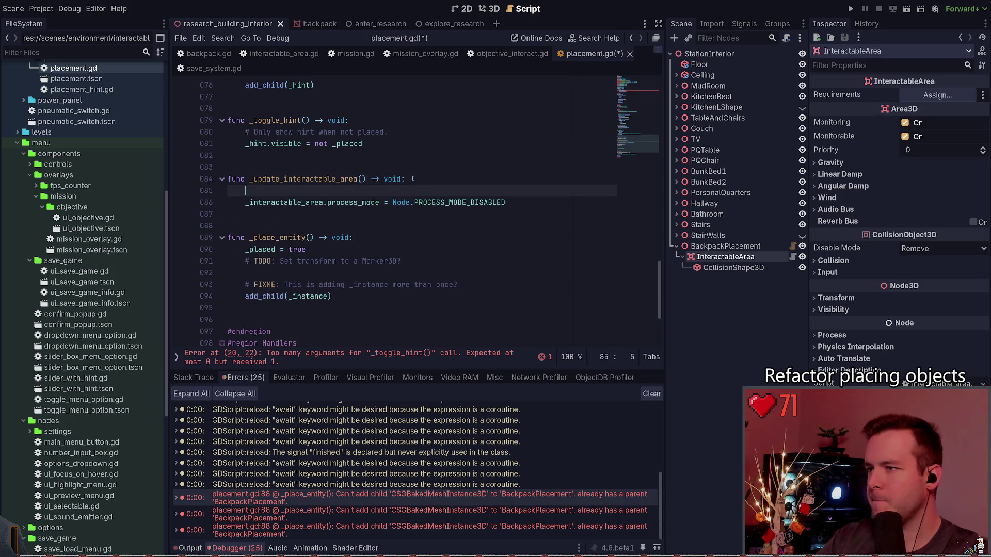
- Draft a 'var mode: ProcessMode = PROCESS_MODE_DISABLED if _placed else ...' line, then abandon it
text(r mode: )
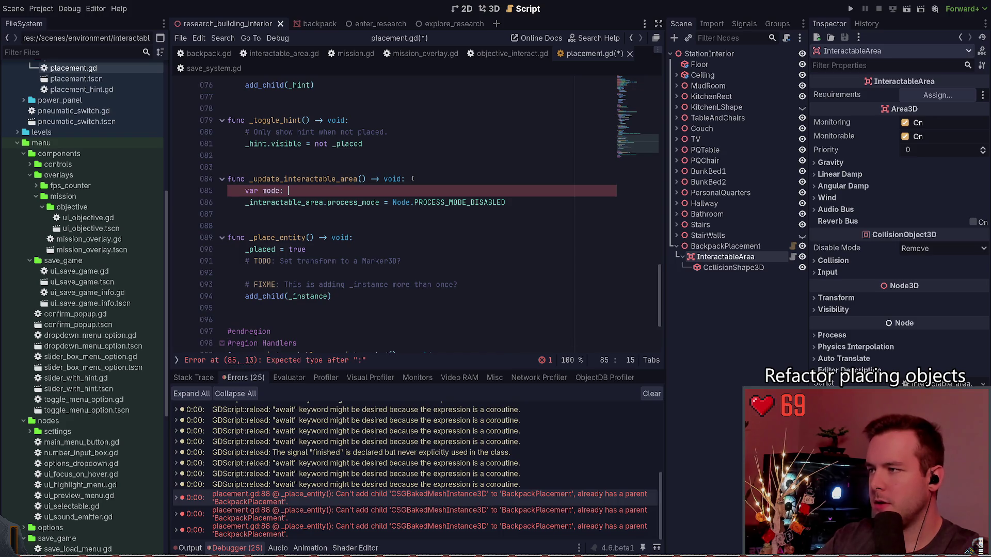
text(int)
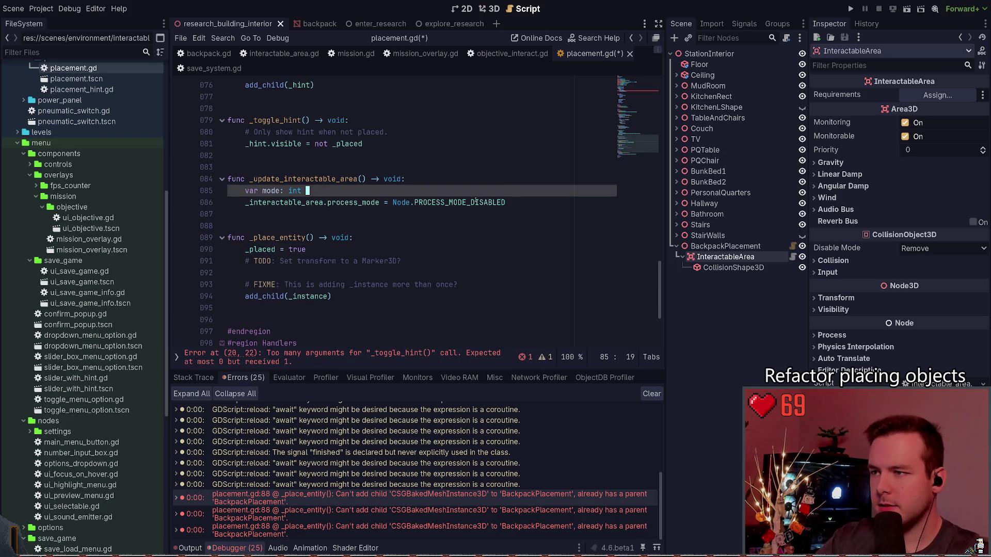
key(BackSpace)
key(BackSpace)
key(BackSpace)
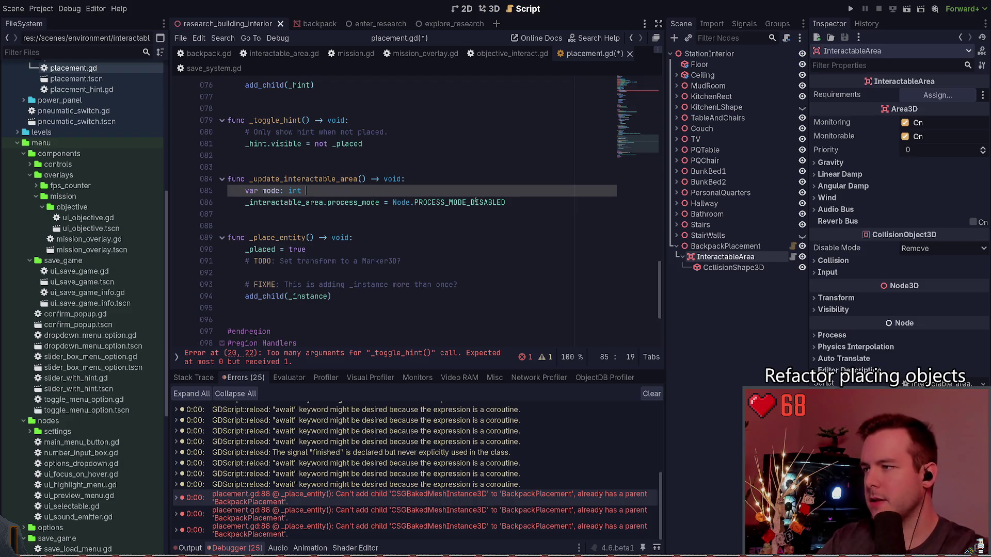
text(ProcessMode = )
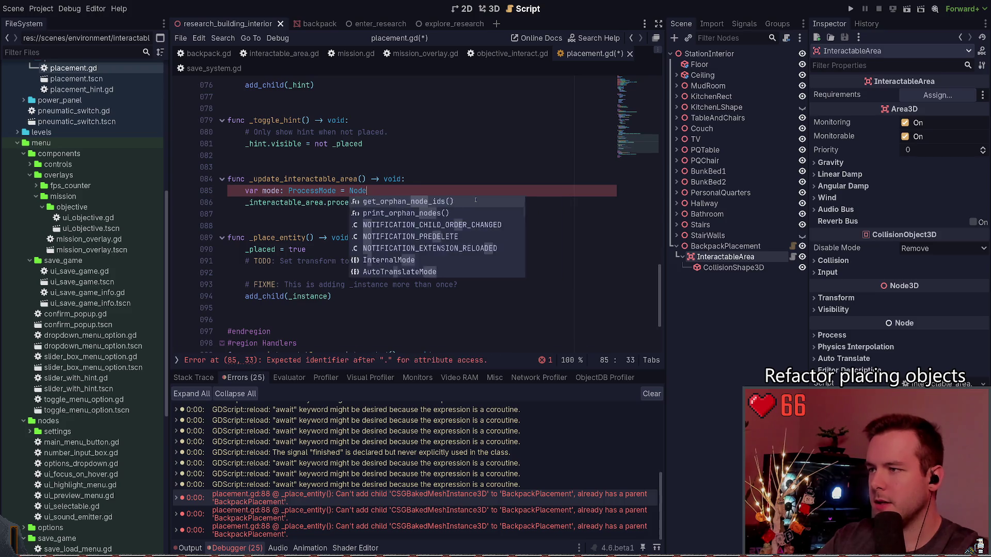
text(PROCES)
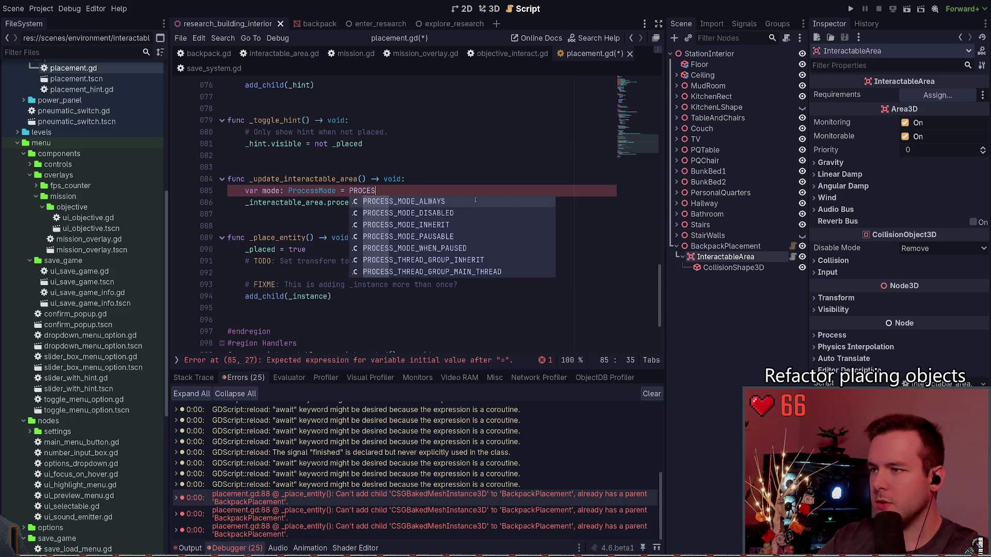
key(Return)
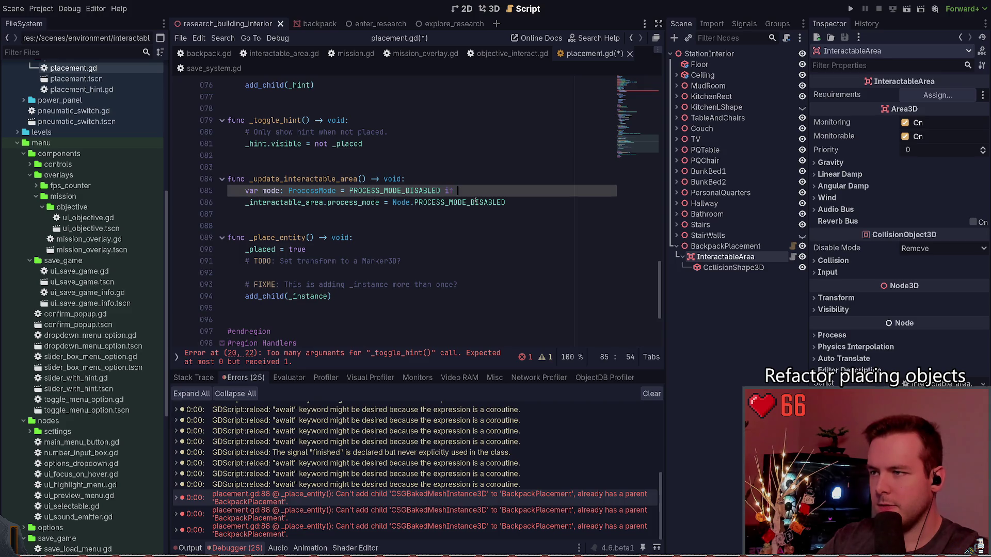
text(_placed else)
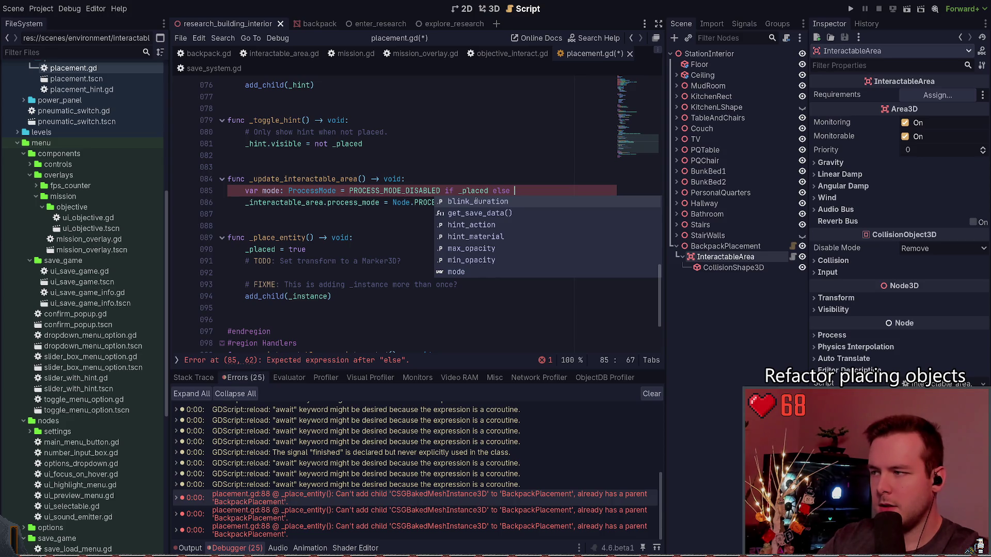
text(PROCES)
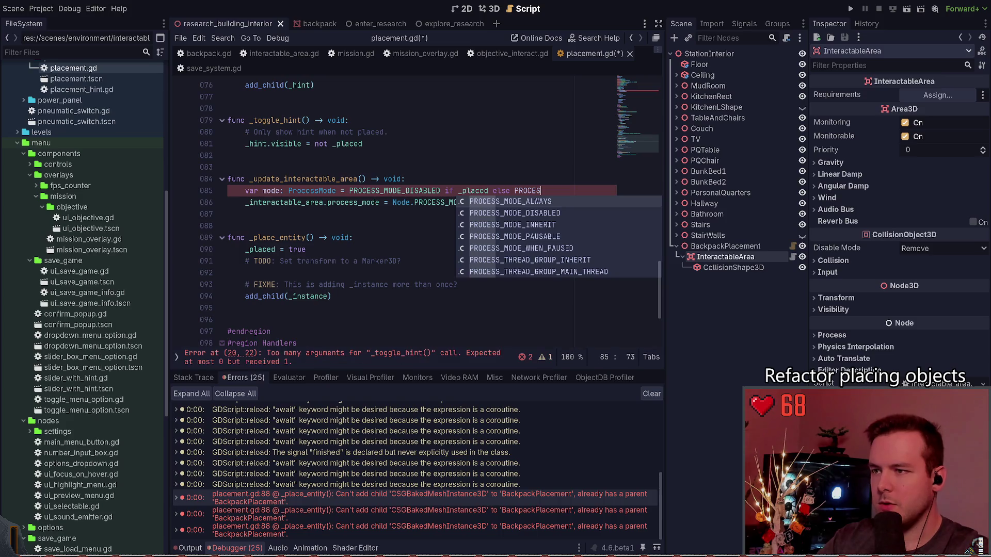
key(Up)
key(Up)
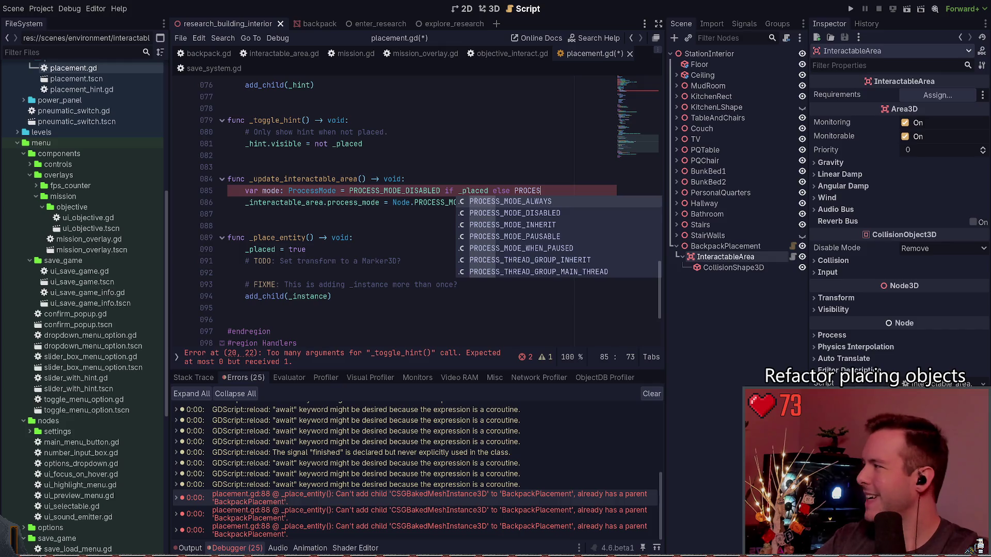
key(Escape)
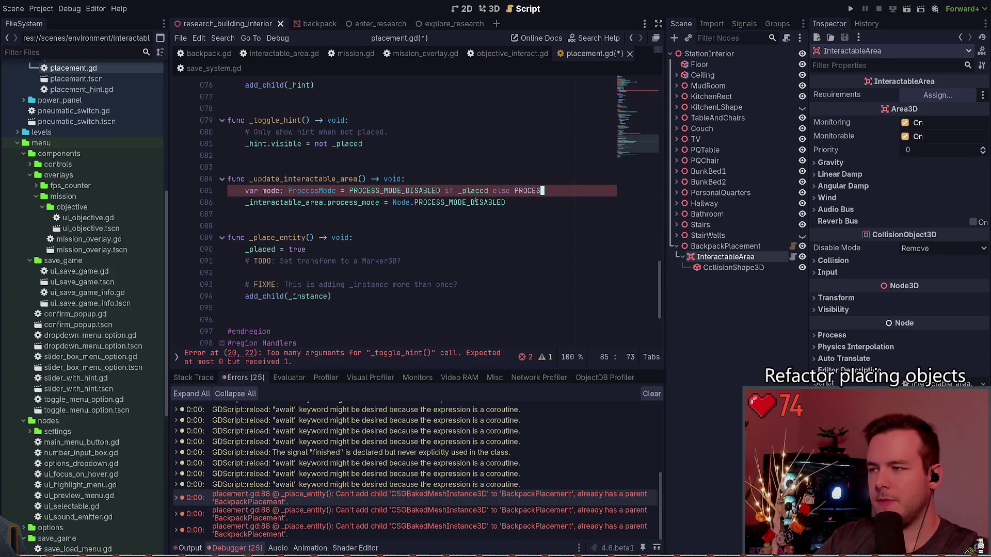
- Delete the draft mode line, save, and trim the process_mode assignment back to '_interactable_area.'
key(ctrl+shift+k)
key(ctrl+s)
click(481, 191)
key(ctrl+Left)
key(ctrl+Left)
key(ctrl+Left)
key(shift+End)
key(Delete)
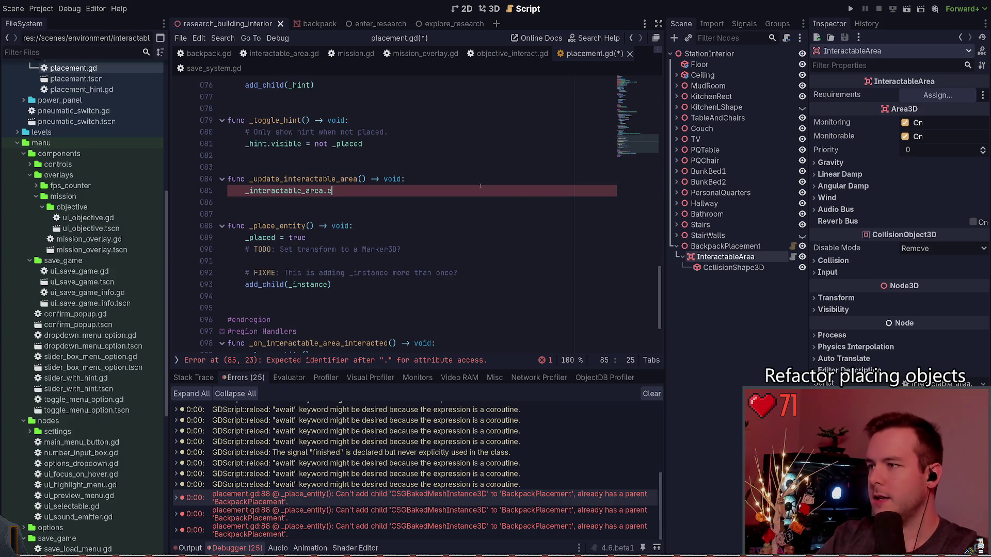
- Complete the line as '_interactable_area.disabled = _placed' and save placement.gd
key(BackSpace)
text(disalbed)
key(BackSpace)
key(BackSpace)
key(BackSpace)
text(bled = )
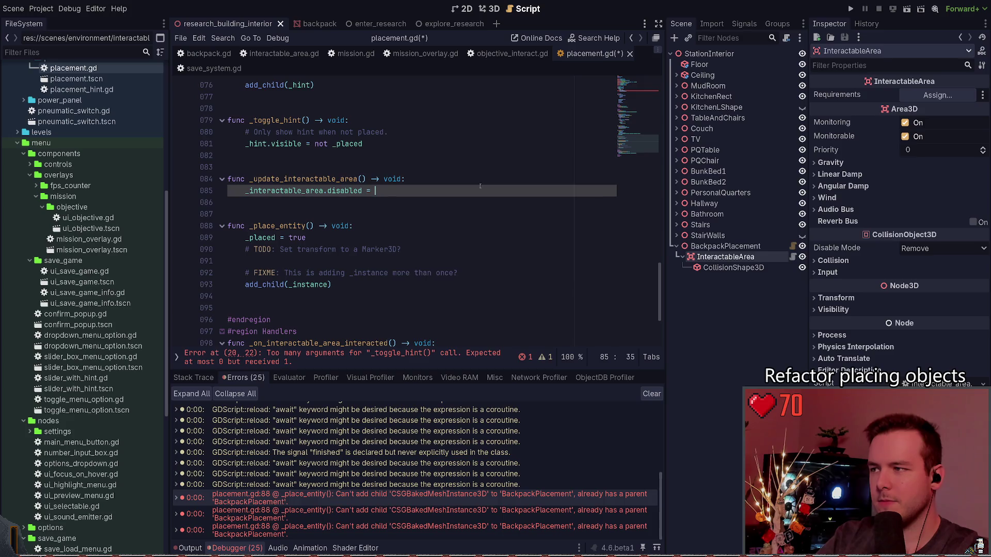
text(_placed)
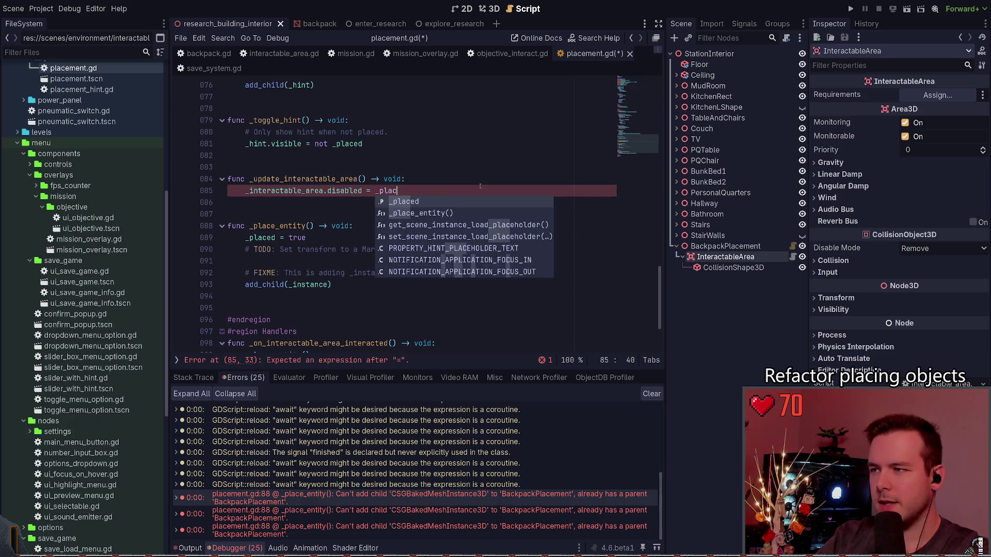
key(Escape)
key(ctrl+s)
- Add the comment '# Only enable interactable area if not placed.' under the function header
key(Home)
key(Up)
scroll(479, 186, up, 1)
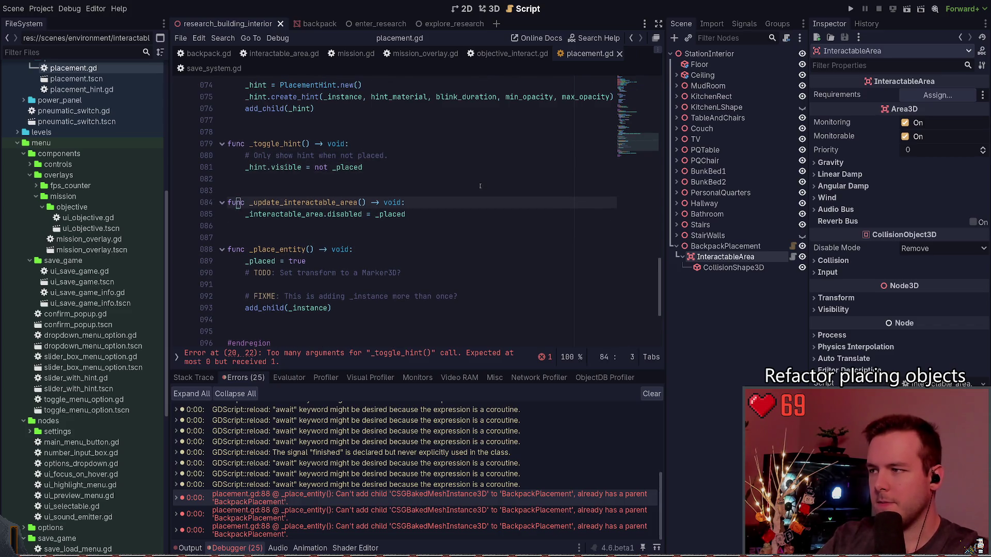
key(End)
key(Return)
text(# Only )
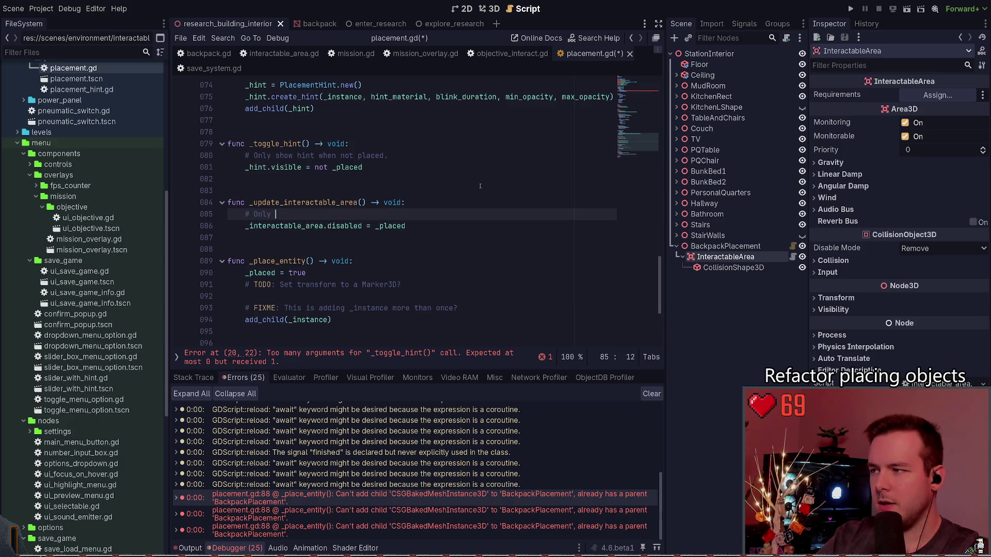
text(enable interactable a)
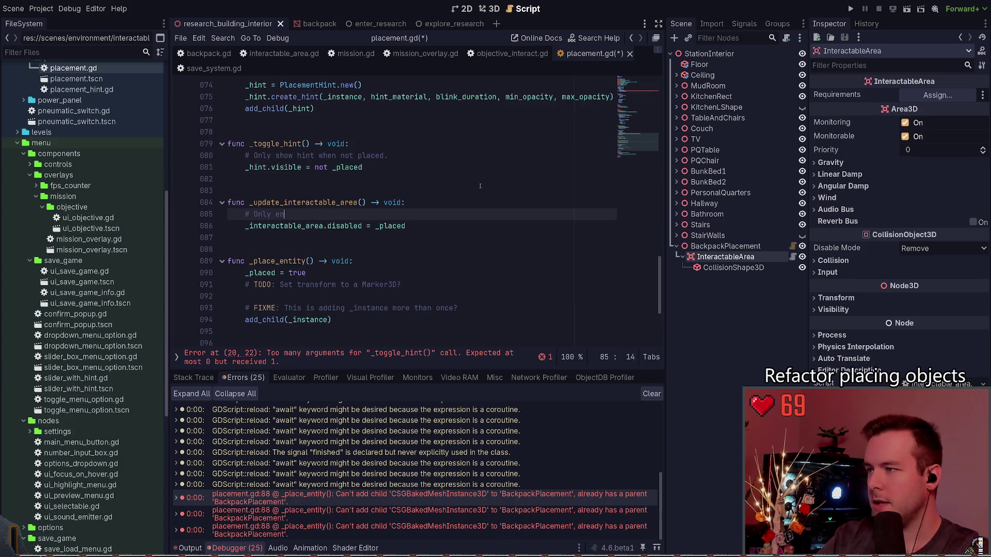
text(rea if )
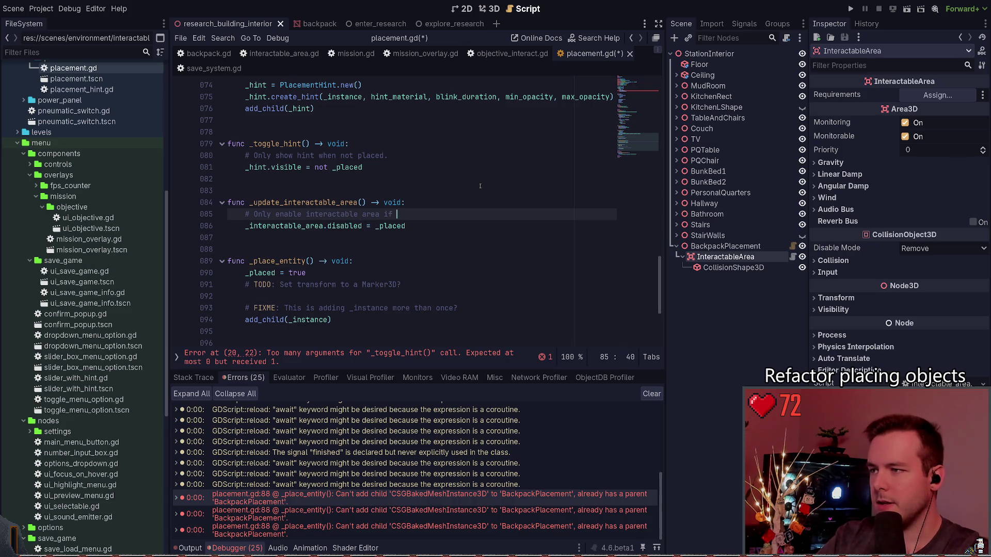
text(not placed.)
- Reword the comment to '# Disable interactable area when placed.' and save
key(ctrl+Left)
key(ctrl+Left)
key(ctrl+Left)
key(ctrl+Left)
key(ctrl+Left)
key(ctrl+Left)
key(ctrl+Delete)
key(Delete)
text(E)
key(BackSpace)
key(Delete)
text(Dis)
key(ctrl+Right)
key(ctrl+Right)
key(ctrl+Right)
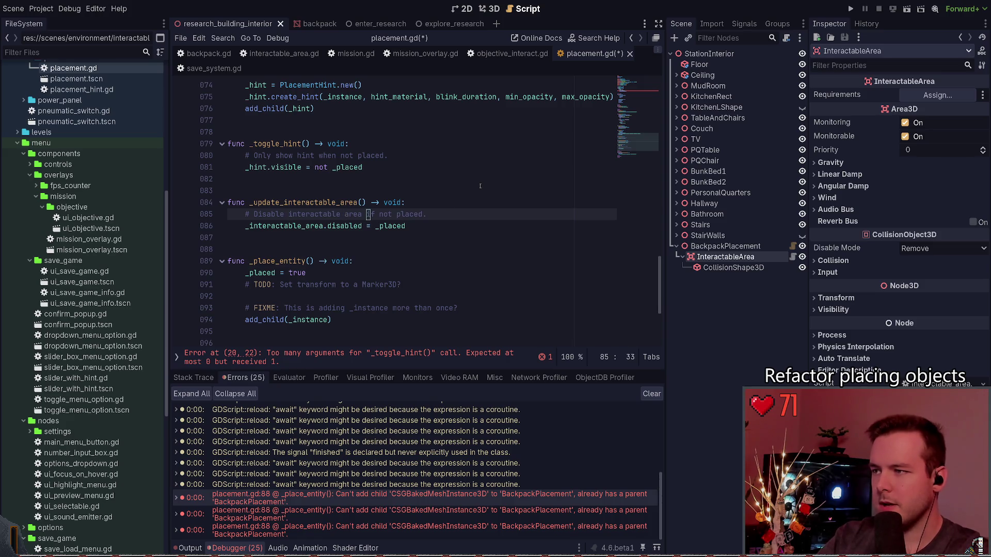
key(ctrl+Delete)
key(ctrl+Delete)
text(when)
key(ctrl+Left)
key(ctrl+Left)
key(ctrl+Left)
key(ctrl+s)
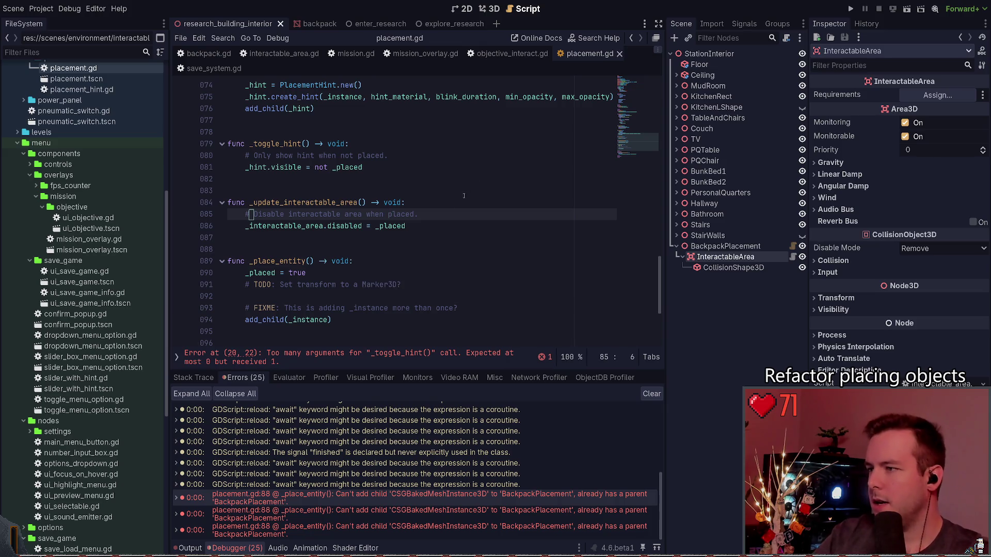
- Jump to the _interactable_area declaration and open the InteractableArea script at line 7
click(346, 226)
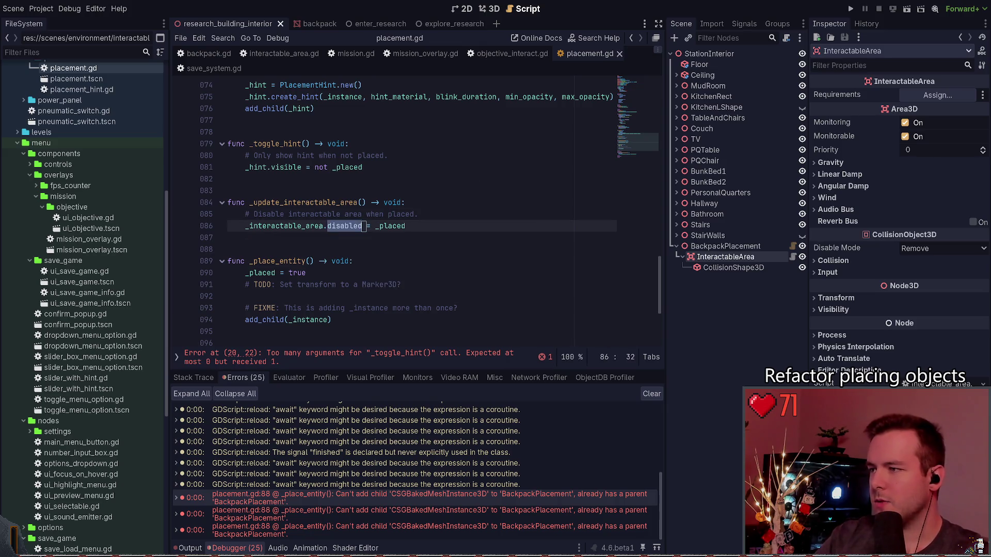
ctrl+click(316, 226)
ctrl+click(405, 155)
scroll(380, 196, up, 3)
key(Up)
key(Up)
key(Up)
text(var)
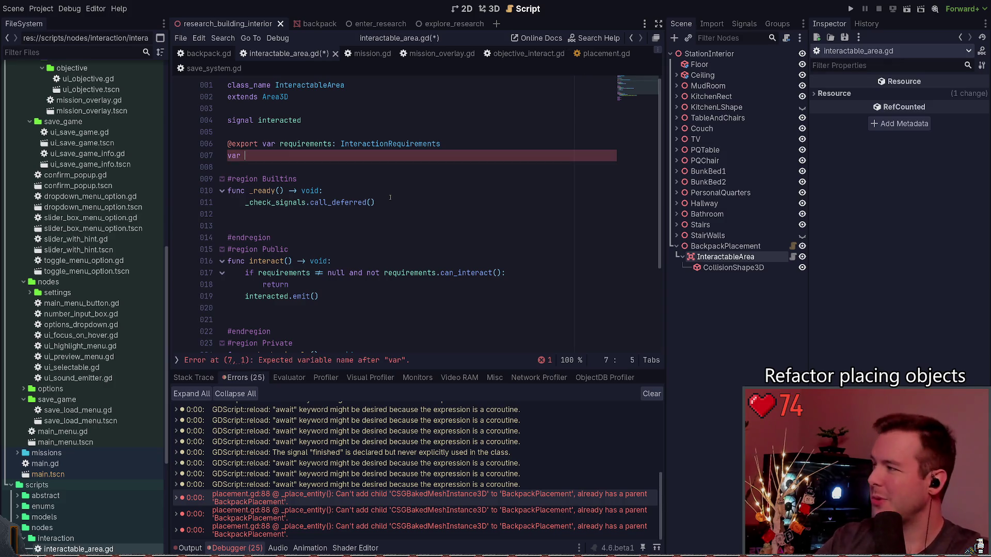
key(BackSpace)
key(BackSpace)
key(BackSpace)
text(@export var )
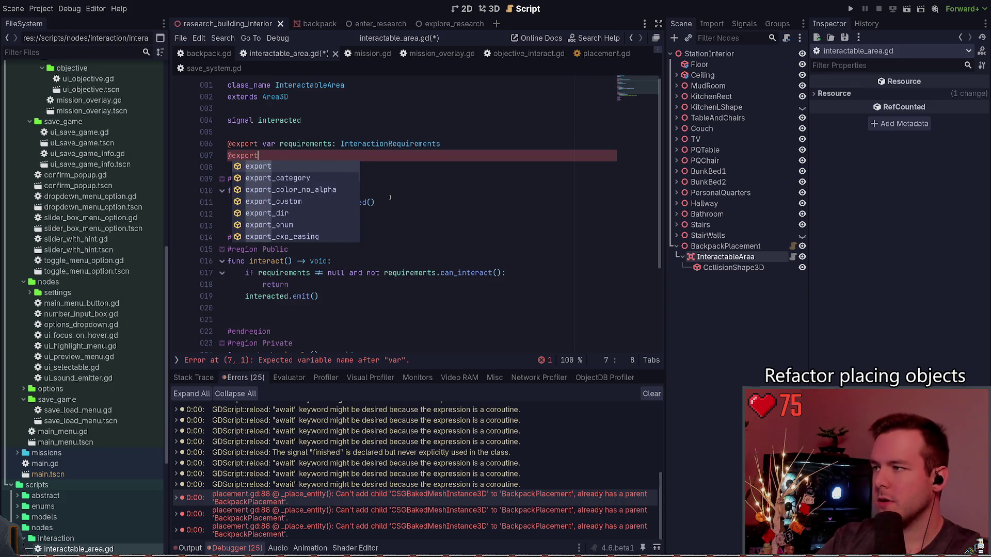
text(disabled: )
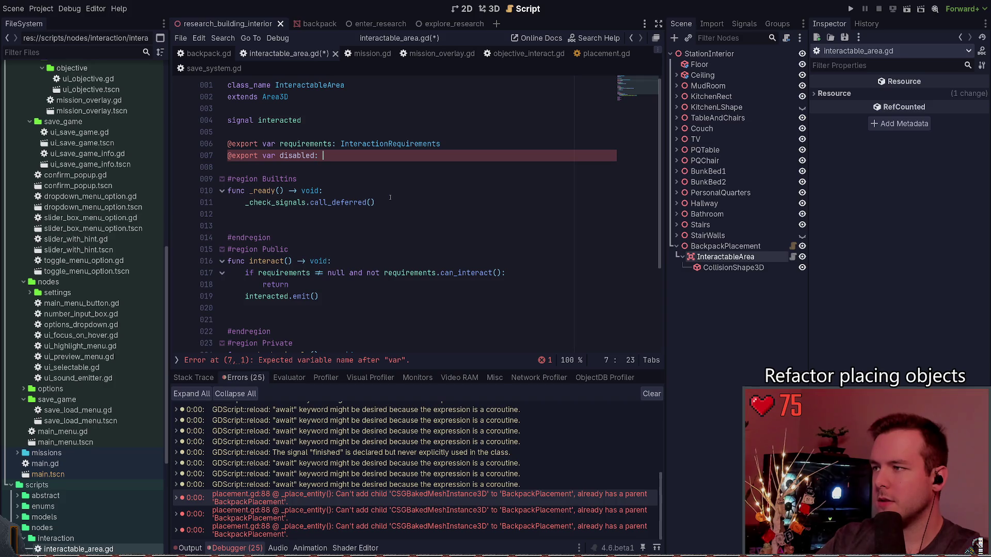
text(bool)
key(ctrl+s)
text(= false)
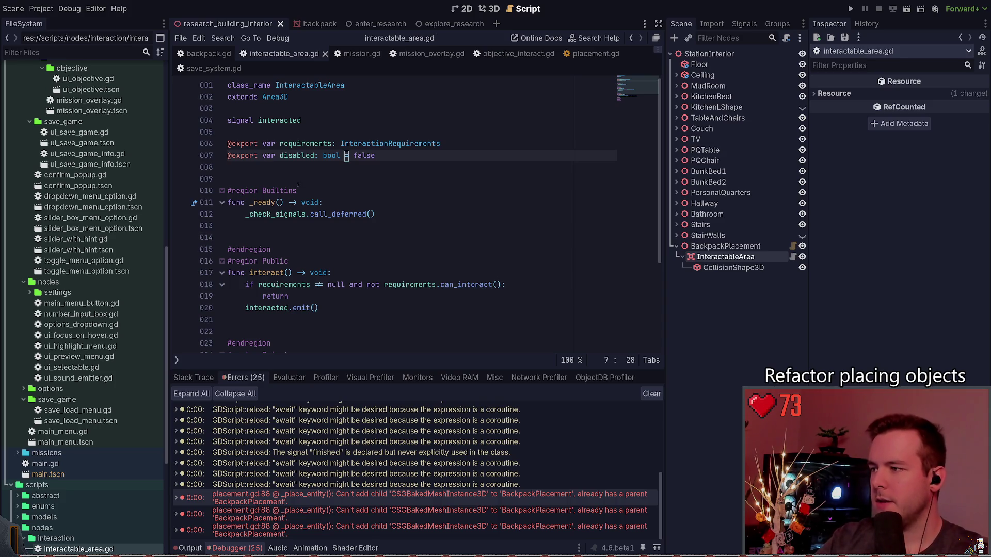
- Give the disabled variable a 'set(value):' setter, leaving its body line empty
click(344, 156)
scroll(343, 203, down, 1)
key(End)
text(:)
key(Return)
text(set(value):)
key(Return)
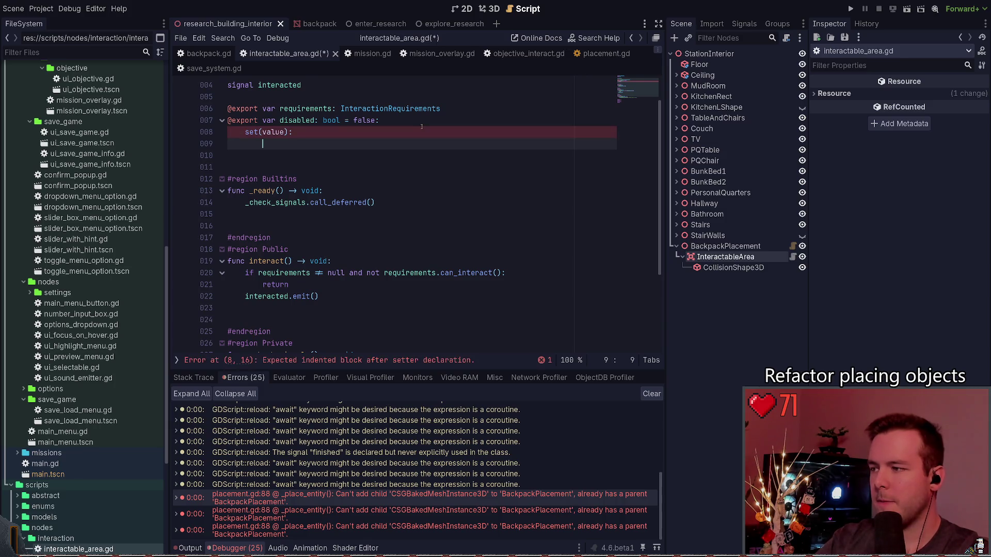
text(coll)
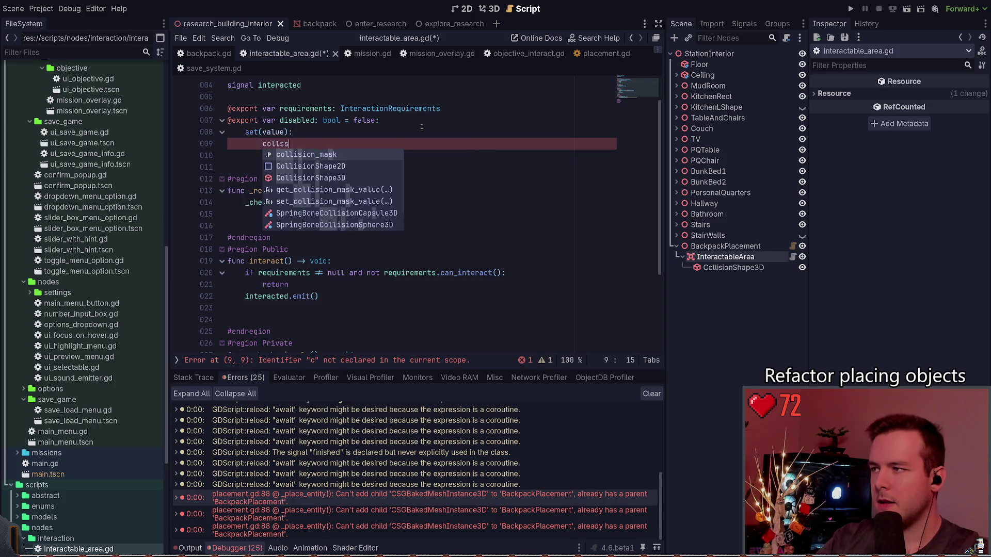
text(iss)
key(BackSpace)
key(BackSpace)
key(BackSpace)
key(BackSpace)
key(BackSpace)
key(BackSpace)
scroll(445, 202, down, 3)
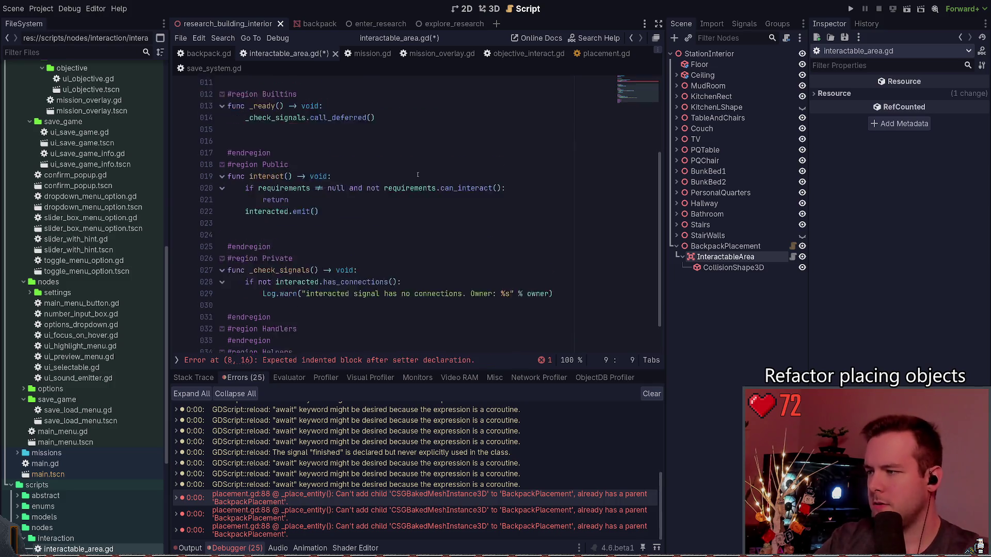
scroll(463, 263, up, 4)
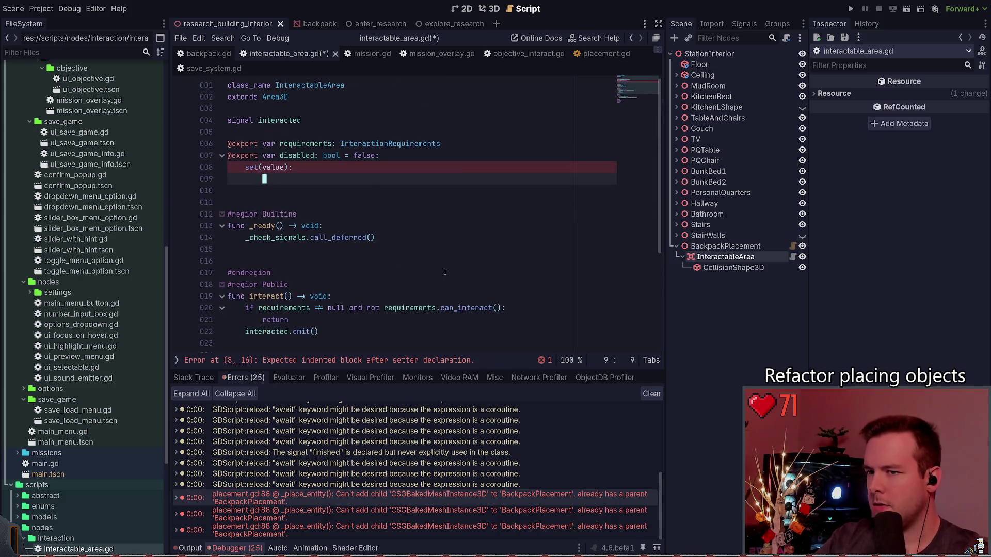
- Select InteractableArea's CollisionShape3D in the Scene dock and review its Disabled property in the Inspector
click(725, 267)
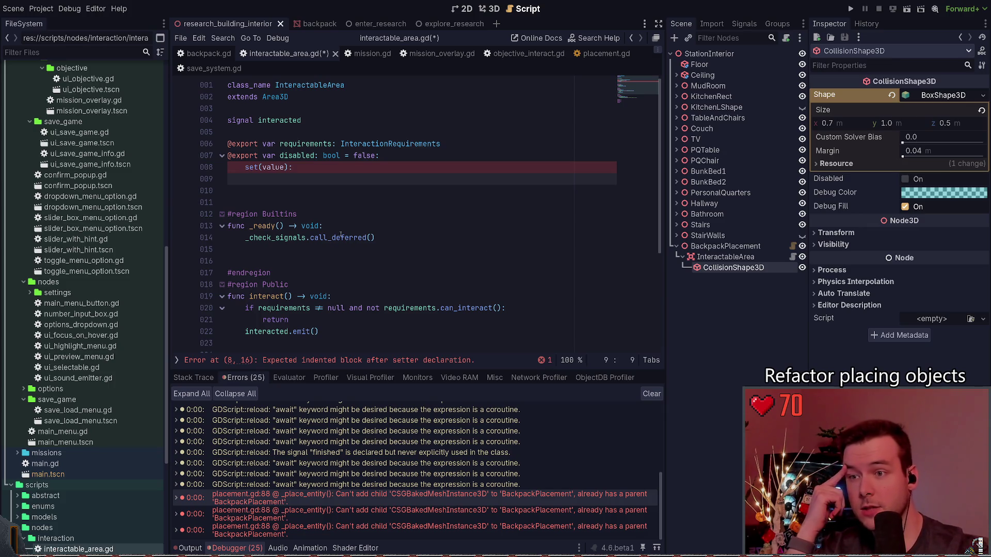
scroll(349, 225, down, 3)
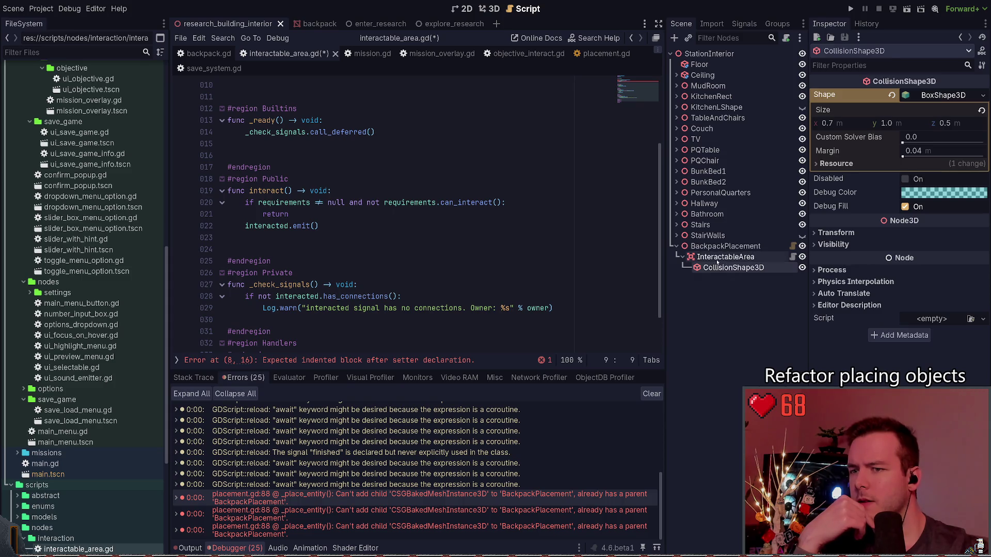
scroll(280, 98, up, 3)
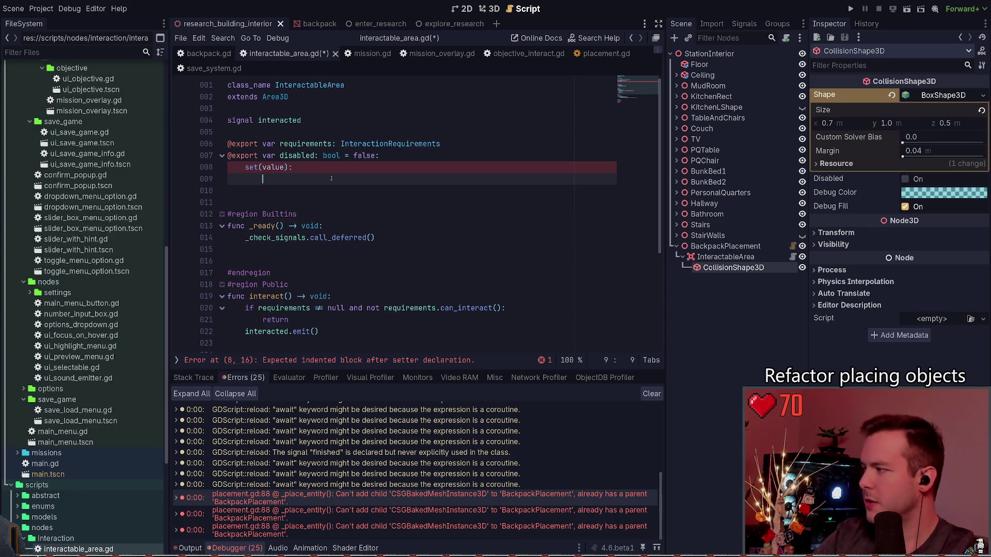
- Write the call _update_chidren() in the disabled setter body, then go to the blank line 30
text(_update_)
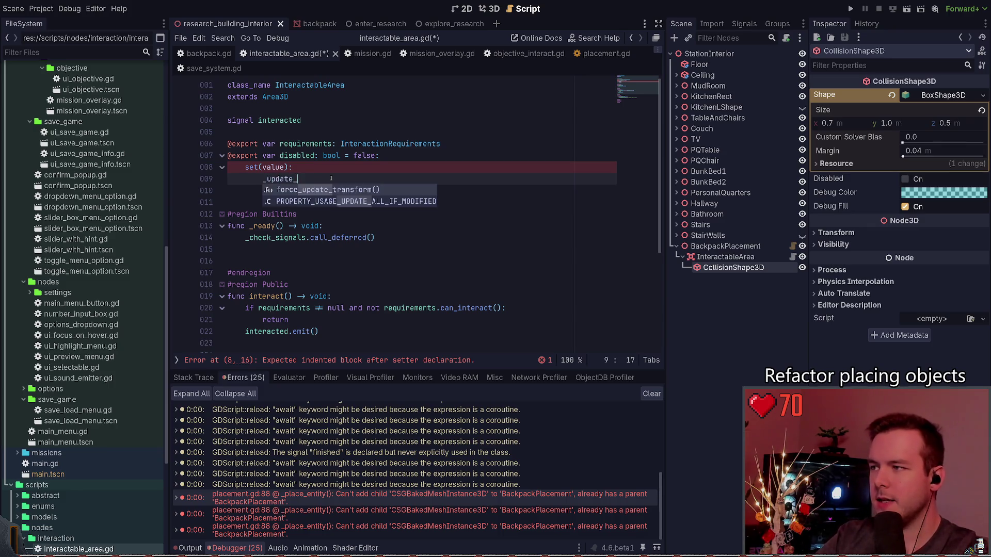
text(disabled_Fo)
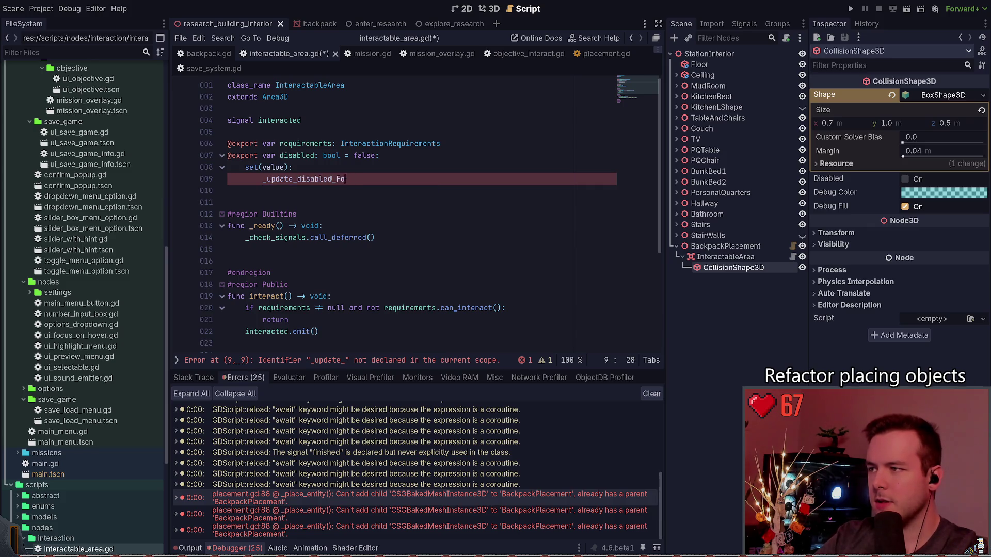
key(BackSpace)
key(BackSpace)
key(BackSpace)
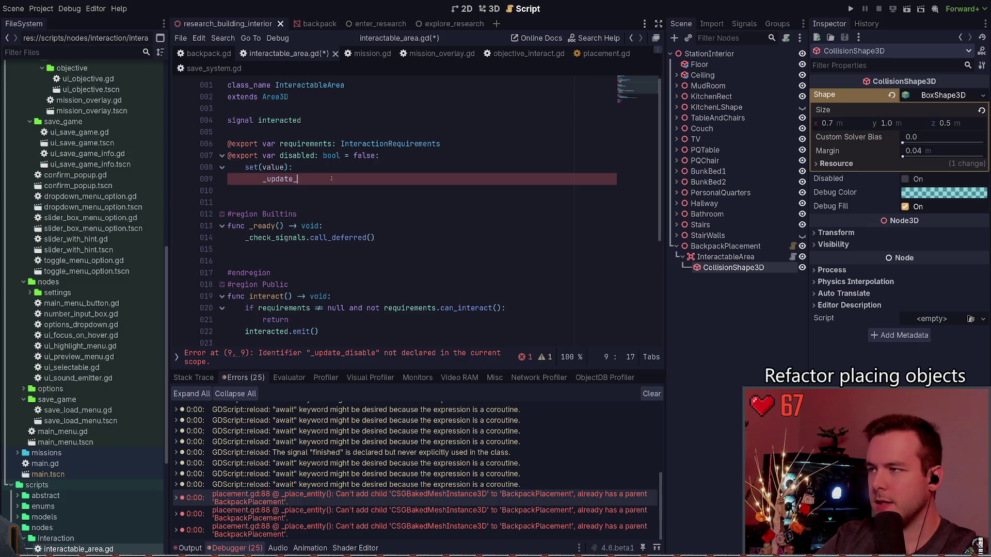
text(disabled_)
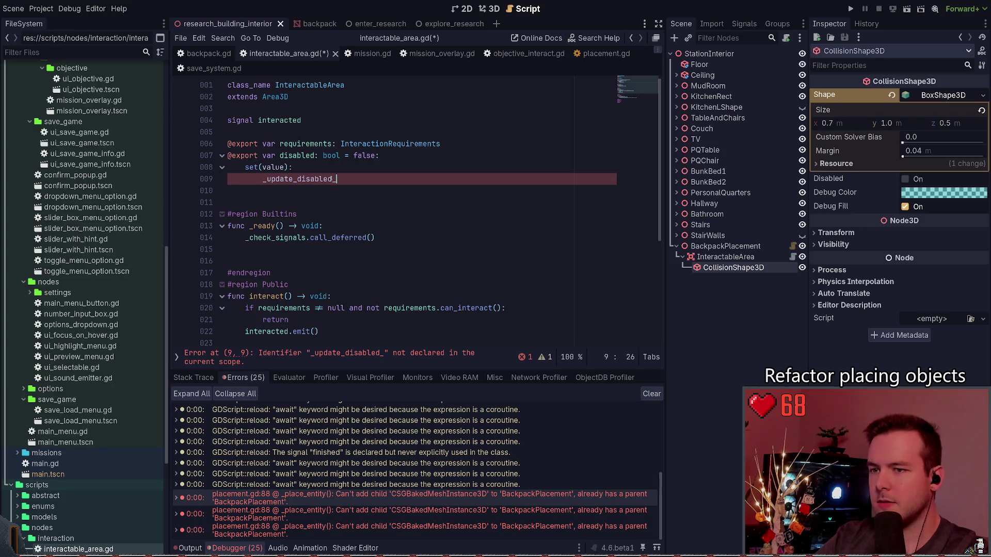
text(chillre)
key(BackSpace)
key(BackSpace)
key(BackSpace)
key(BackSpace)
key(BackSpace)
key(BackSpace)
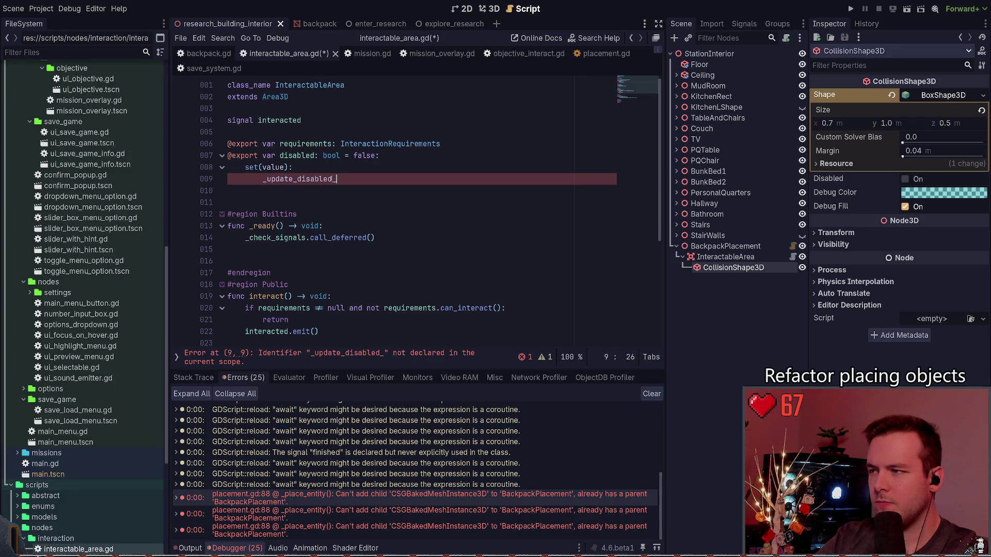
key(BackSpace)
key(BackSpace)
key(BackSpace)
text(chil)
key(BackSpace)
key(BackSpace)
key(BackSpace)
text(dren()
scroll(412, 224, down, 4)
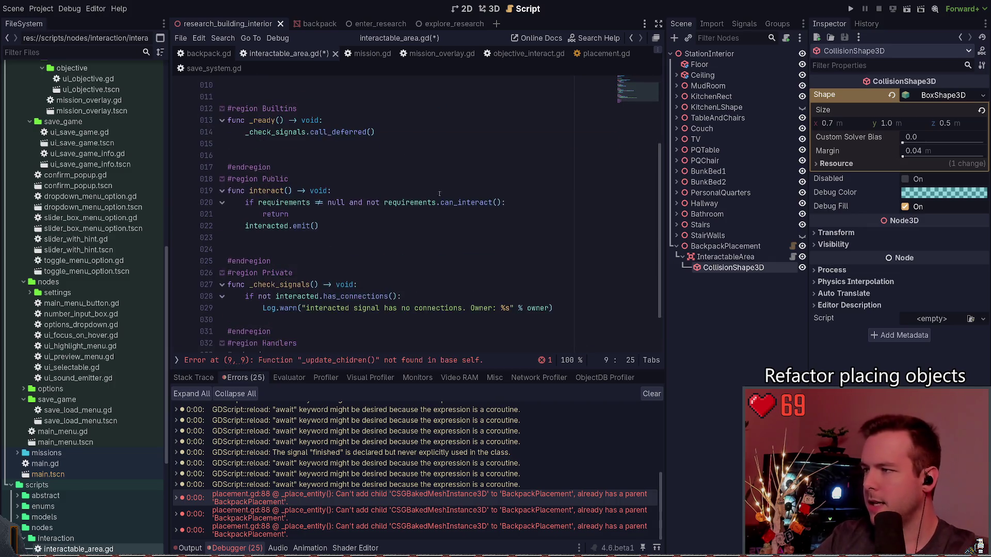
click(408, 225)
click(419, 273)
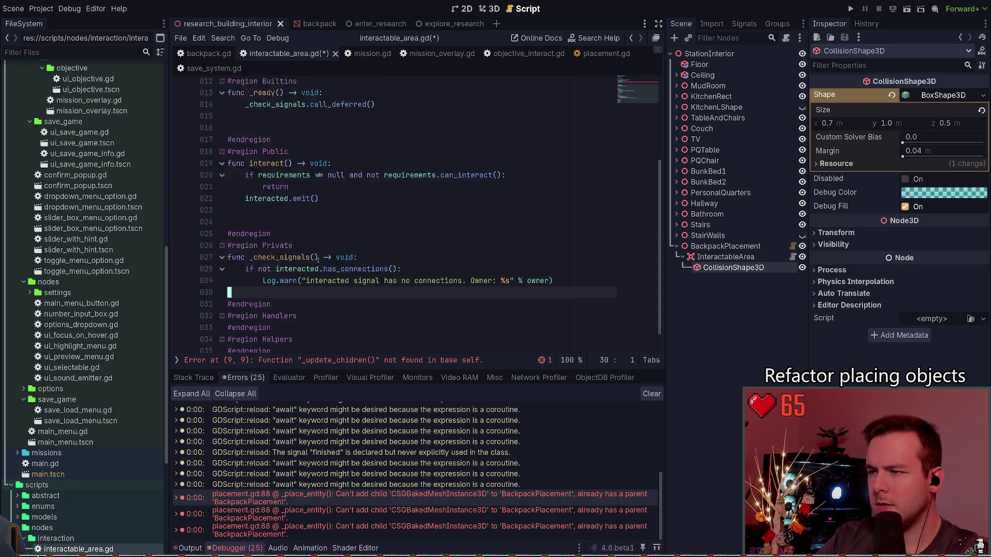
- Below _check_signals, declare func _update_children() -> void: with a for loop over get_children()
scroll(320, 261, up, 5)
scroll(411, 268, down, 5)
key(Return)
key(Return)
key(Up)
text(func )
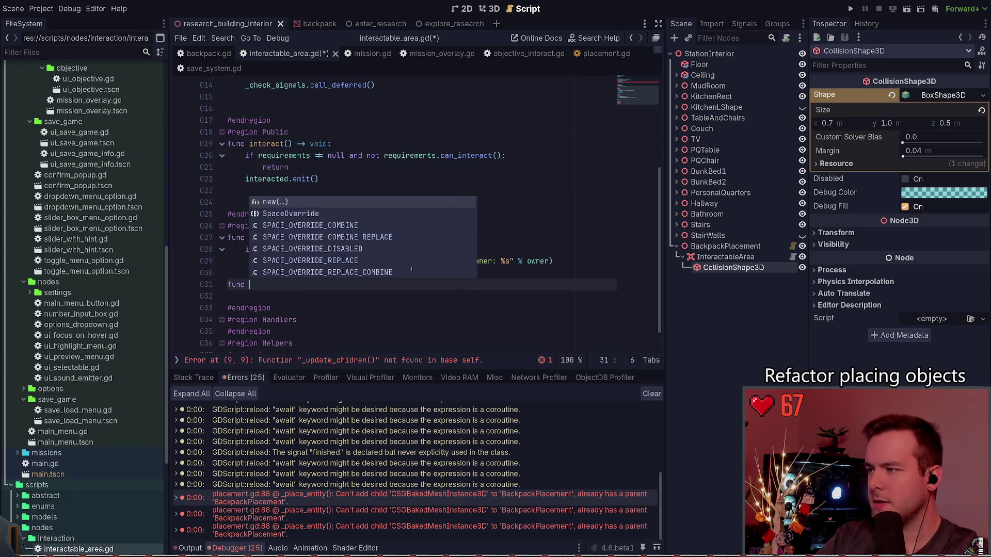
text(_check_chilrden)
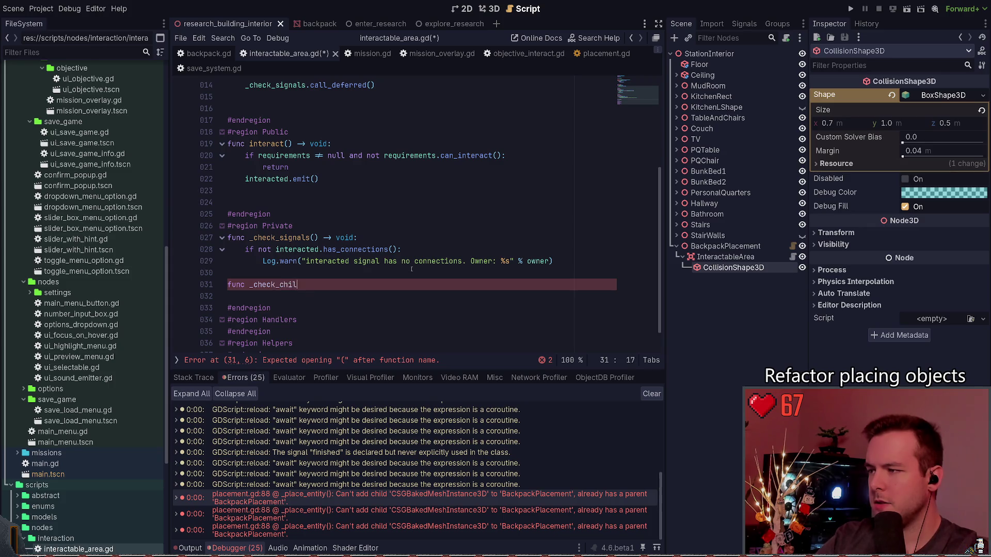
key(BackSpace)
key(BackSpace)
key(BackSpace)
text(update_children() -> void:)
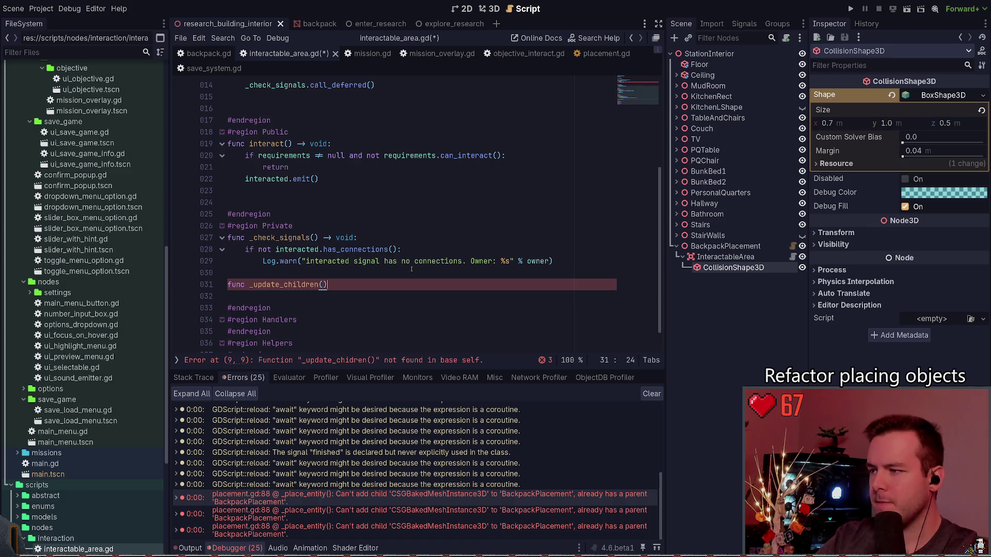
key(Return)
text(for child in)
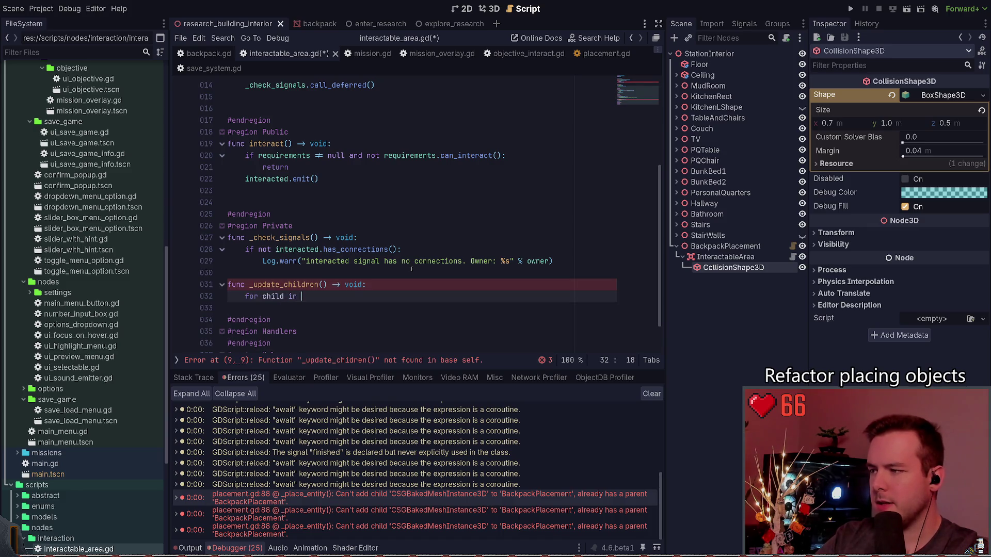
key(BackSpace)
key(BackSpace)
text(get_ch)
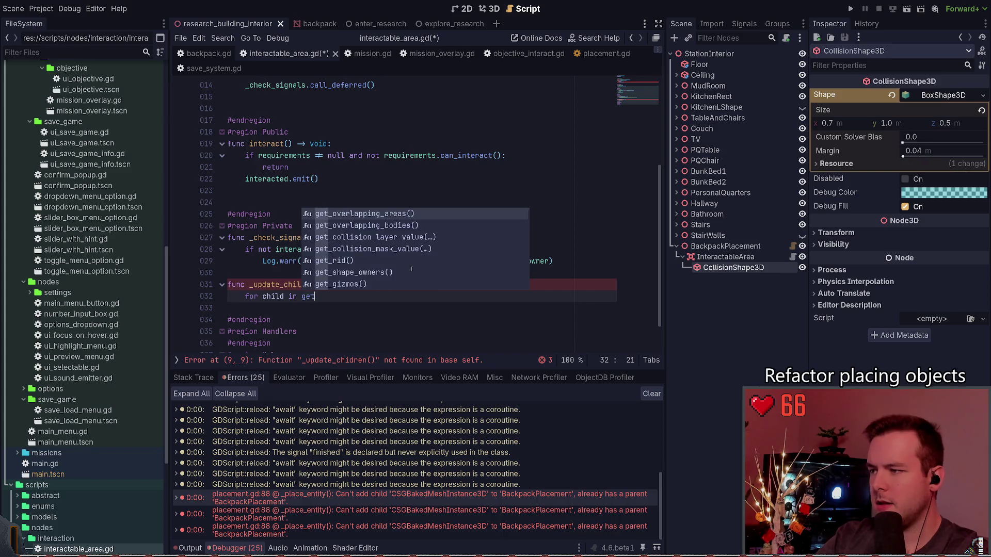
key(Down)
key(Return)
key(Return)
- Add the for line's colon and an indented 'if child is not CollisionShape3D: continue' guard
text(if child)
key(Home)
key(shift+Left)
key(Tab)
key(Up)
key(End)
text(:)
key(Down)
key(End)
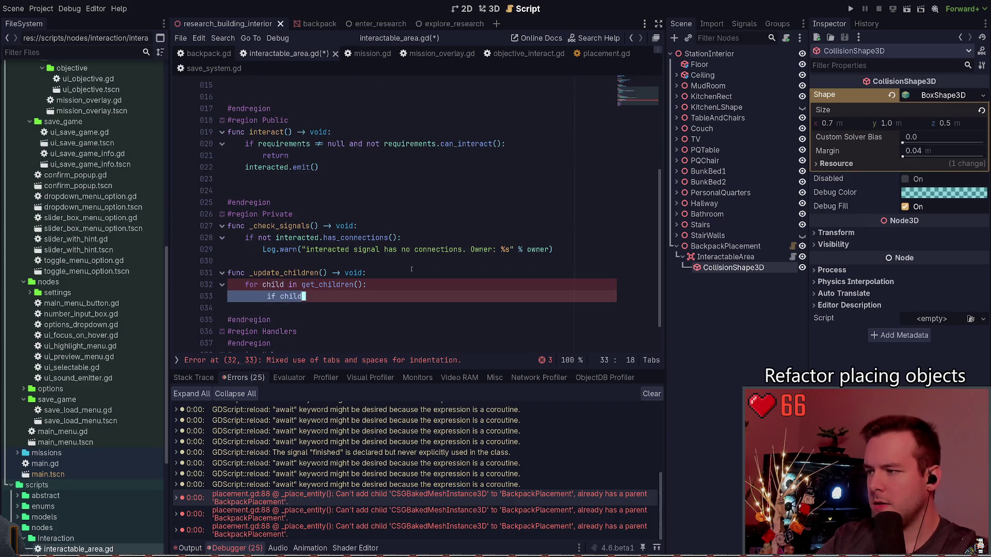
key(shift+Home)
key(shift+Tab)
key(shift+Tab)
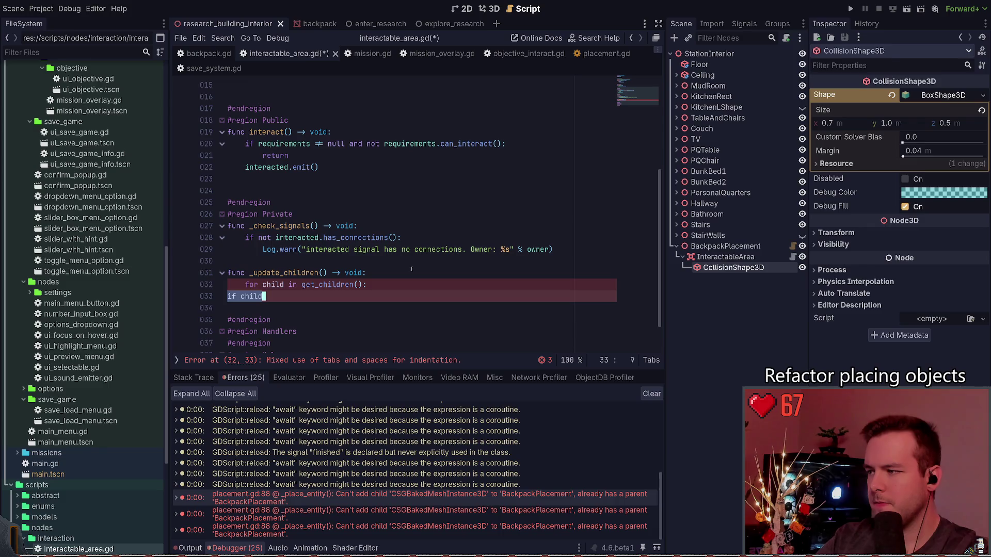
key(Tab)
key(Tab)
key(End)
text(is )
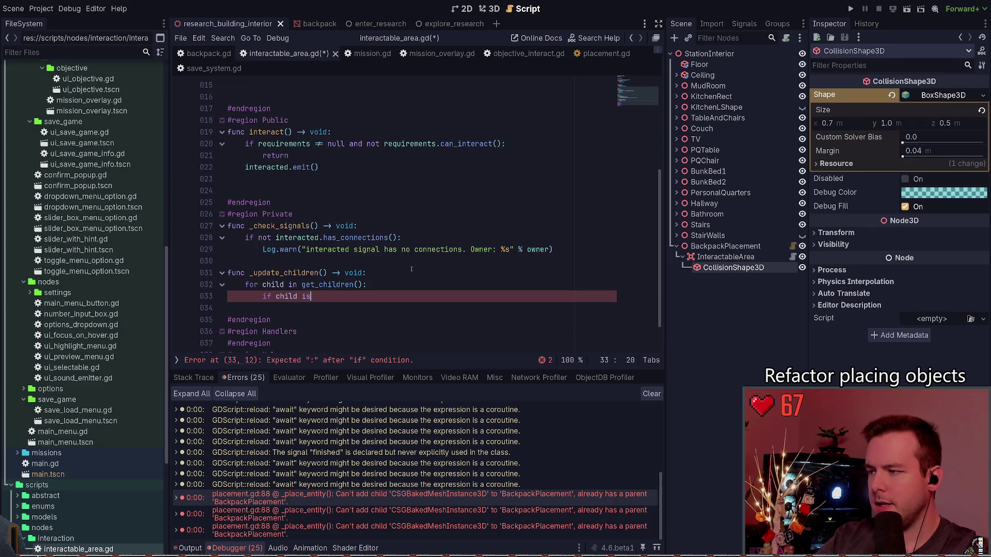
text(not Colli)
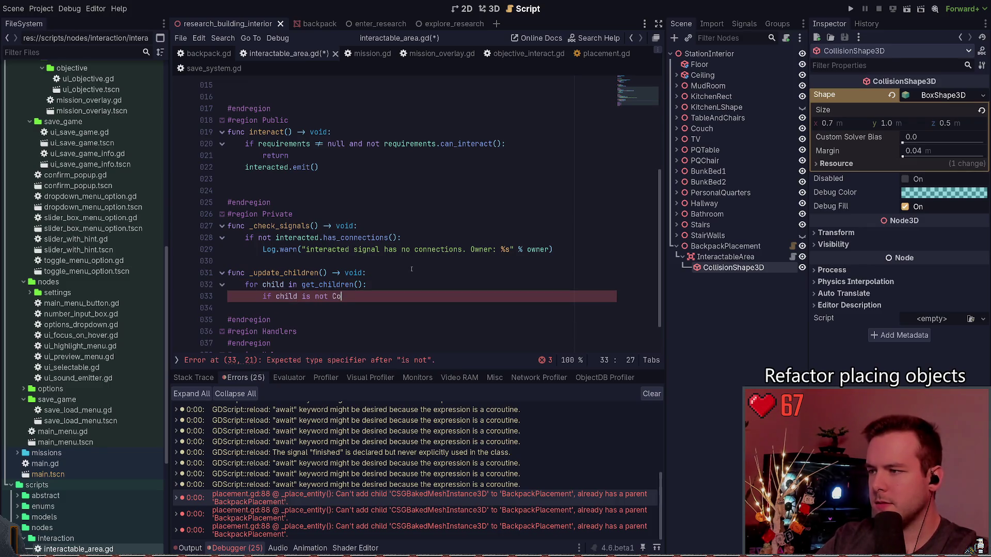
text(sionA)
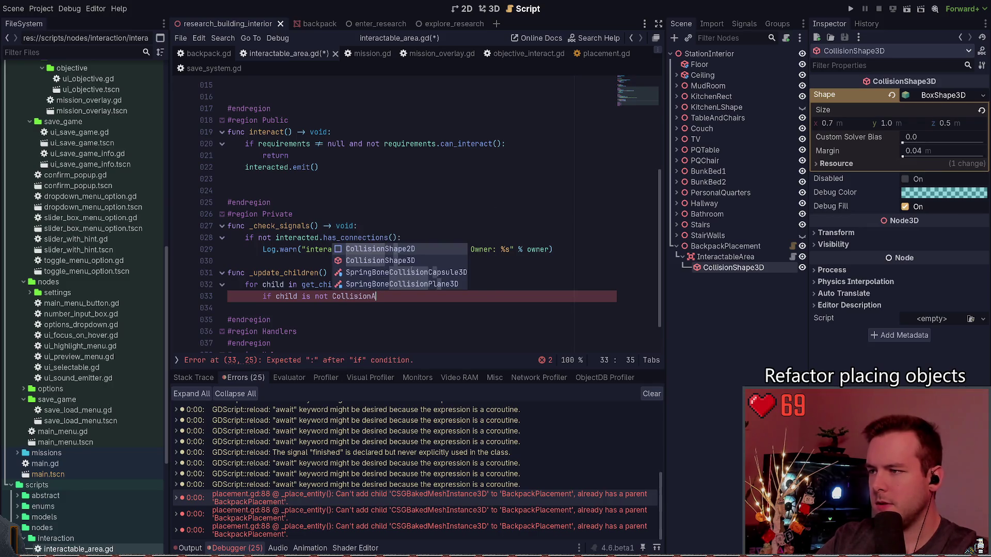
key(BackSpace)
text(Shap)
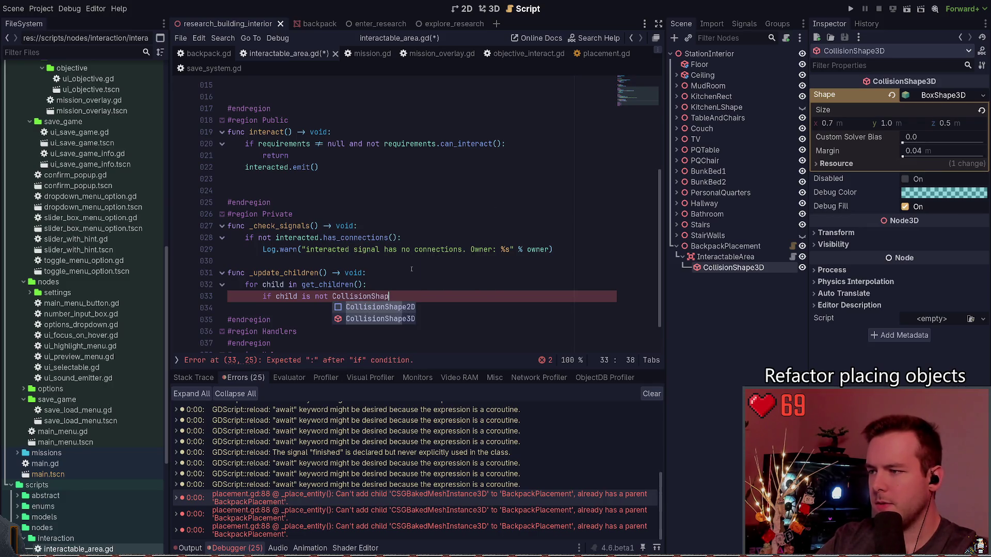
key(Return)
key(Return)
text(continue)
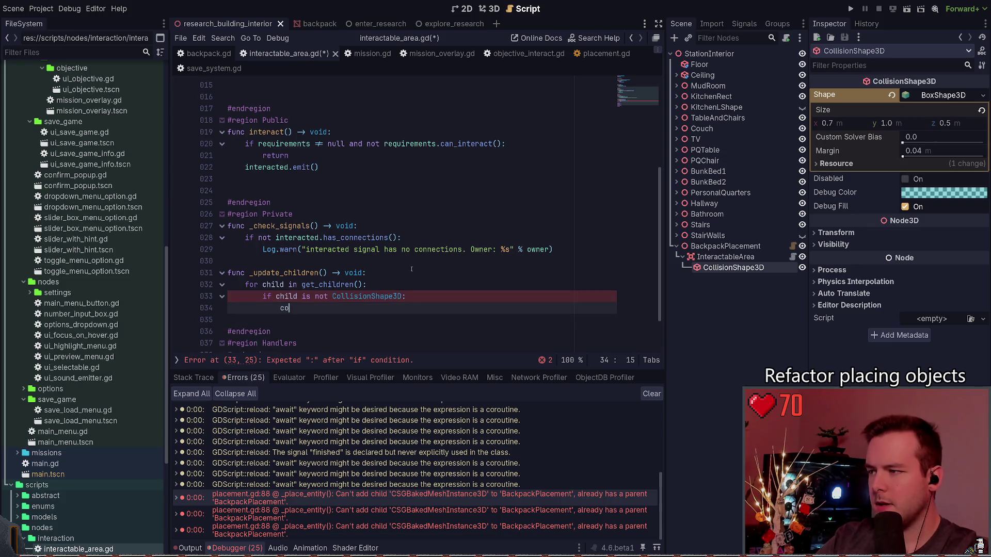
key(Return)
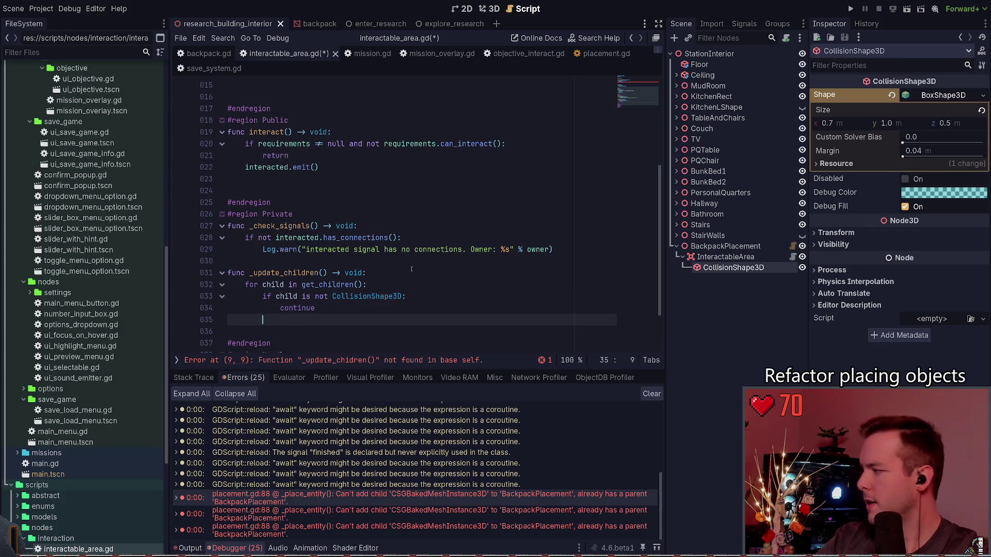
- Fix the if condition, replace continue with child.disabled = disabled, and save the script
key(Up)
key(Up)
key(ctrl+Right)
key(ctrl+Right)
key(Right)
key(Delete)
key(Delete)
key(Delete)
key(Delete)
key(Delete)
key(Delete)
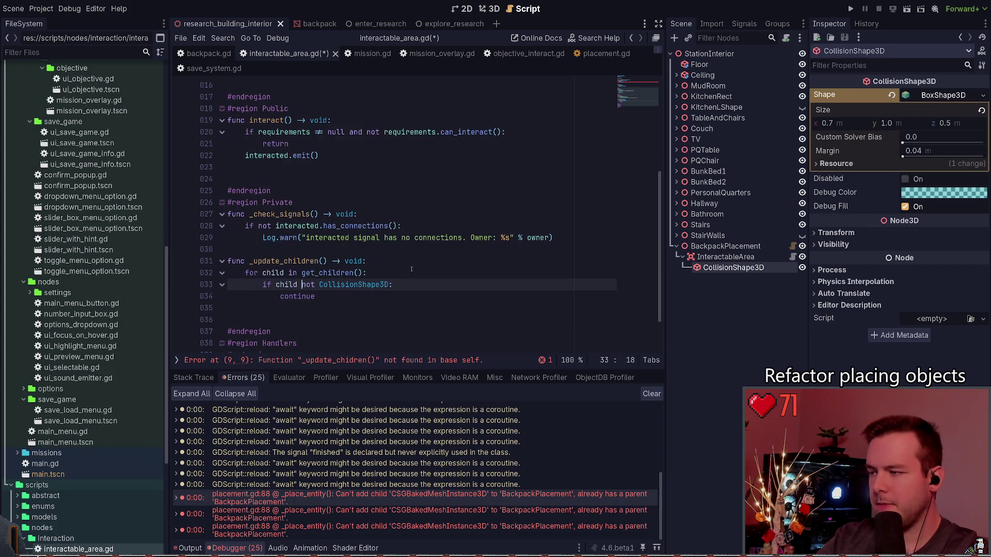
text(is)
key(Down)
key(BackSpace)
key(BackSpace)
key(BackSpace)
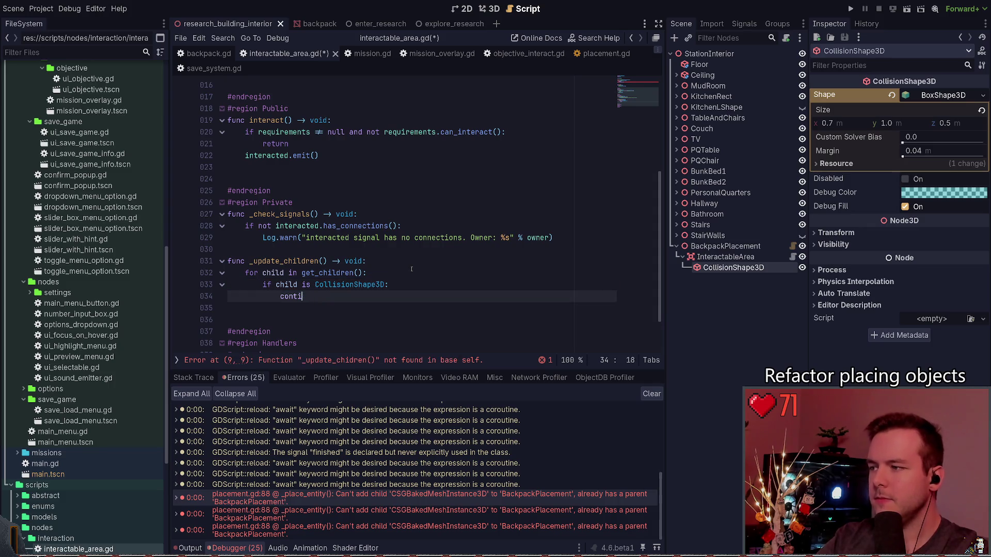
text(hild.disabled = )
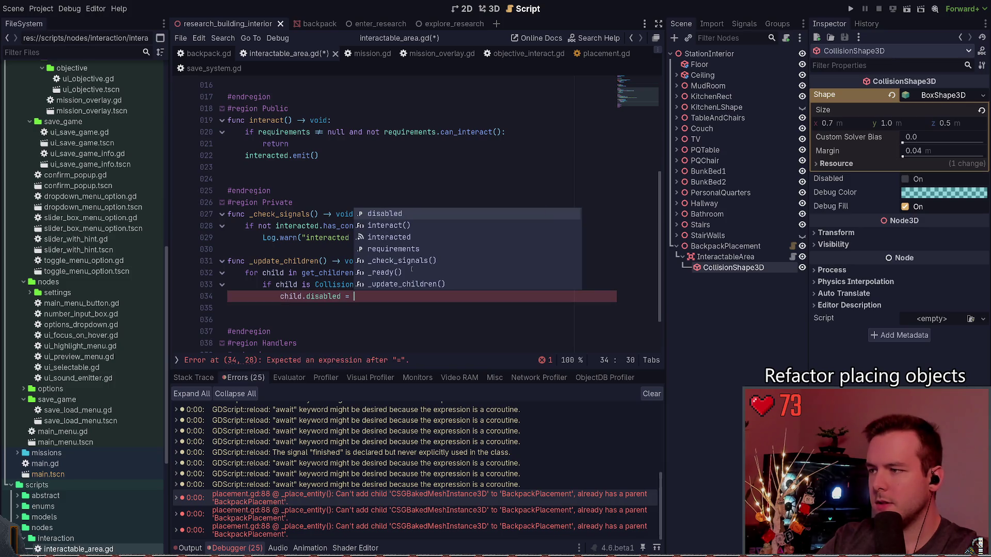
text(disabled)
key(ctrl+s)
- Correct the misspelled _update_children call on line 9 and save again
click(290, 272)
double_click(292, 273)
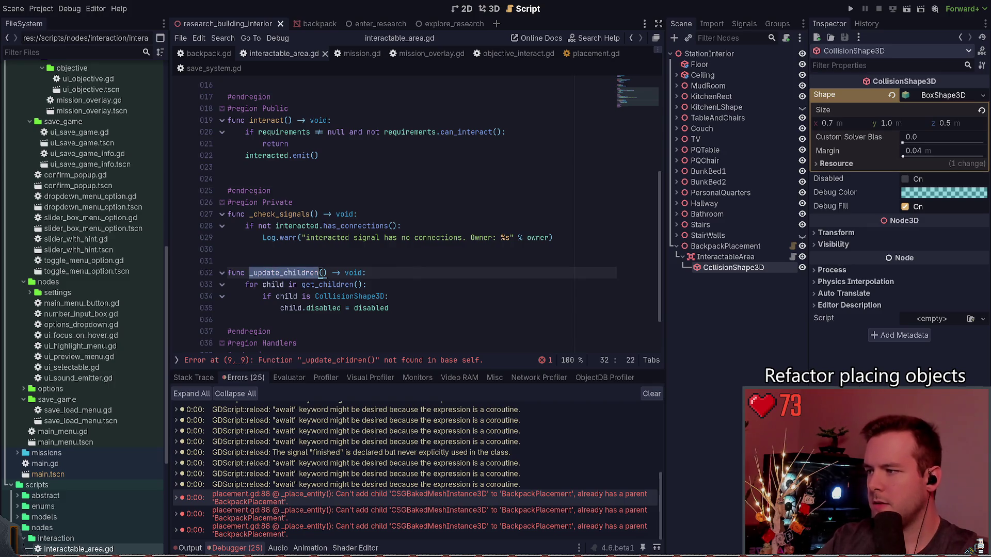
scroll(337, 269, up, 5)
click(308, 180)
text(l)
key(ctrl+s)
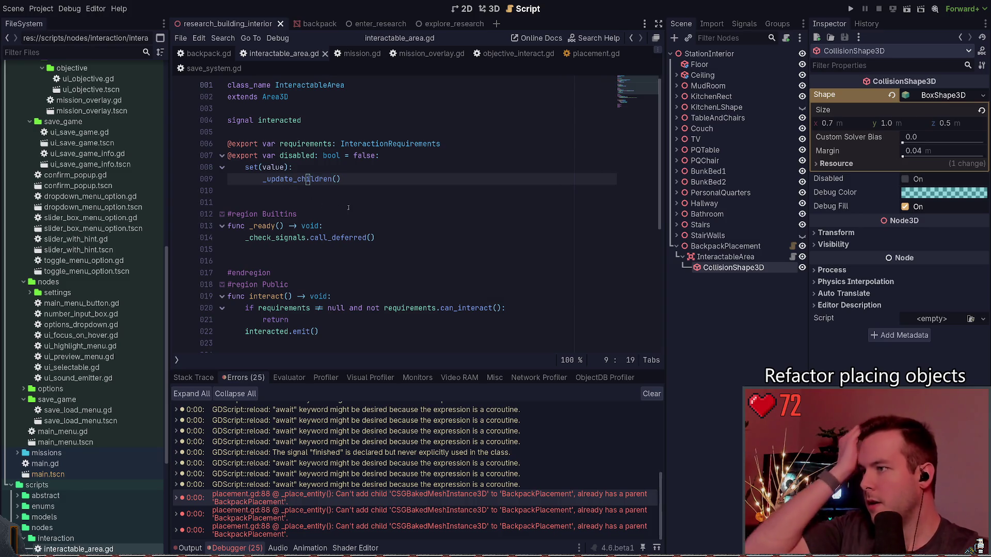
scroll(348, 208, down, 6)
- Stop the game, delete _placed from the _toggle_hint call on line 20, save, and rerun
key(F5)
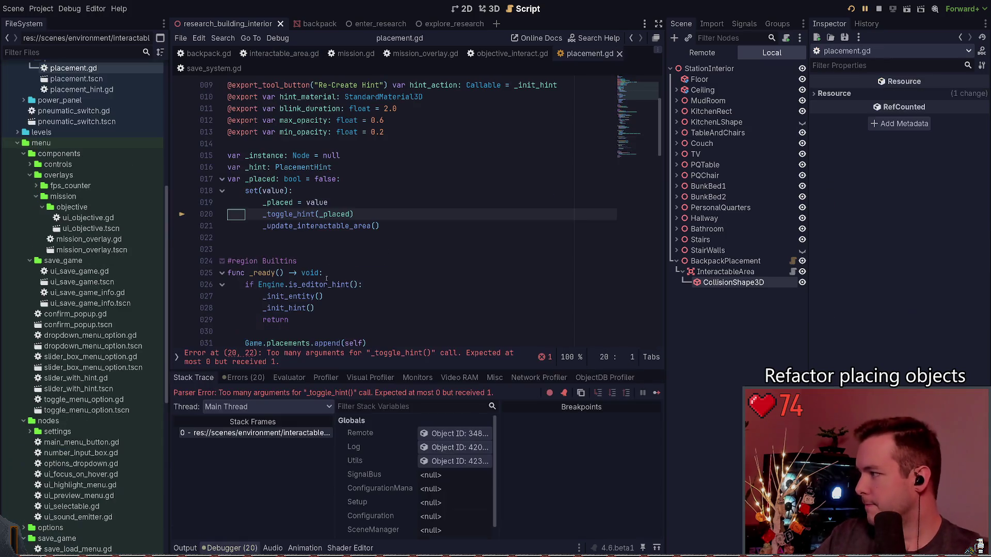
click(387, 218)
key(F8)
double_click(320, 215)
key(BackSpace)
key(ctrl+s)
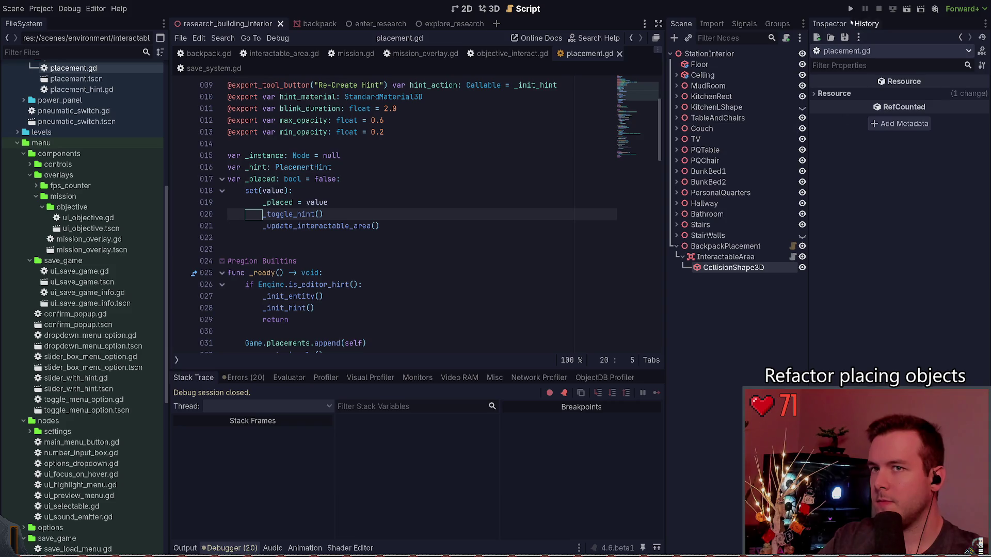
click(851, 10)
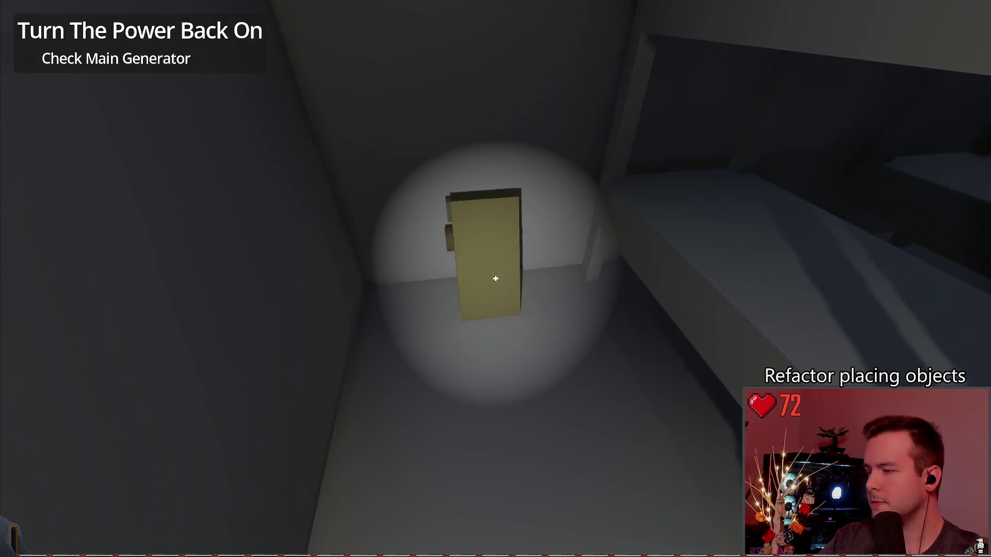
- Turn the flashlight off to inspect the yellow box, then quit to the editor's line 21 error
key(f)
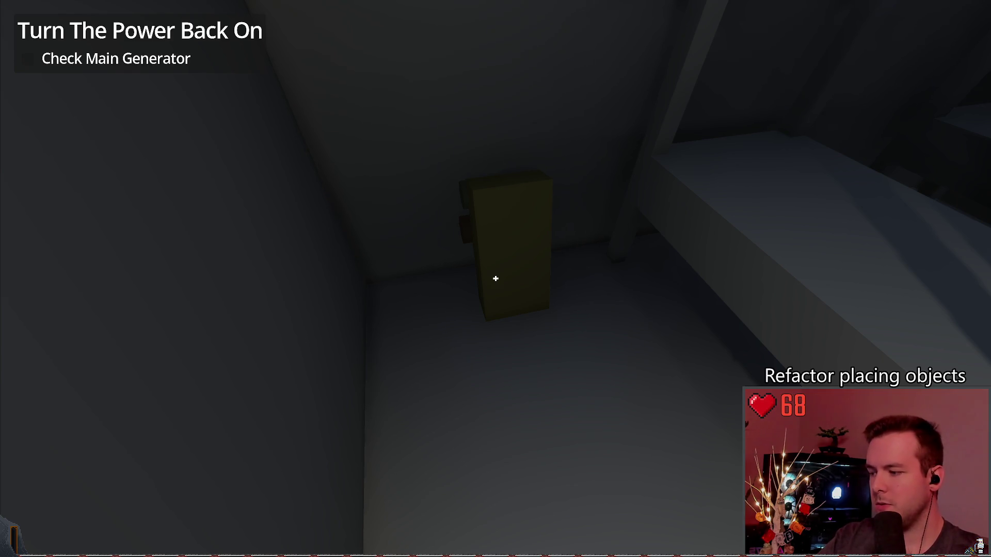
key(F8)
click(341, 226)
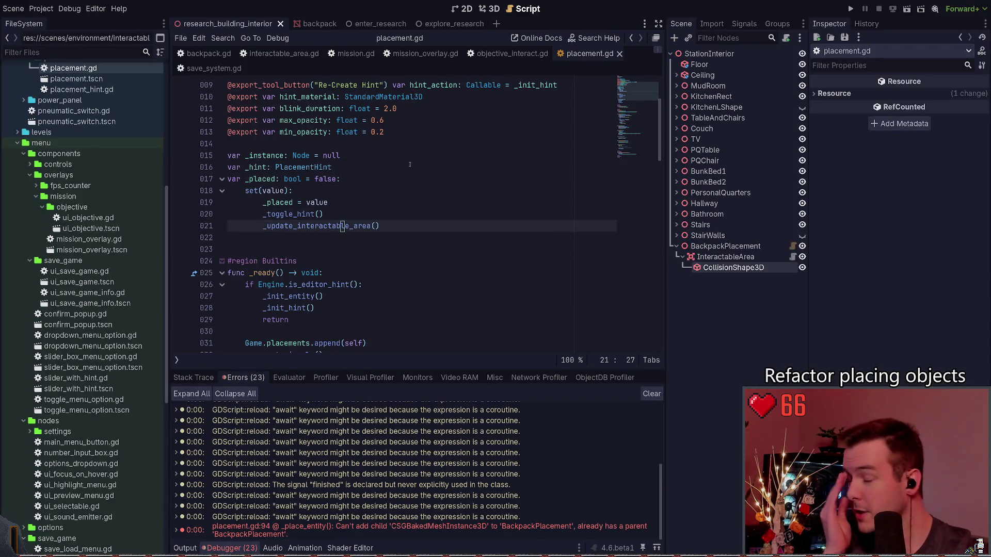
- Scroll through placement.gd reviewing the TODO and FIXME comments around _place_entity
scroll(413, 236, down, 9)
scroll(413, 236, down, 3)
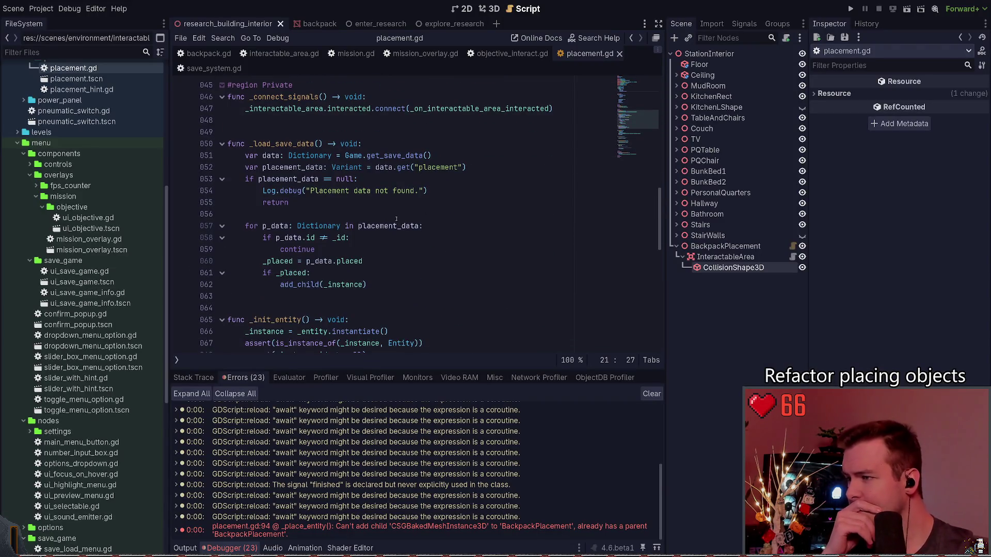
scroll(368, 196, down, 3)
click(368, 195)
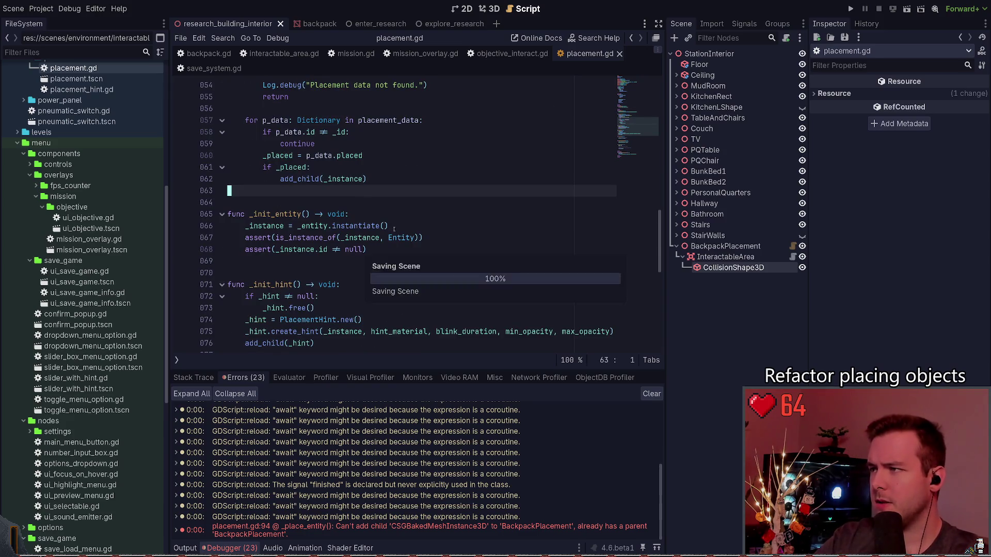
scroll(421, 249, up, 3)
scroll(326, 246, up, 1)
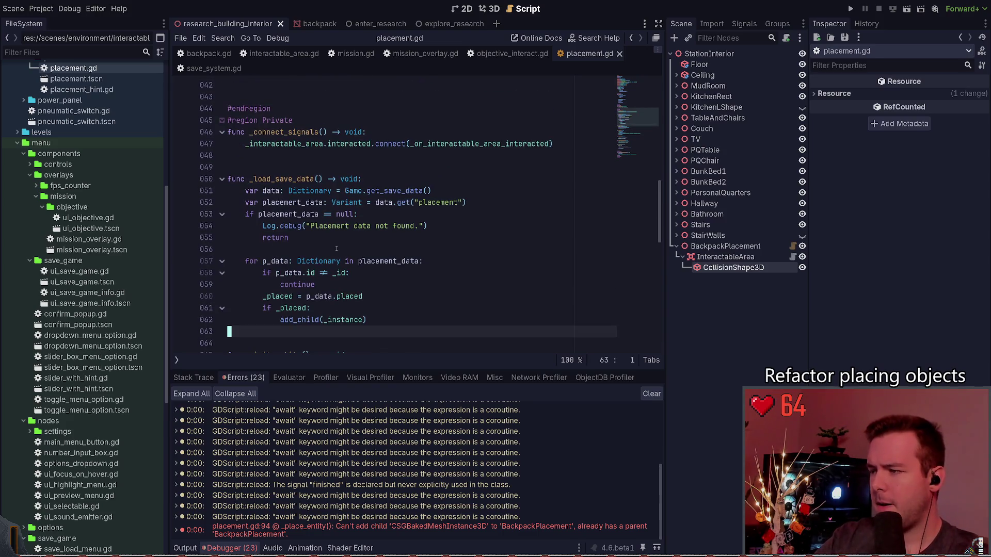
scroll(416, 248, down, 3)
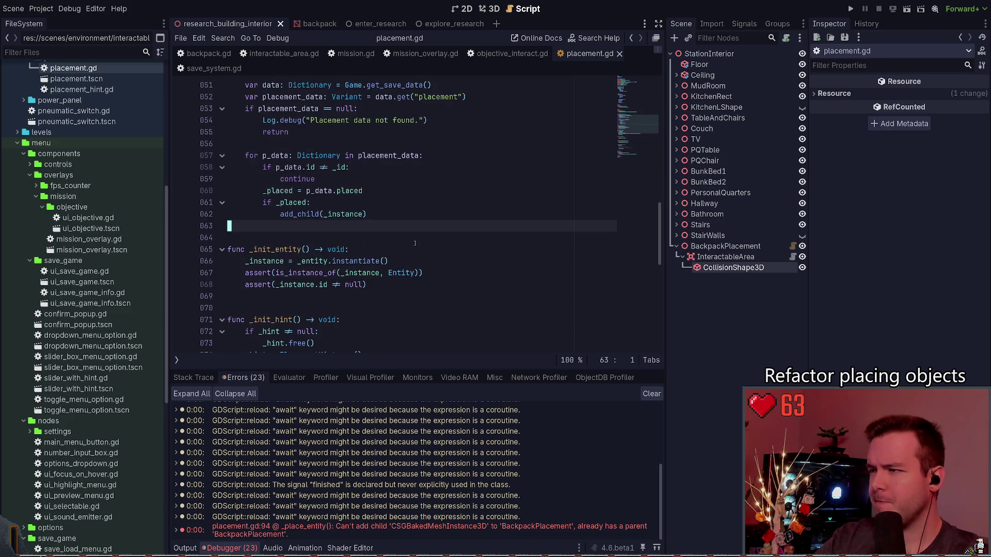
scroll(415, 243, down, 2)
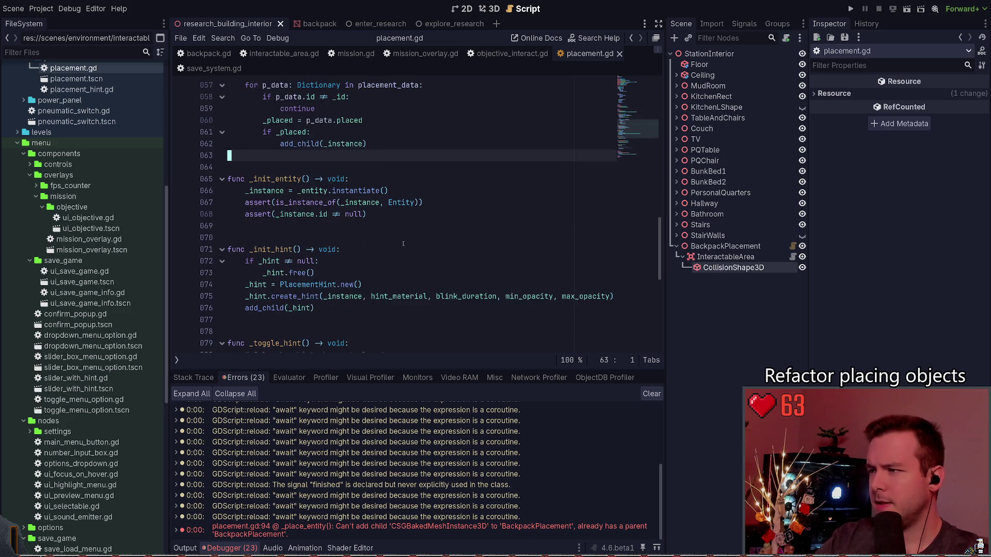
scroll(439, 252, down, 9)
scroll(408, 248, up, 1)
scroll(405, 247, up, 1)
scroll(414, 244, down, 2)
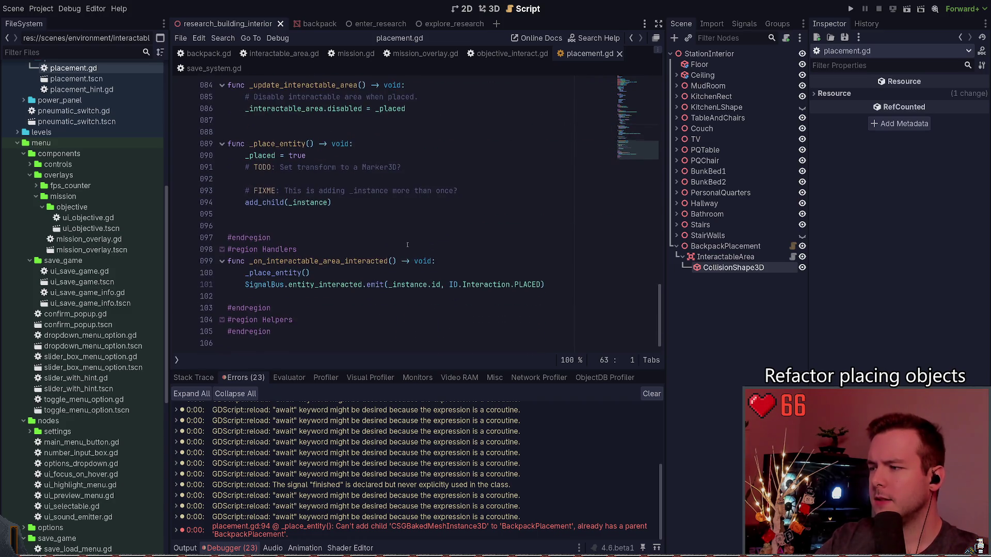
scroll(407, 245, up, 1)
drag(457, 225, 159, 203)
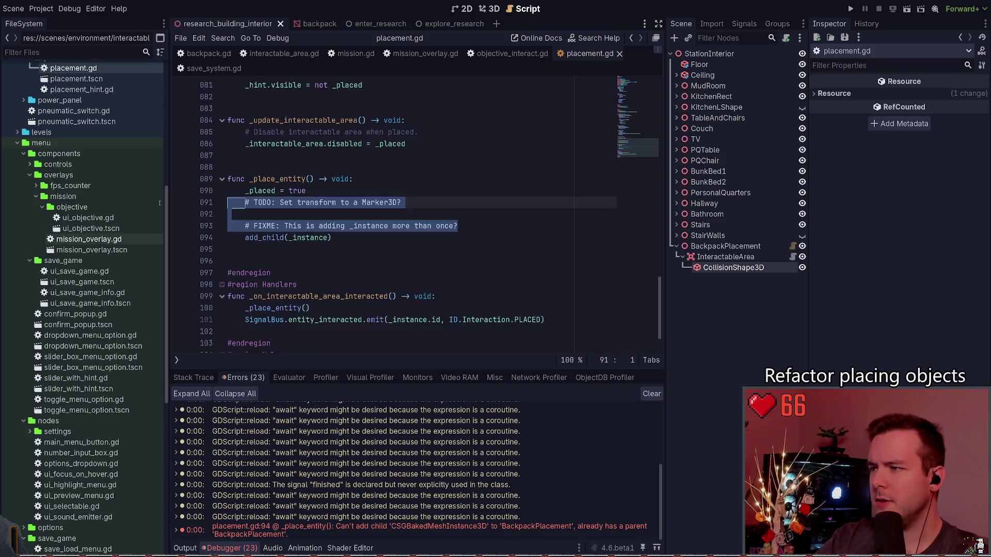
click(489, 228)
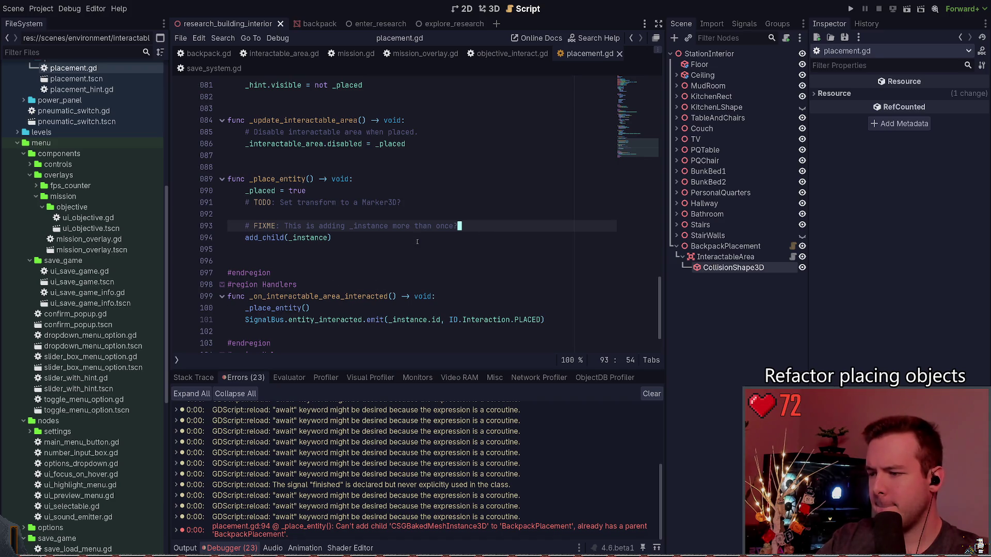
- Put a breakpoint on the add_child(_instance) line and run the project
scroll(264, 272, up, 1)
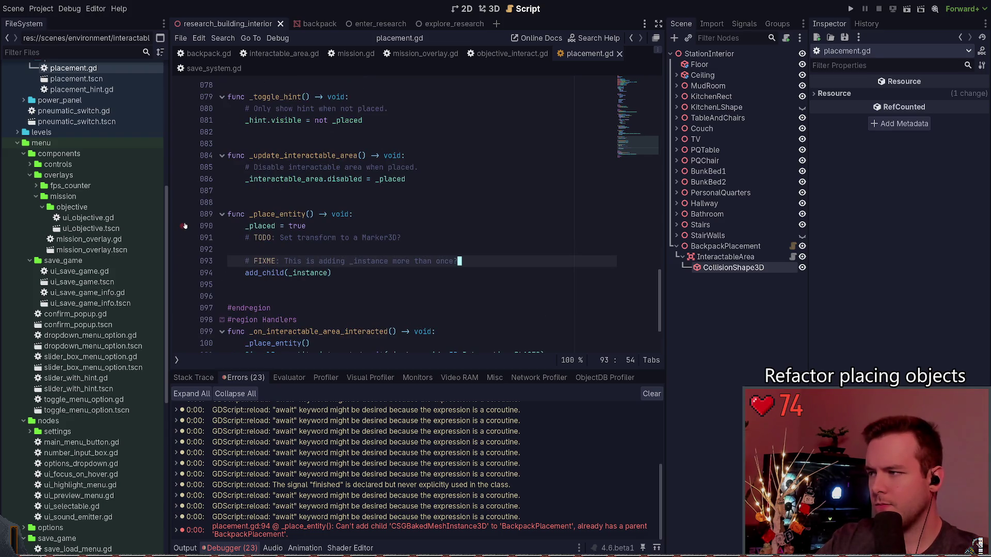
click(182, 273)
key(F5)
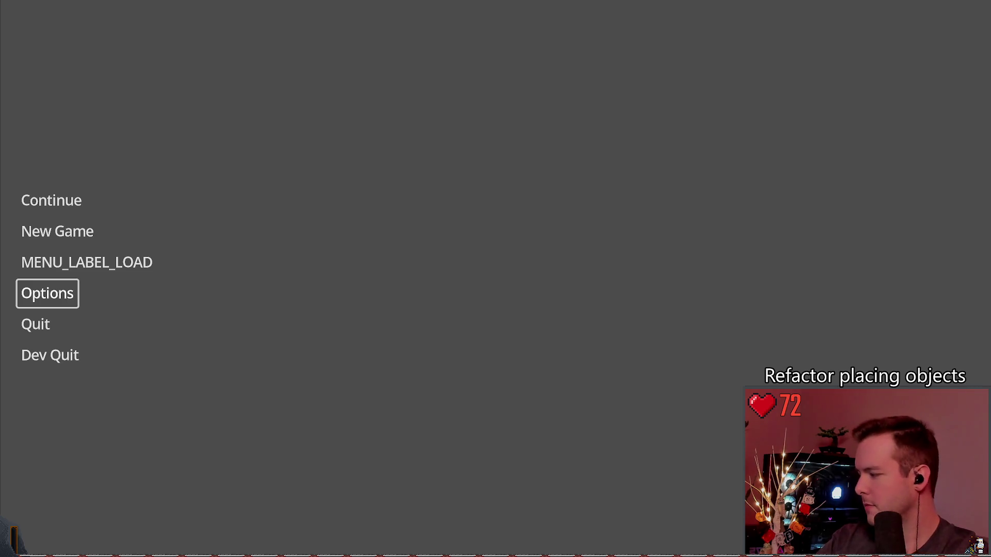
- Continue the saved game, switch off the flashlight, walk to the yellow box, then stop the game
key(Up)
key(Up)
key(Up)
key(Return)
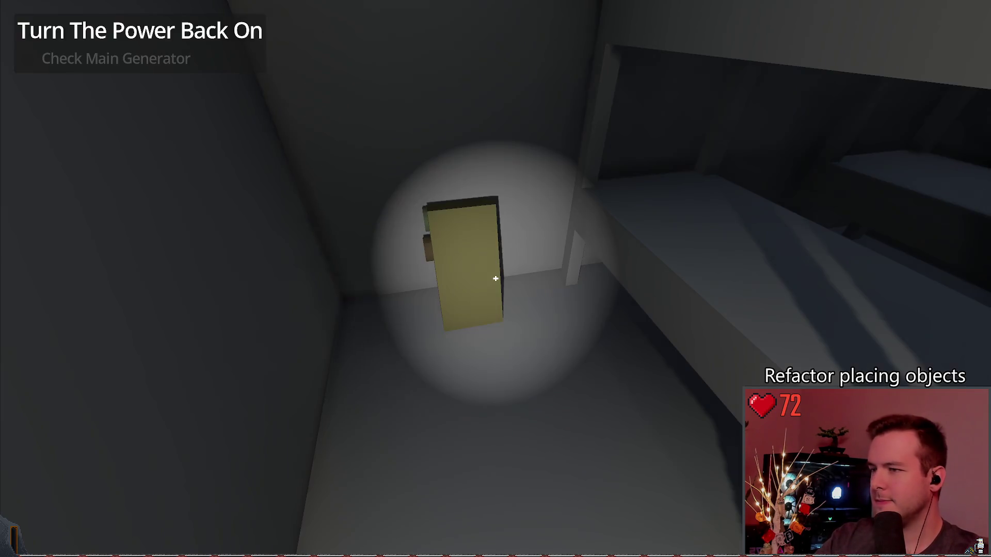
key(f)
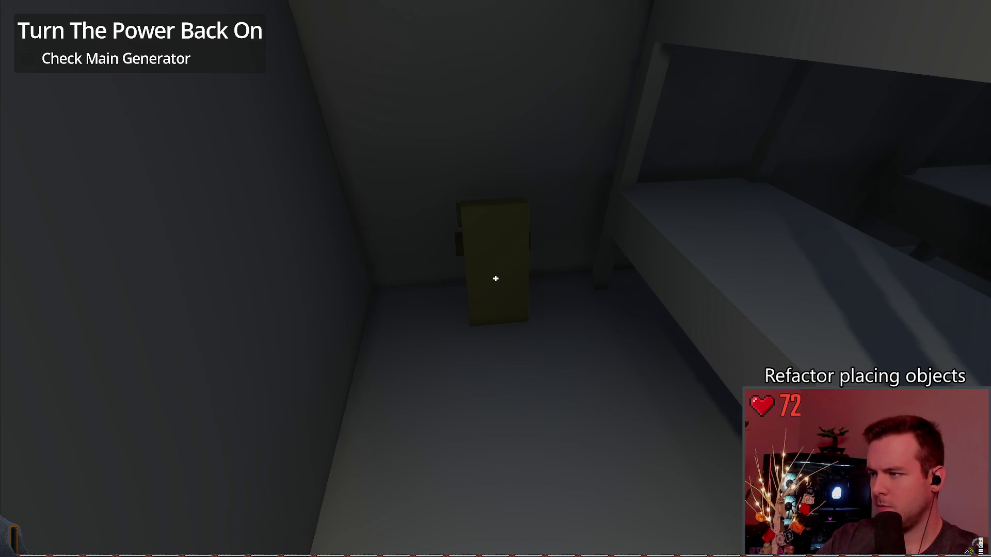
key(w)
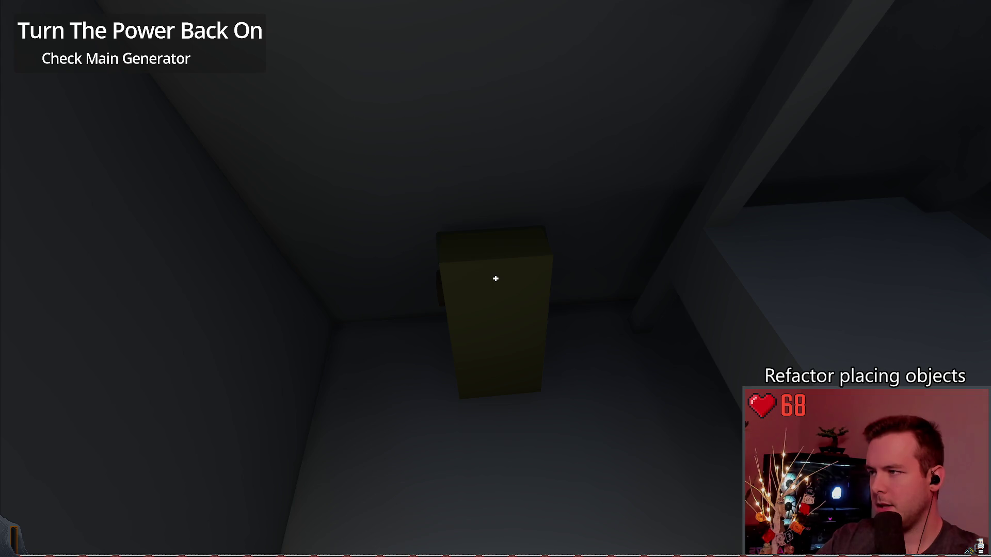
key(F8)
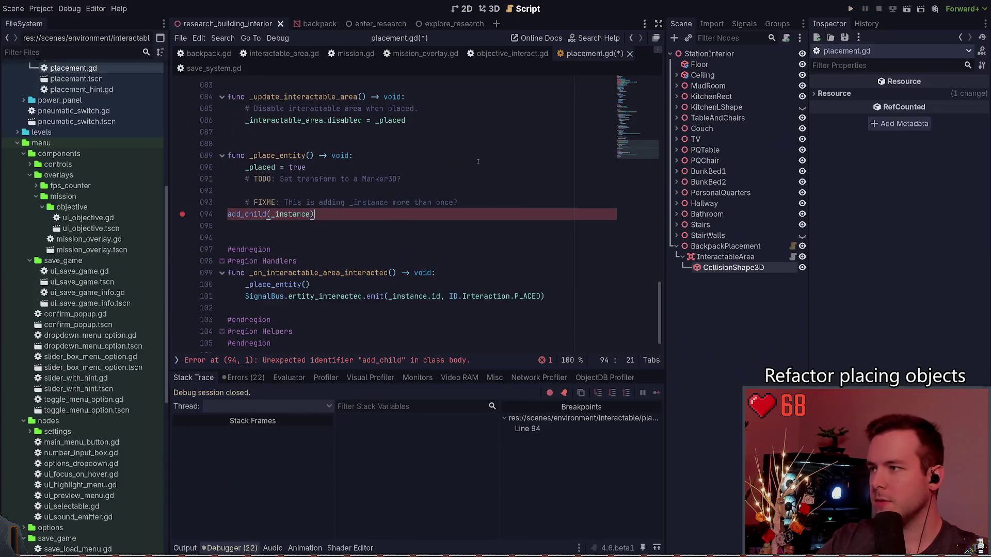
- Re-indent add_child(_instance) on line 94, save, and inspect the _placed variable on line 60
key(Tab)
key(ctrl+s)
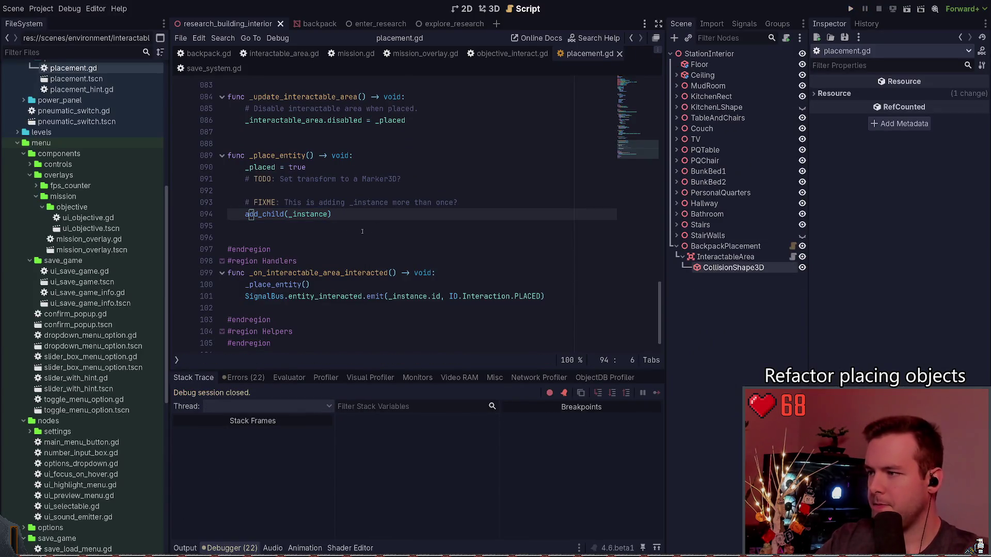
double_click(330, 272)
scroll(330, 269, up, 7)
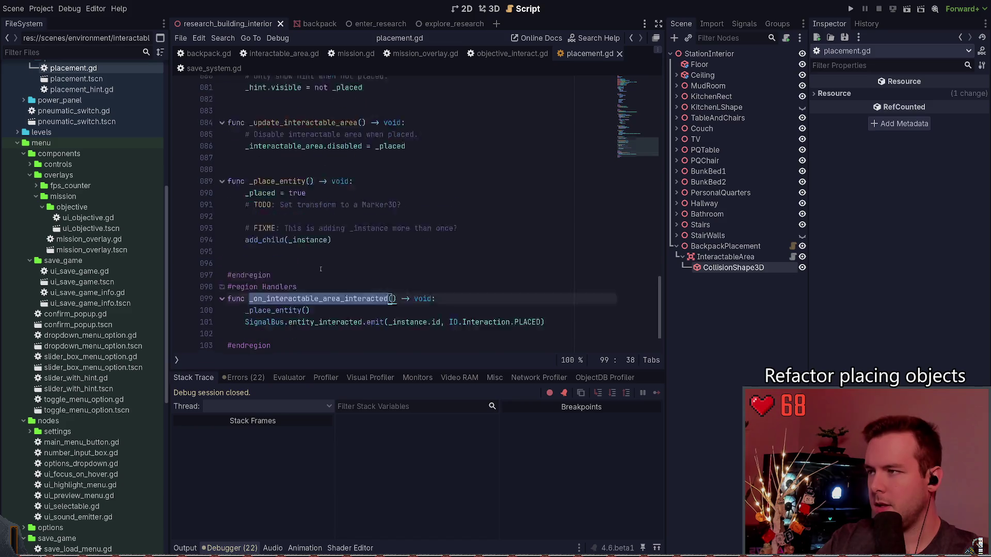
scroll(329, 269, up, 5)
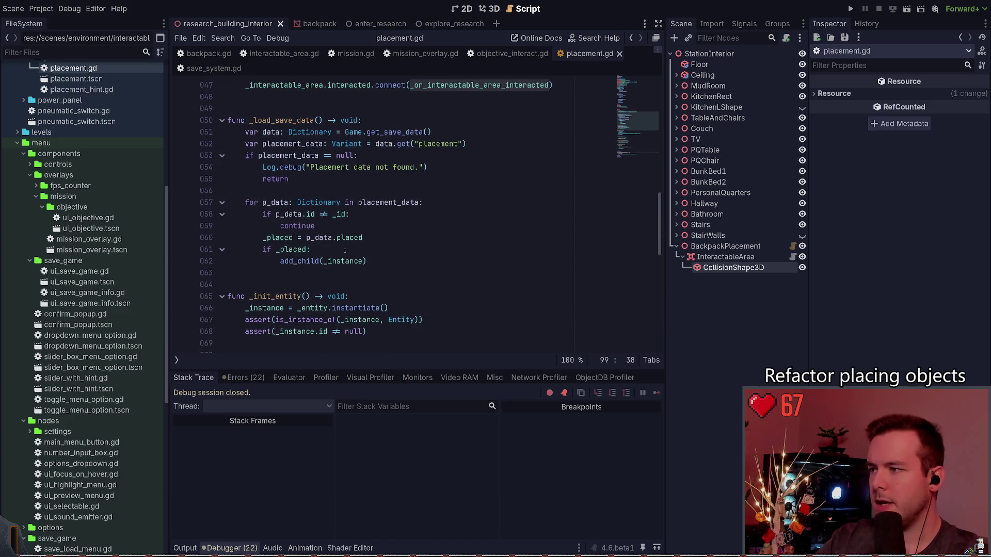
drag(362, 237, 348, 237)
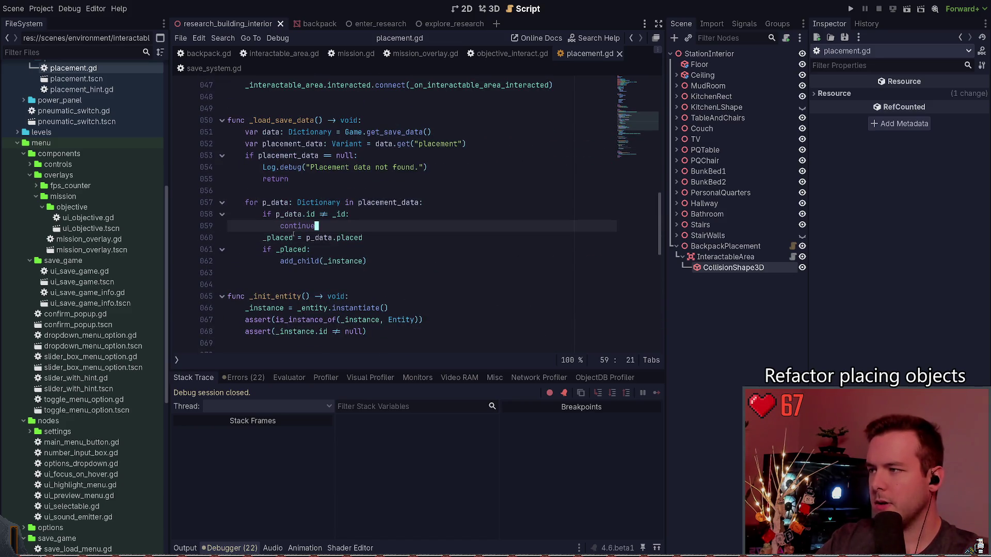
double_click(350, 237)
click(285, 238)
double_click(285, 237)
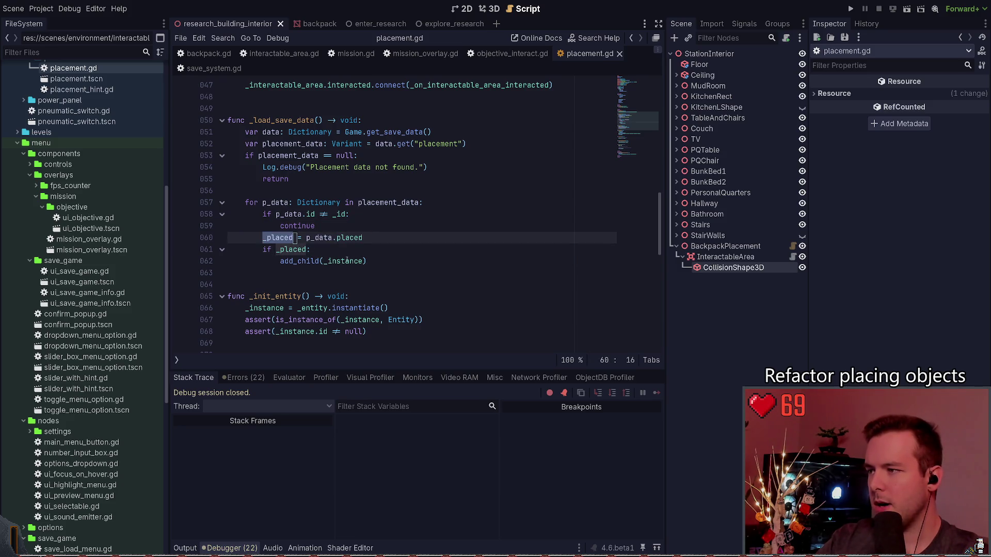
scroll(326, 249, down, 6)
scroll(326, 249, up, 5)
scroll(326, 250, up, 10)
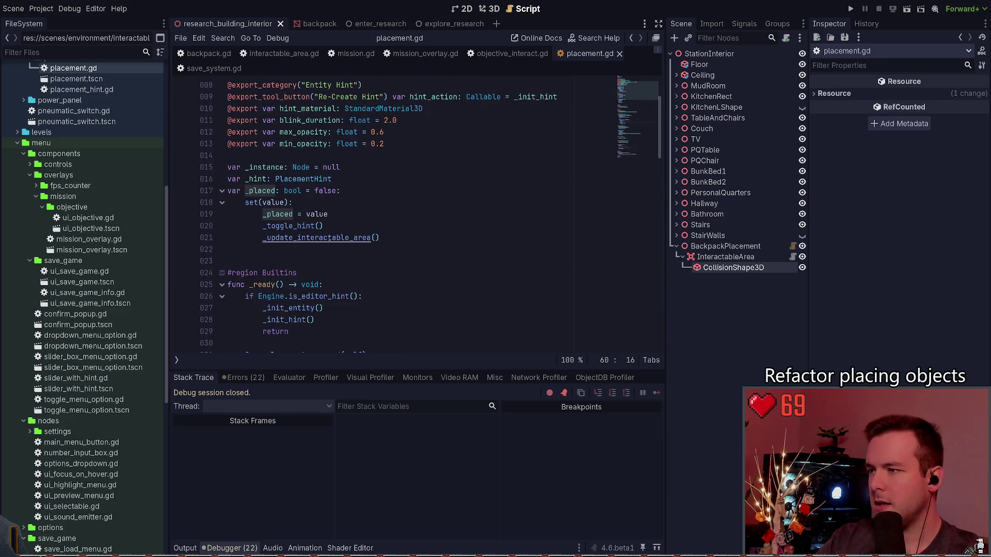
- In _update_interactable_area, set a breakpoint on line 86's _interactable_area.disabled = _placed and run
ctrl+click(320, 238)
click(349, 253)
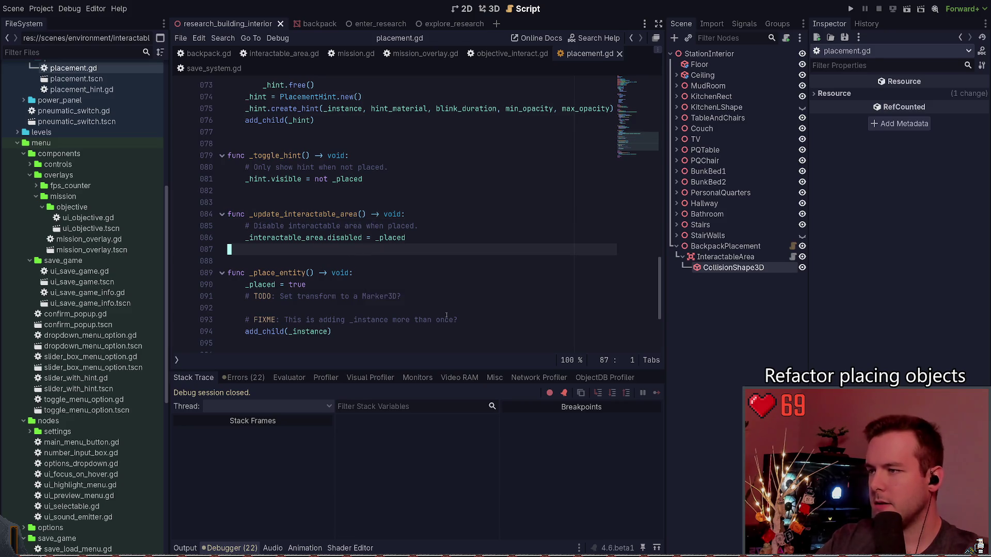
click(376, 238)
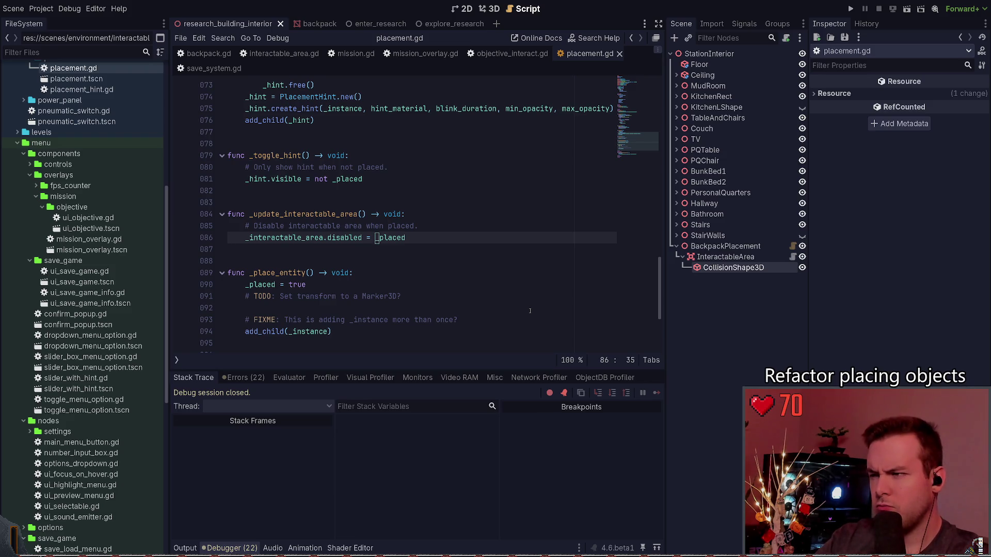
click(182, 238)
key(F5)
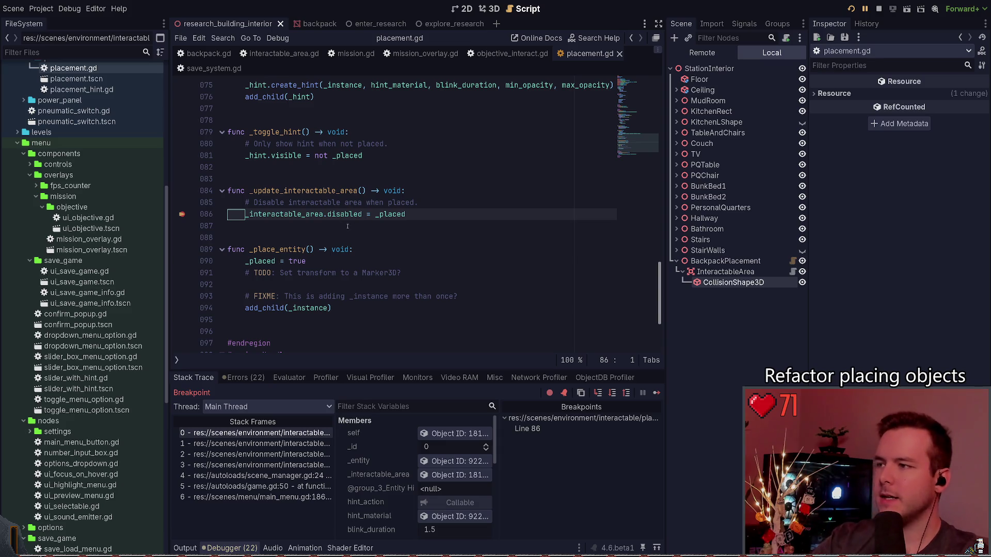
- Step into the disabled setter, stop debugging, add 'disabled = value' to it, and save
click(597, 393)
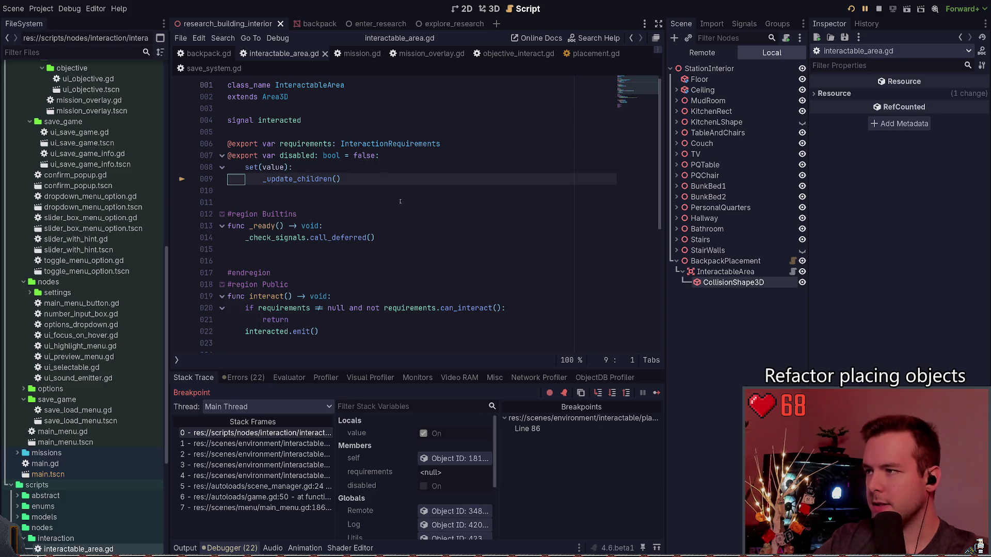
key(ctrl+shift+Return)
click(878, 9)
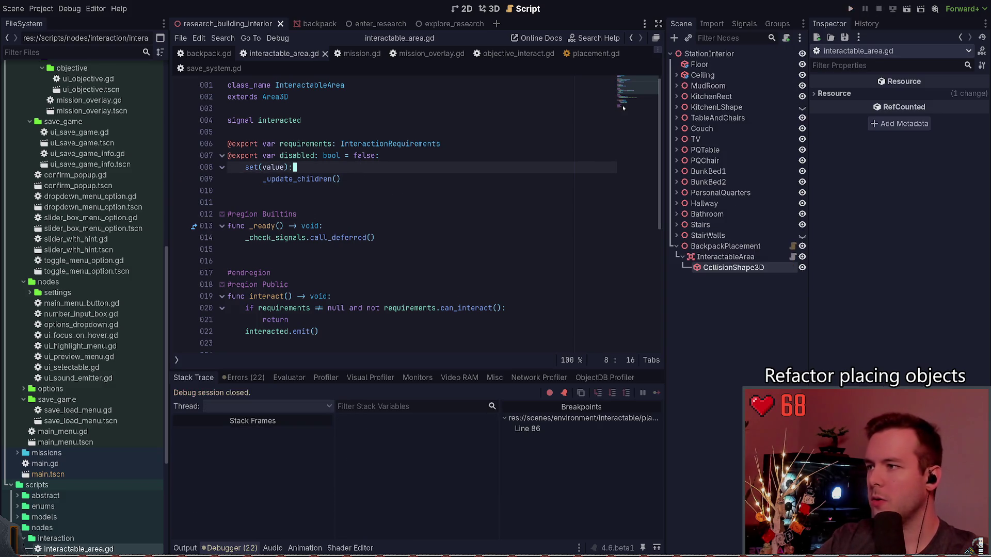
text(disabled)
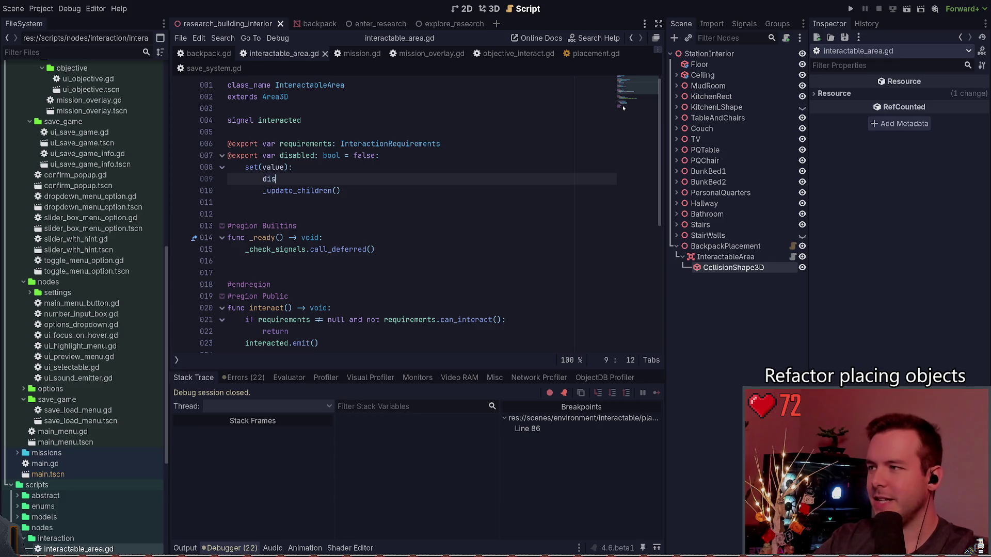
text( = value)
key(ctrl+s)
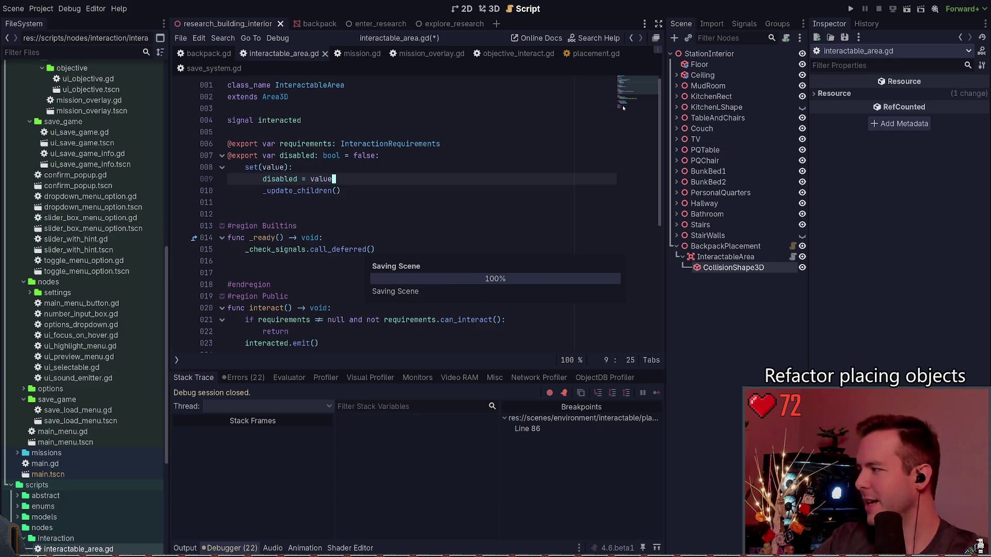
- Test-run the game with the line-86 breakpoint removed, then quit back to the editor
click(850, 9)
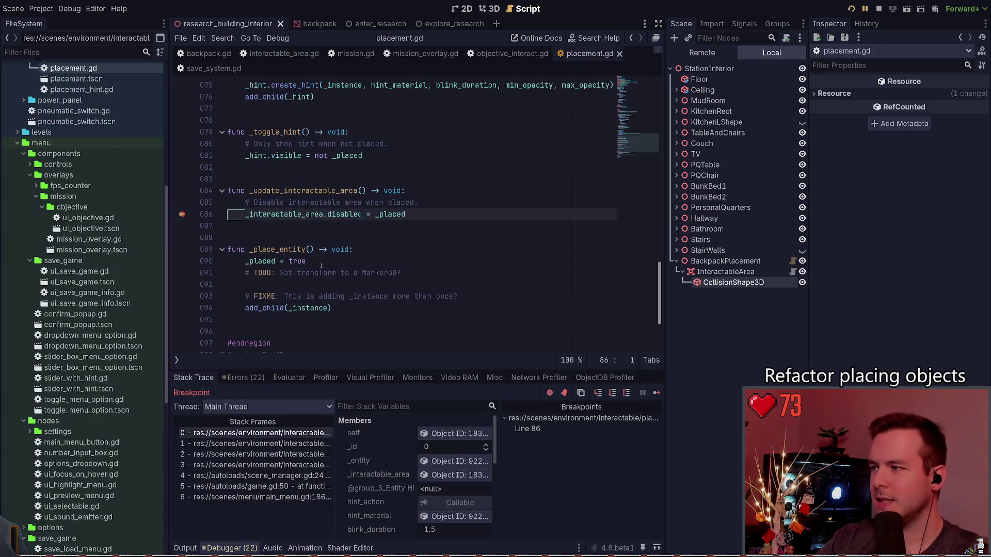
click(186, 216)
key(F12)
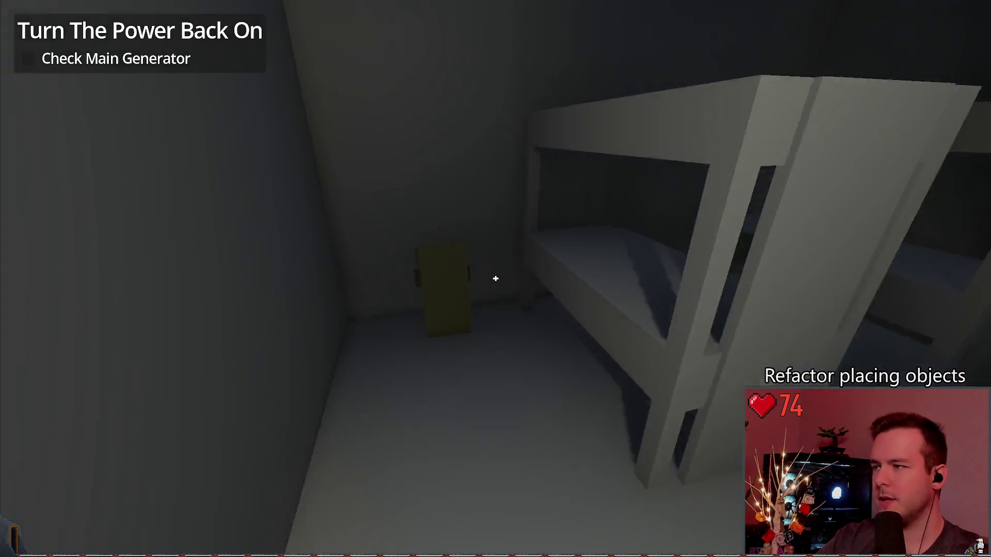
key(Escape)
click(84, 231)
click(143, 333)
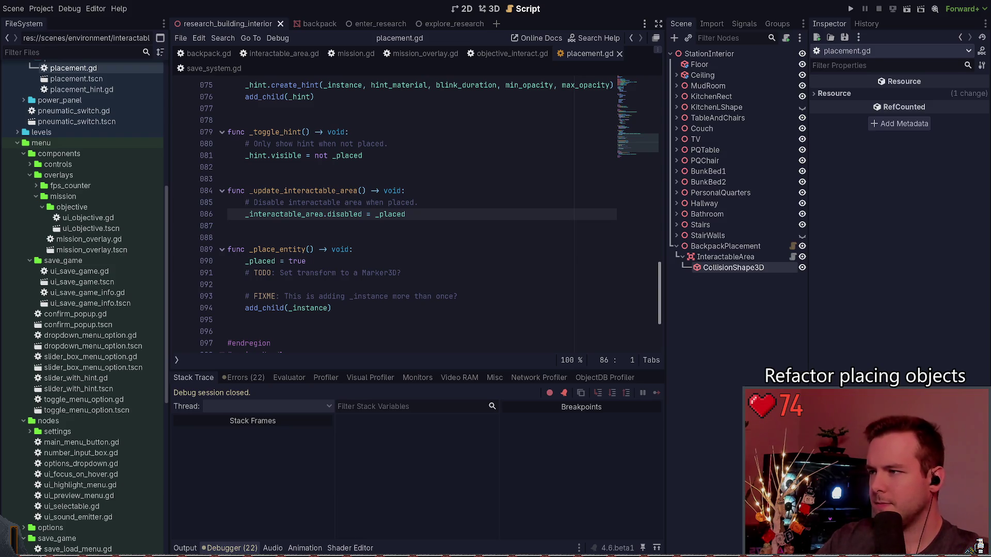
- Select the project root in the file tree and bring down the drop-down terminal
scroll(107, 268, up, 5)
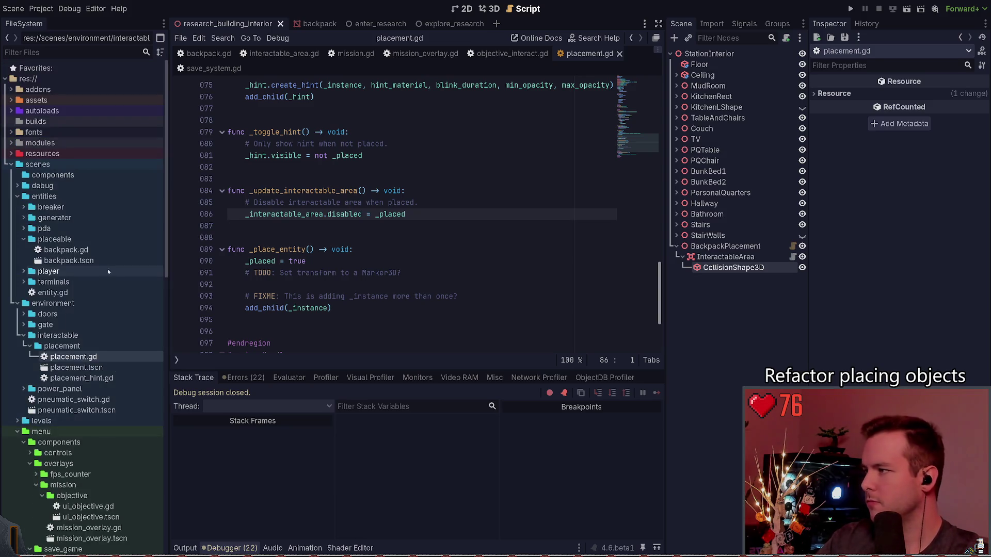
click(69, 79)
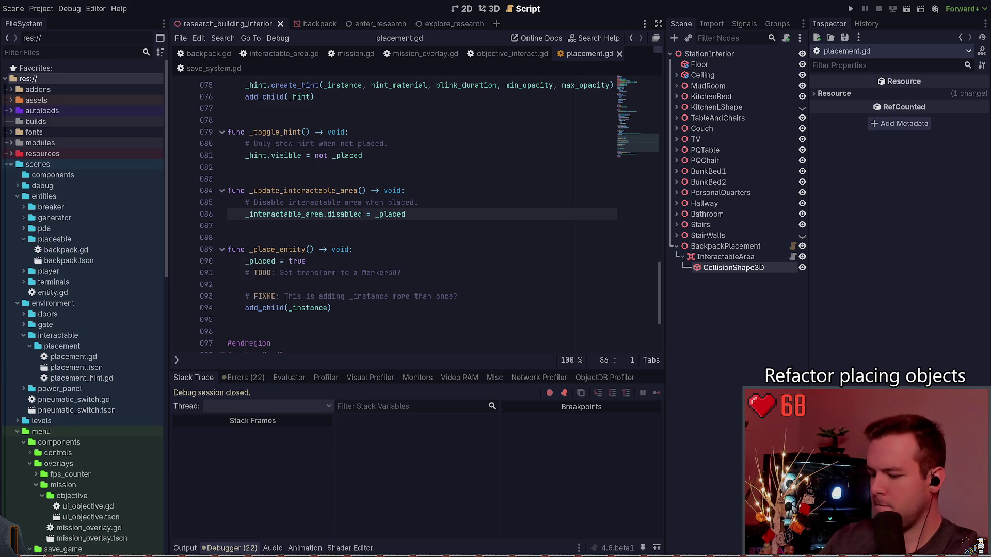
key(super+grave)
- Run git status, shrinking the terminal text to fit the output
text(git status)
key(Return)
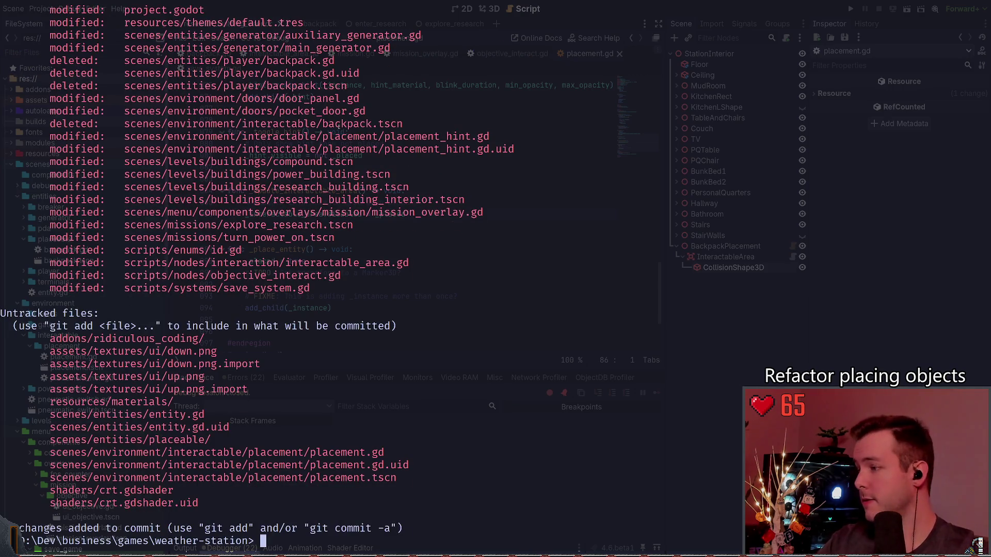
key(ctrl+minus)
text(git status)
key(Return)
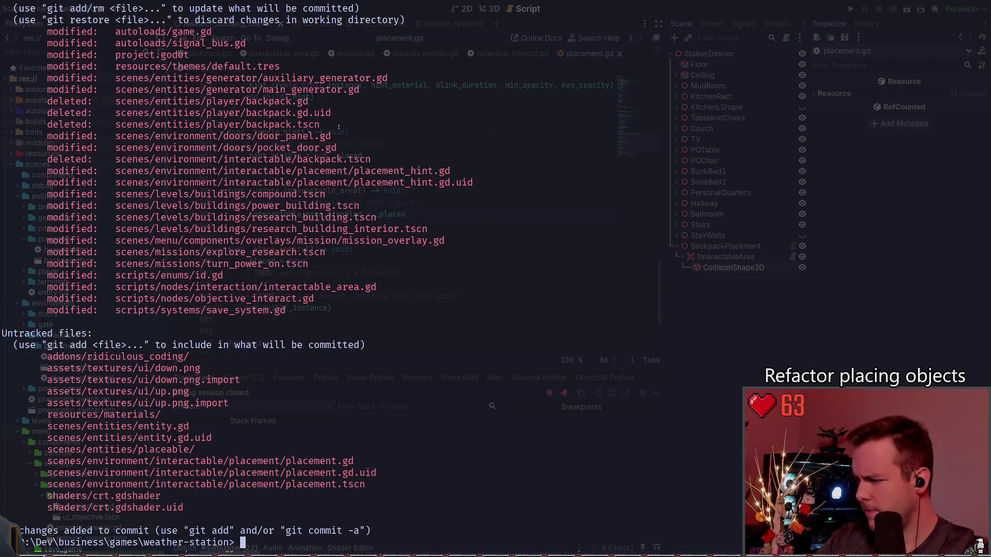
- Review the diff of autoloads/game.gd and stage it with git add
text(git diff .\autoloads\g)
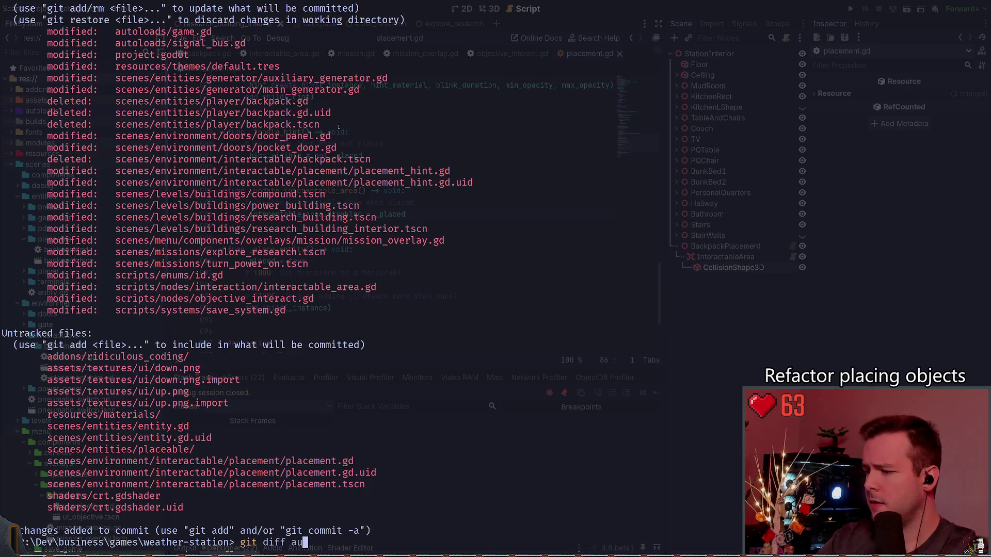
key(Tab)
key(Return)
text(git add)
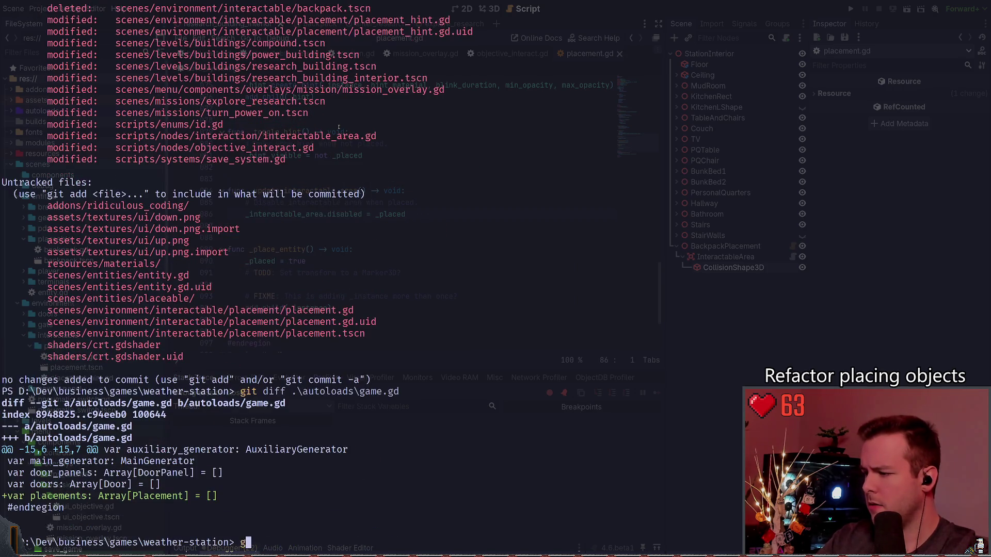
text( .\autoloads\game.gd)
key(Return)
text(git status)
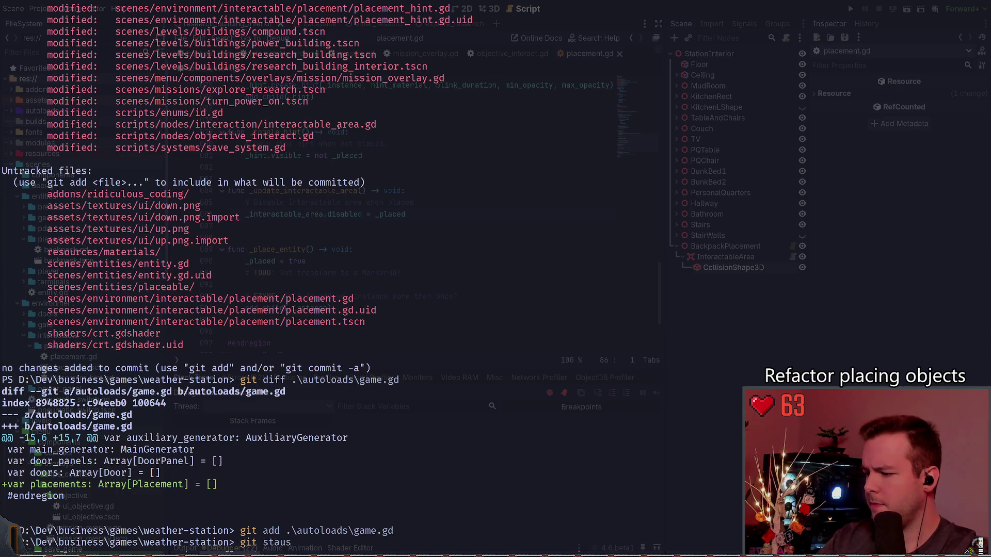
key(Return)
- Review the project.godot diff and recheck git status
text(gt)
key(BackSpace)
key(BackSpace)
text(git diff .\project.godot)
key(Return)
text(git status)
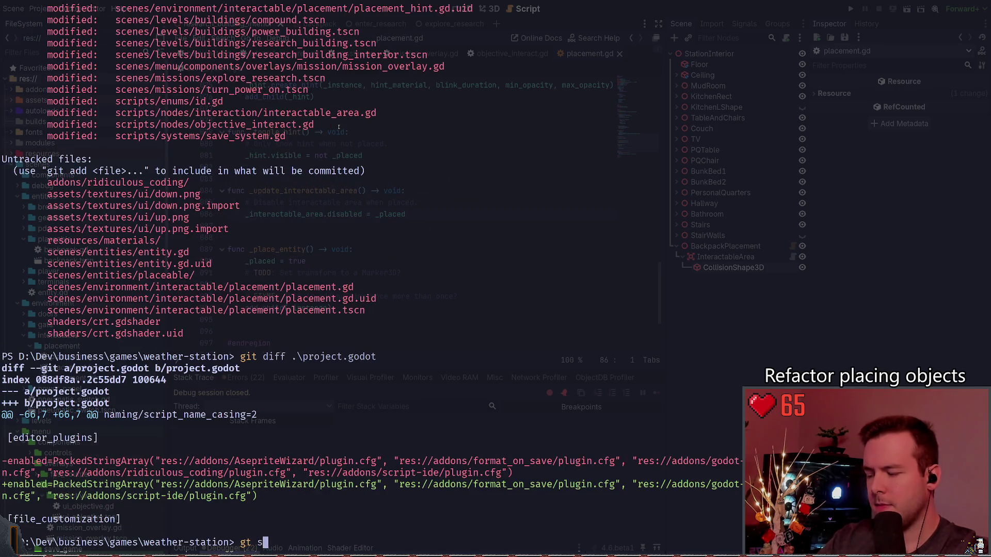
key(Return)
- Review the diff of autoloads/signal_bus.gd and stage it with git add
text(git add a)
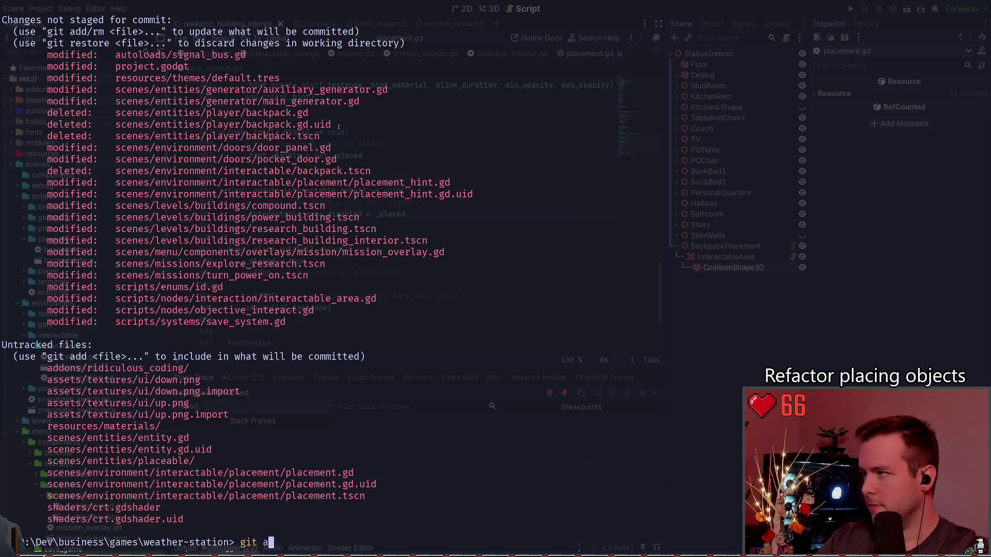
key(ctrl+c)
text(git diff .\autoloads\signal_bus.gd)
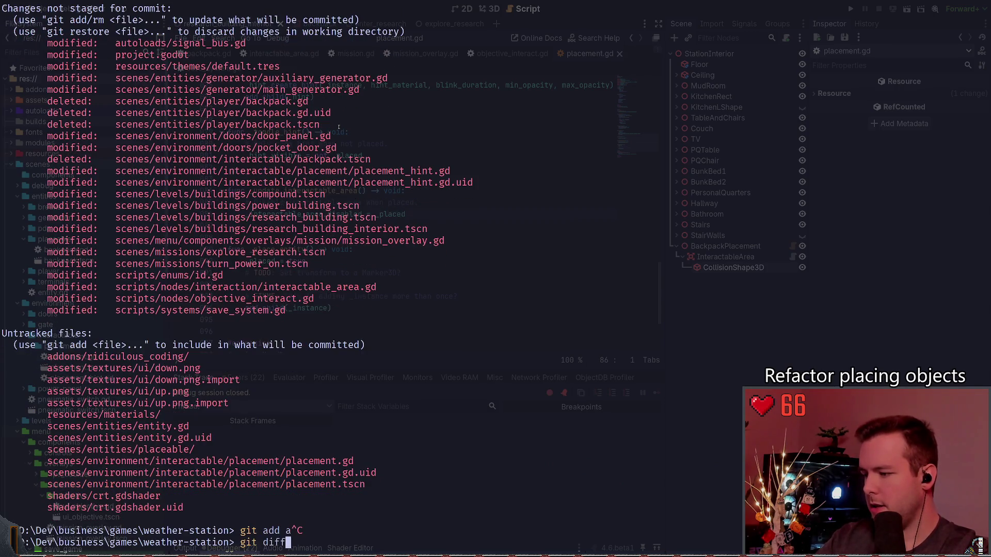
key(Return)
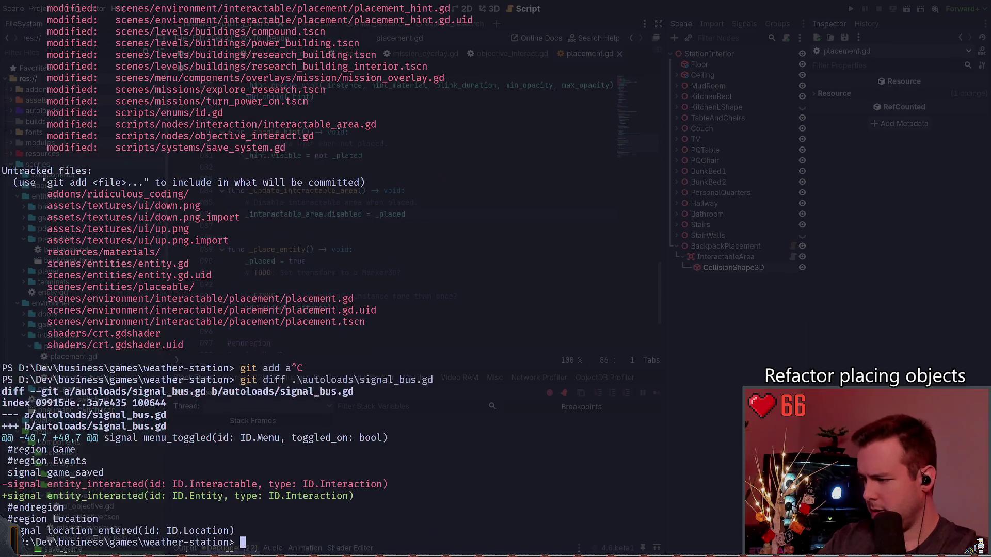
text(t add .\autoloads\signal_bus.gd)
key(Return)
text(git status)
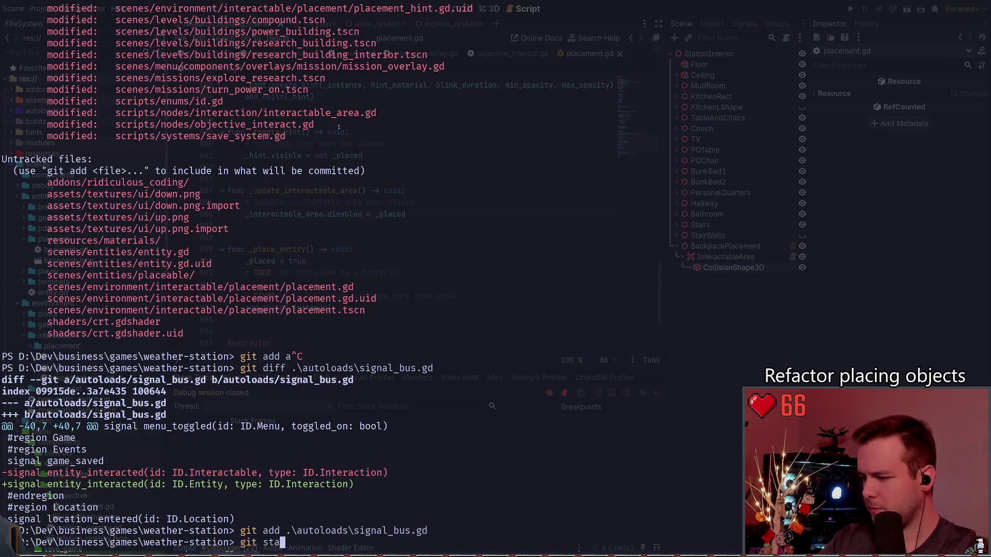
key(Return)
text(git)
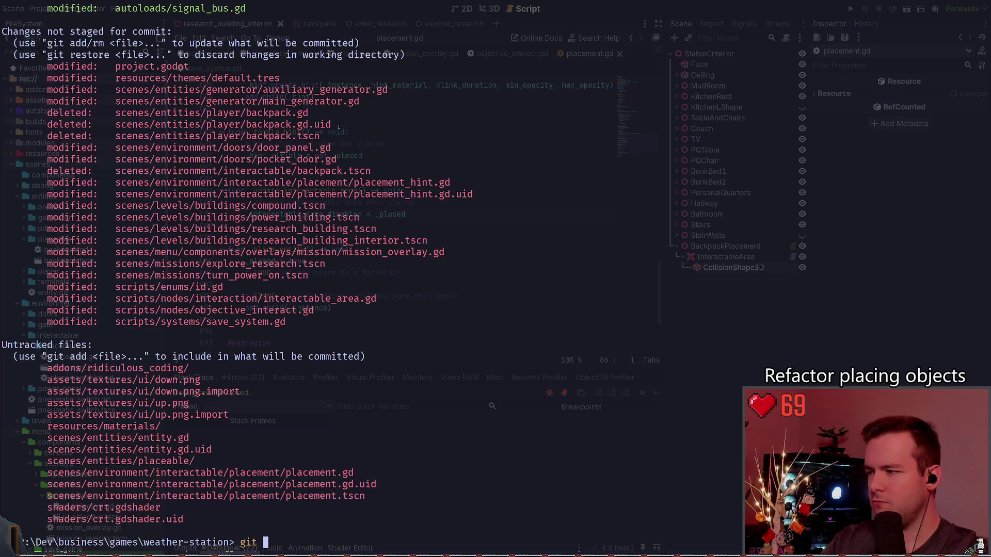
- Show the diff of scripts\enums\id.gd, then check git status
text(diff scr)
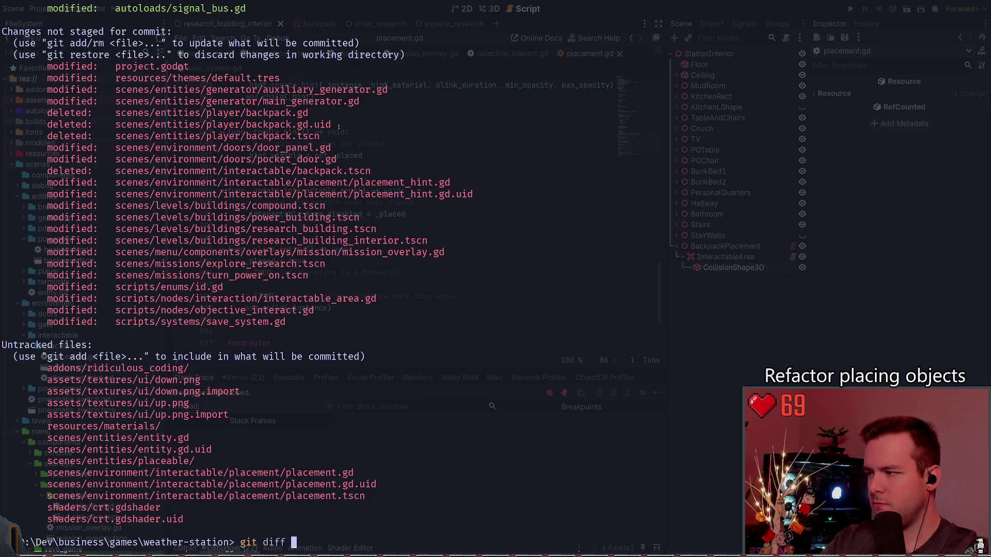
key(Tab)
text(en)
key(BackSpace)
key(BackSpace)
key(BackSpace)
text(s\en)
key(Tab)
text(i)
key(Tab)
key(Return)
text(git status)
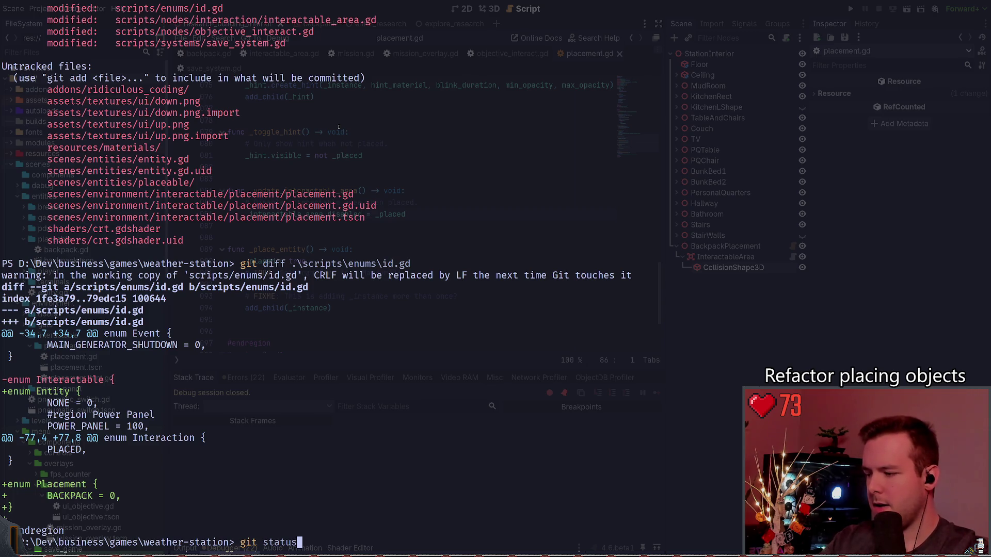
key(Return)
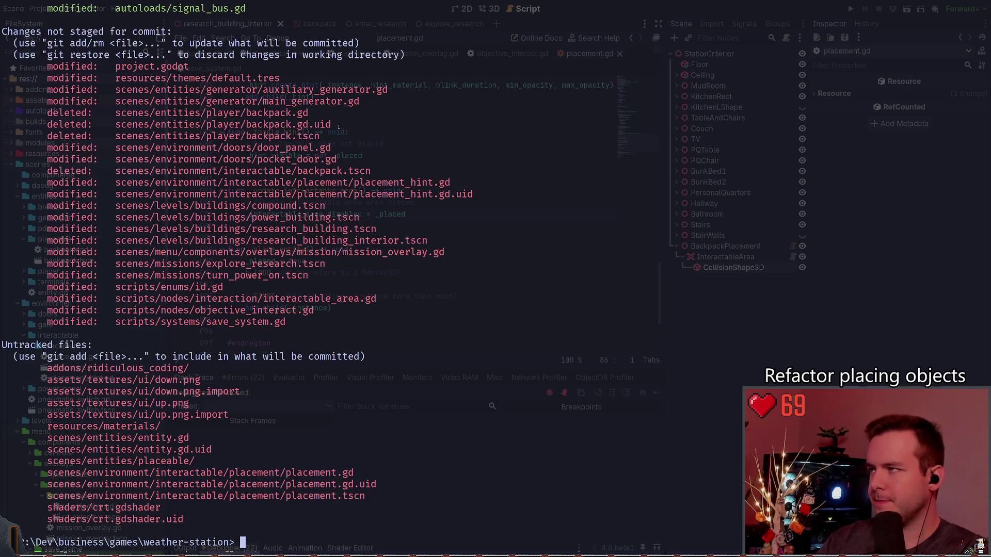
- Try unstaging with git restore --staged using the 'game' and 'game*' pathspecs
text(git)
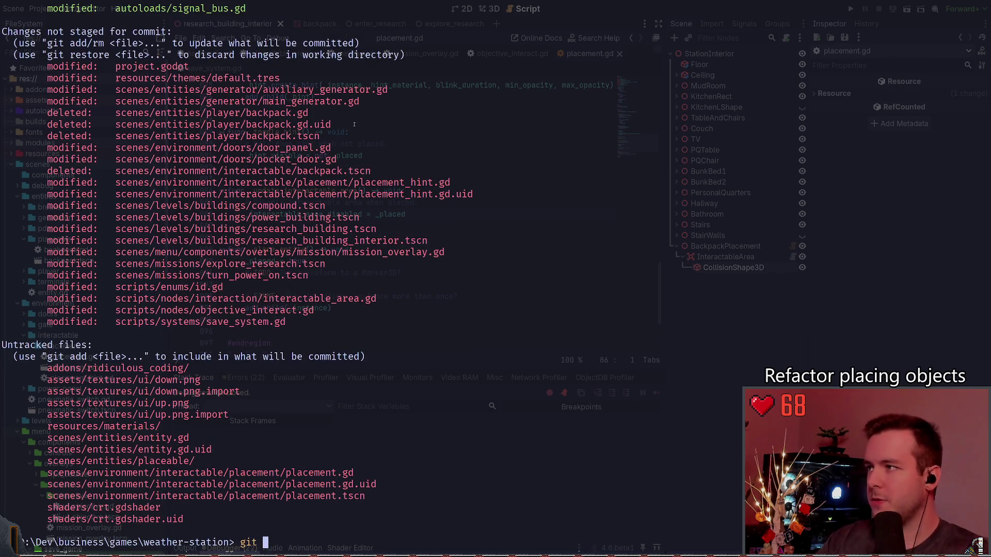
scroll(353, 154, up, 1)
scroll(390, 201, down, 1)
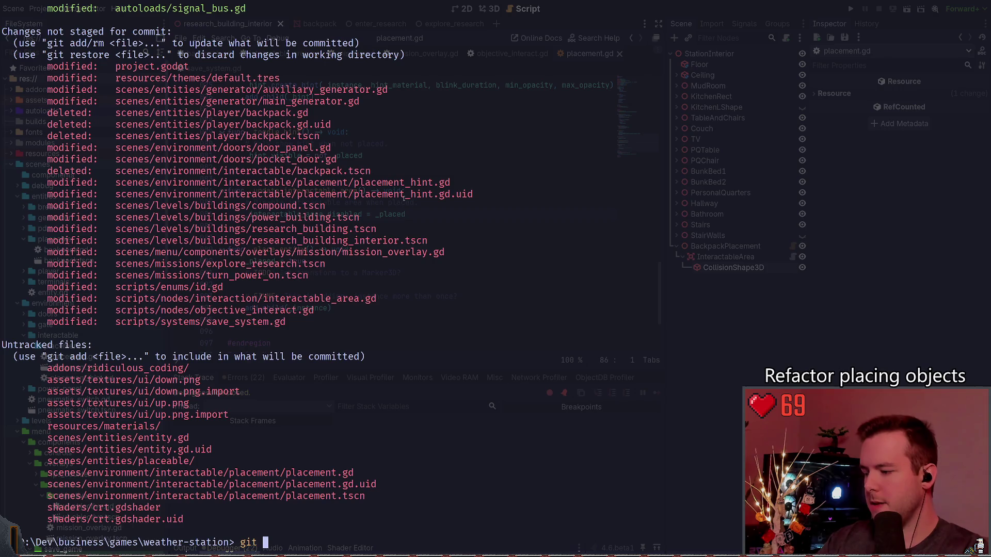
text(restore --staged gam)
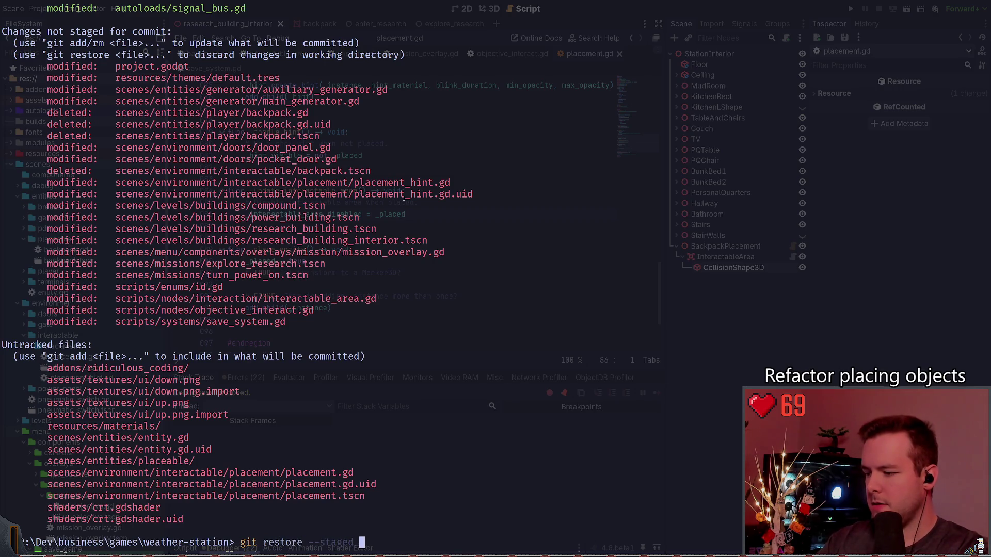
key(BackSpace)
key(BackSpace)
text(ame)
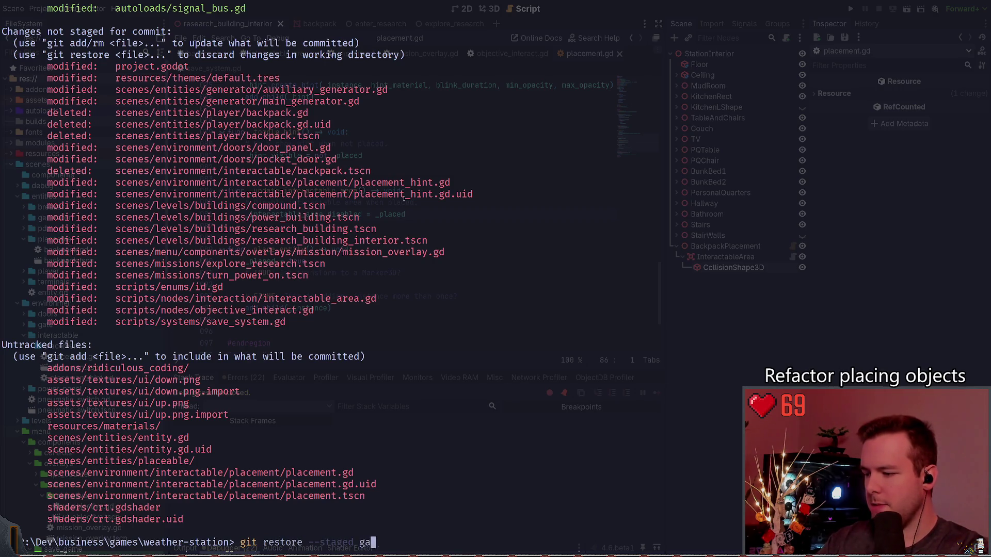
key(Return)
key(Up)
text(*)
key(Return)
- Unstage with git restore --staged *game* and confirm with git status
text(git stau)
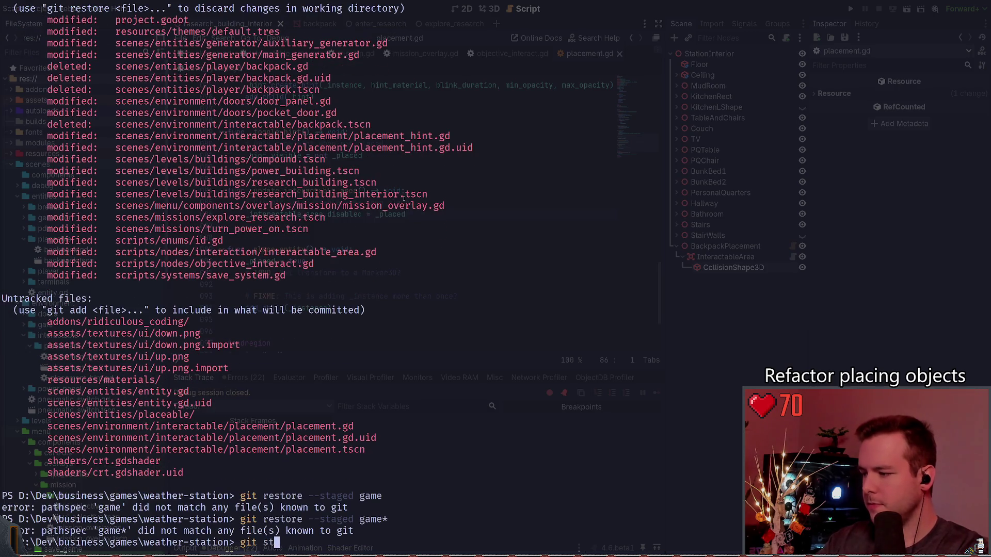
key(ctrl+c)
key(Up)
key(BackSpace)
key(BackSpace)
key(BackSpace)
text(*)
key(Return)
text(git status)
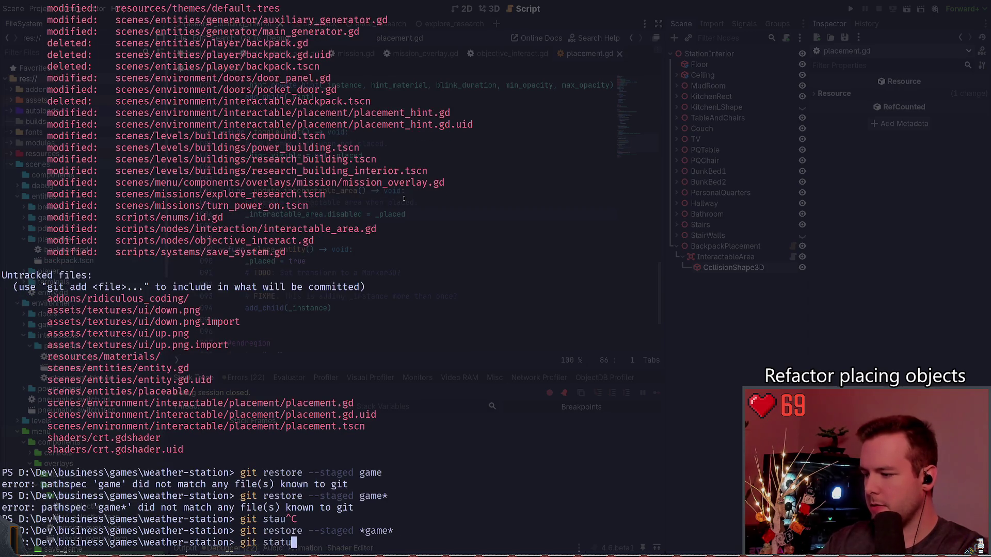
key(Return)
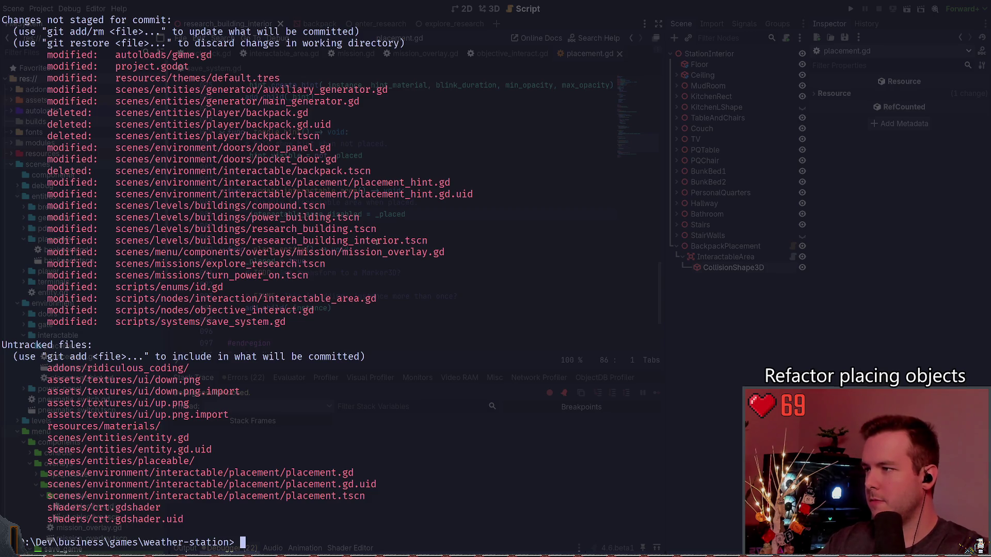
- Stage the scripts\enums folder with git add, then check git status
scroll(374, 242, up, 2)
scroll(369, 242, down, 2)
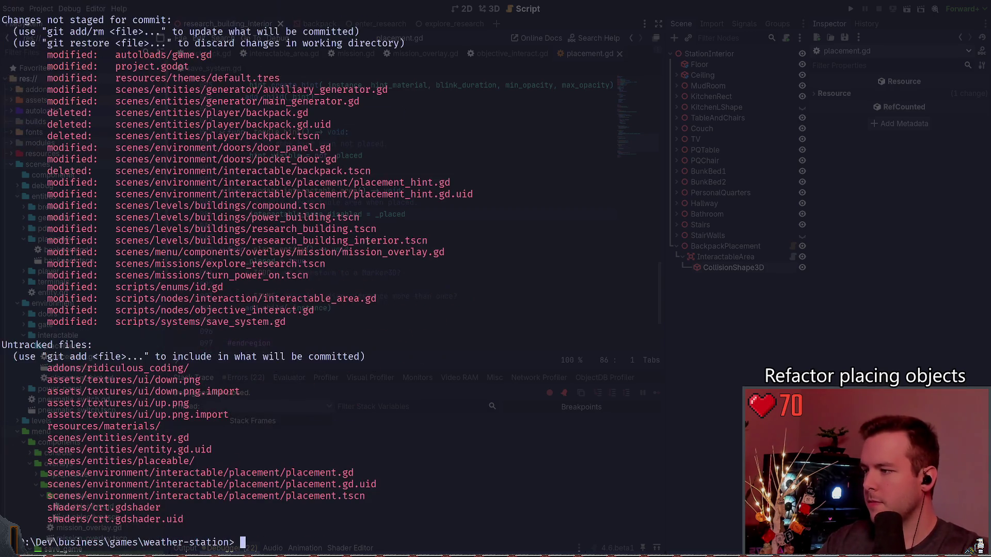
text(git diff sc)
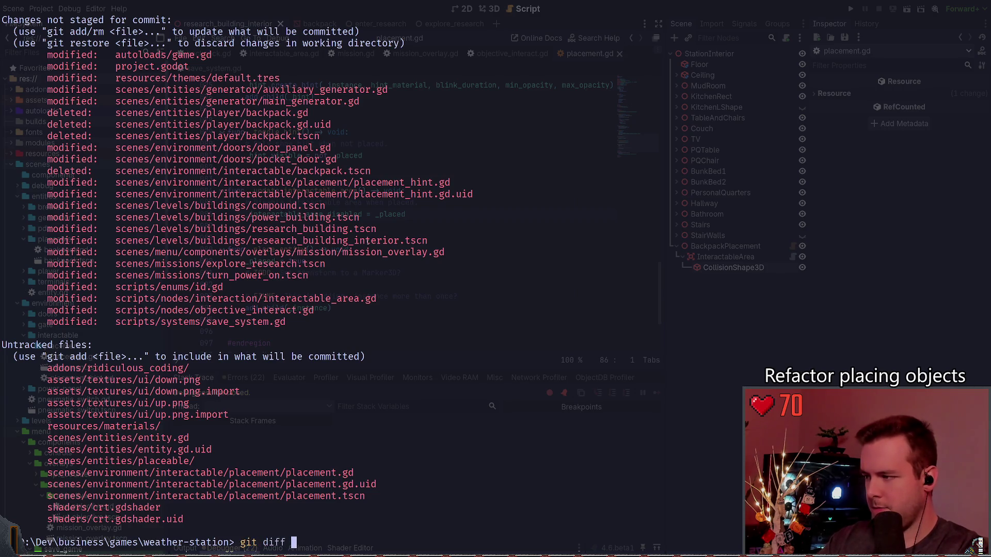
key(Tab)
key(Tab)
key(ctrl+c)
text(git )
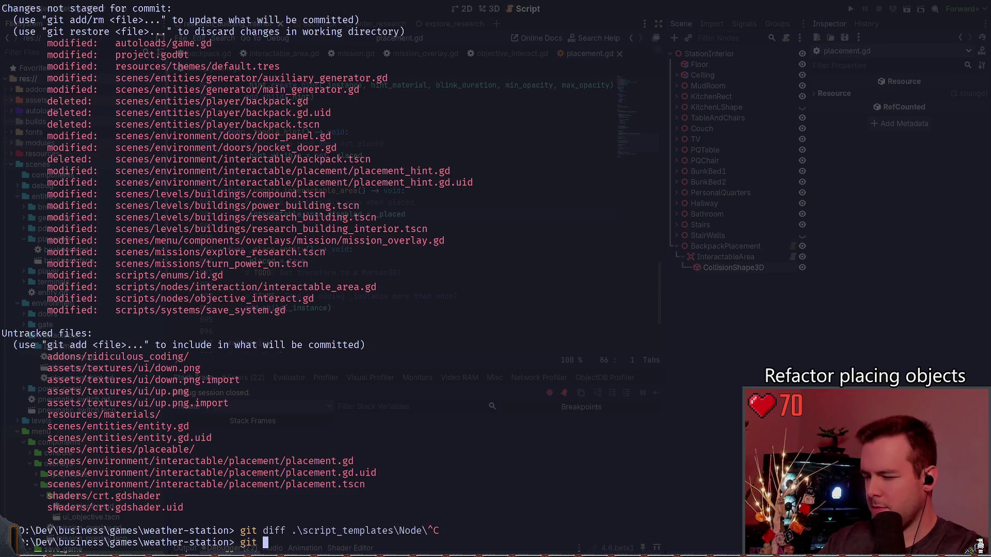
text(add .\sc)
key(Tab)
key(Tab)
text(en)
key(Tab)
key(Return)
text(git status)
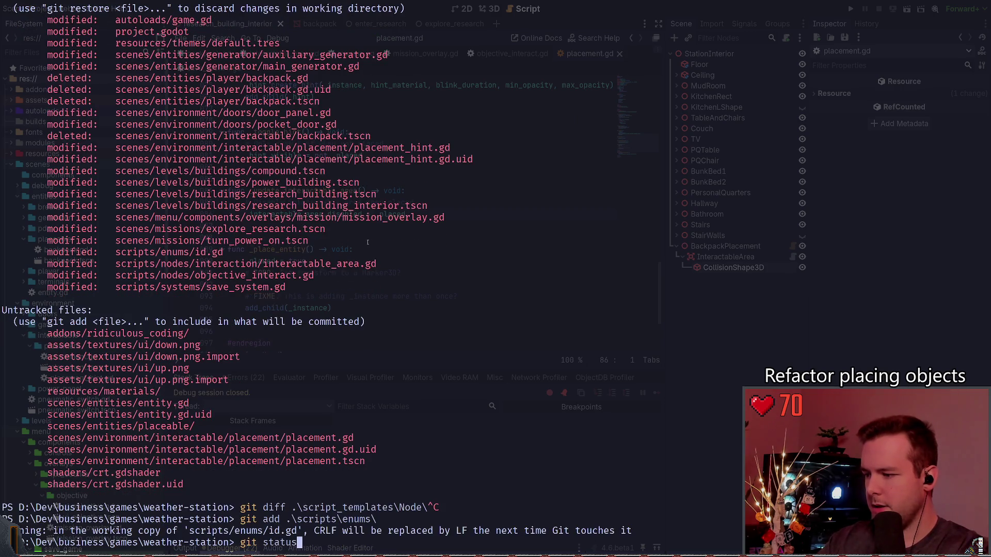
key(Return)
- Review the mission_overlay.gd diff, which shows an added FIXME comment, then recheck git status
text(git diff .\scenes\main.gd)
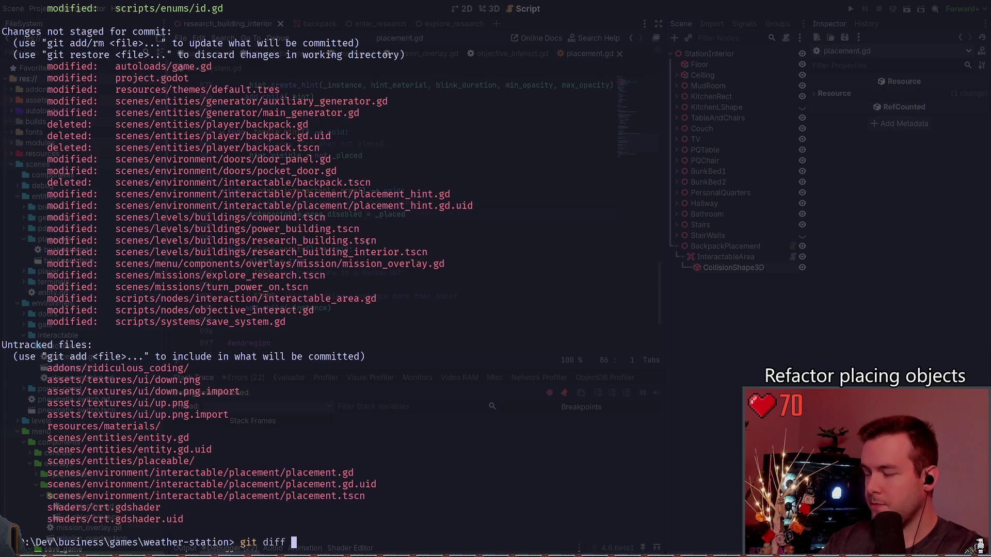
key(BackSpace)
key(BackSpace)
key(BackSpace)
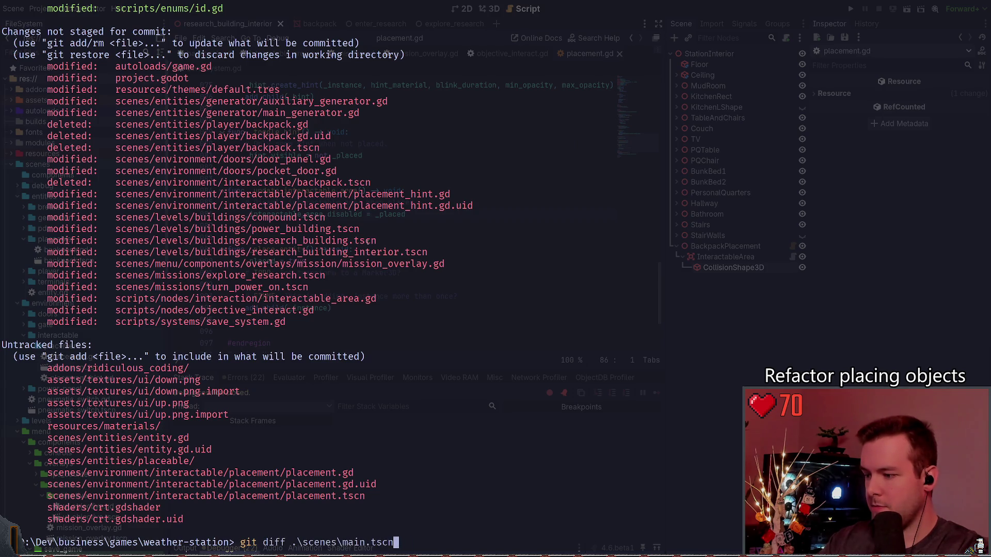
key(BackSpace)
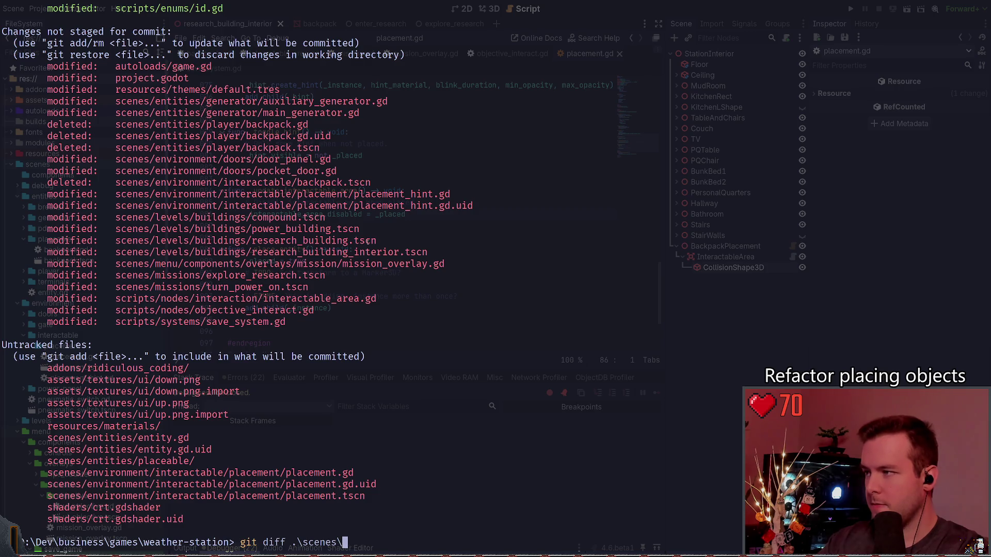
key(ctrl+c)
text(git)
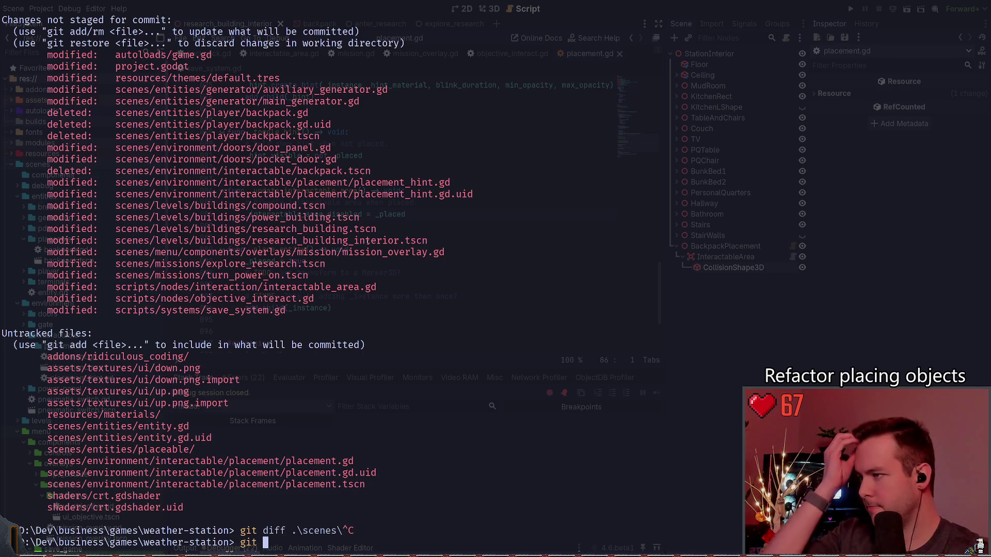
text(diff .\scenes\m)
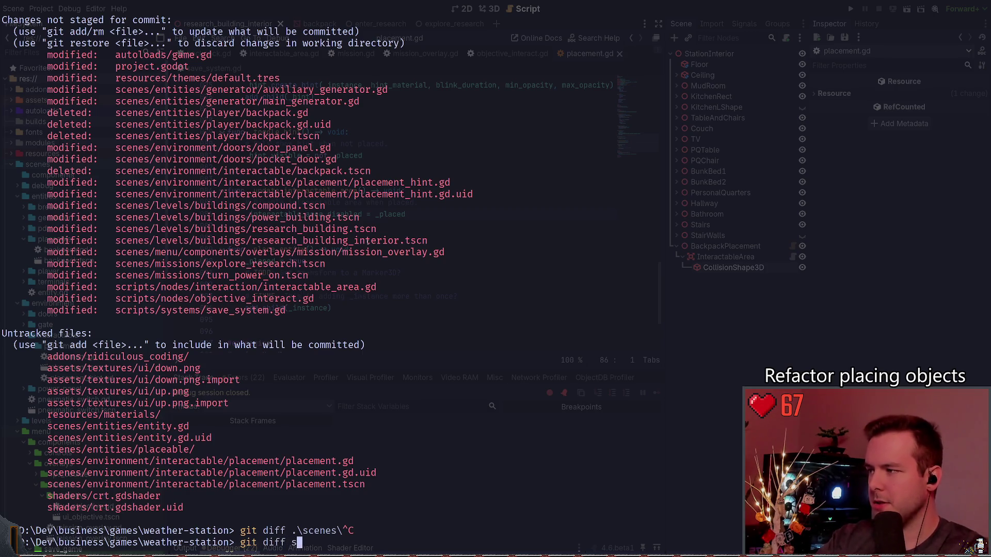
text(ain.tscn)
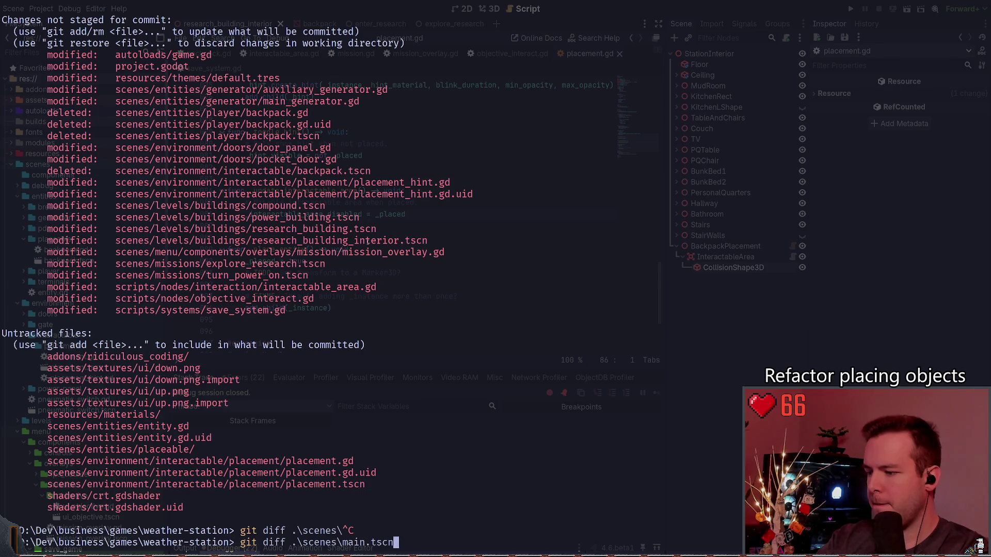
key(BackSpace)
key(BackSpace)
key(BackSpace)
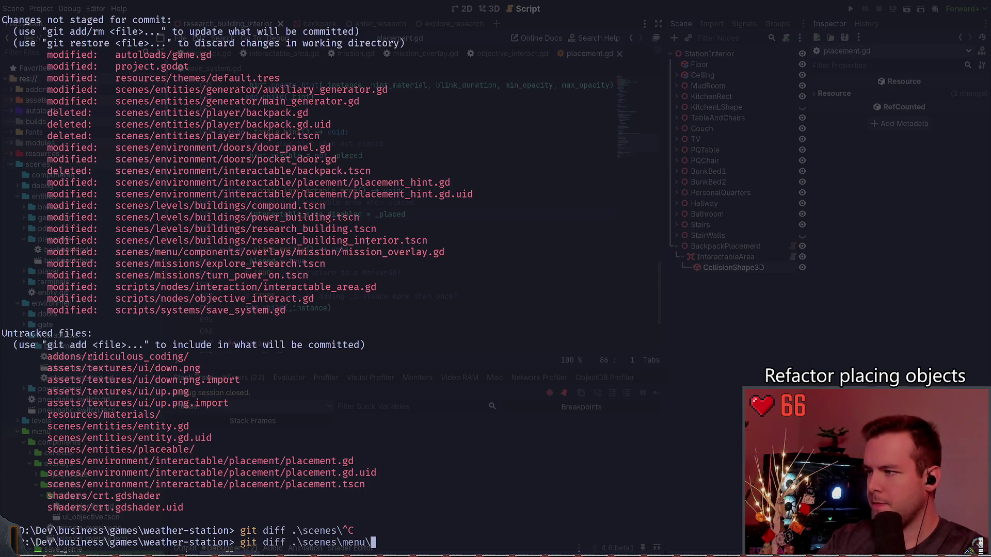
text(components\overlays\m)
key(Tab)
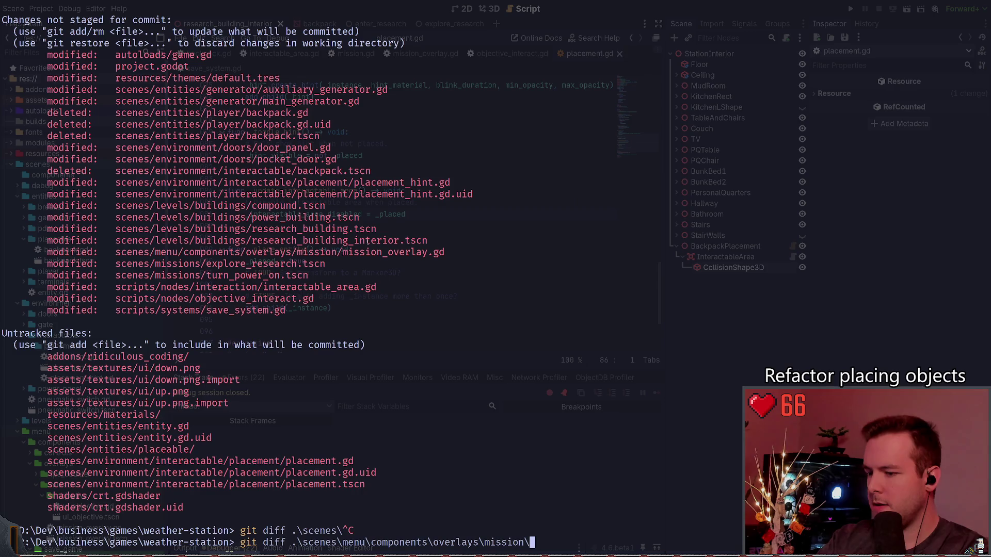
key(Tab)
key(Return)
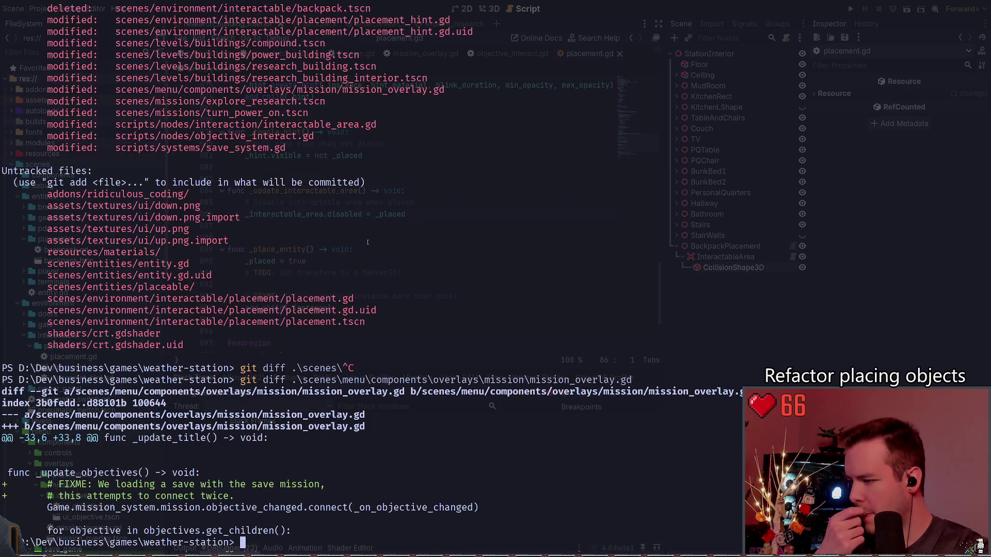
text(git status)
key(Return)
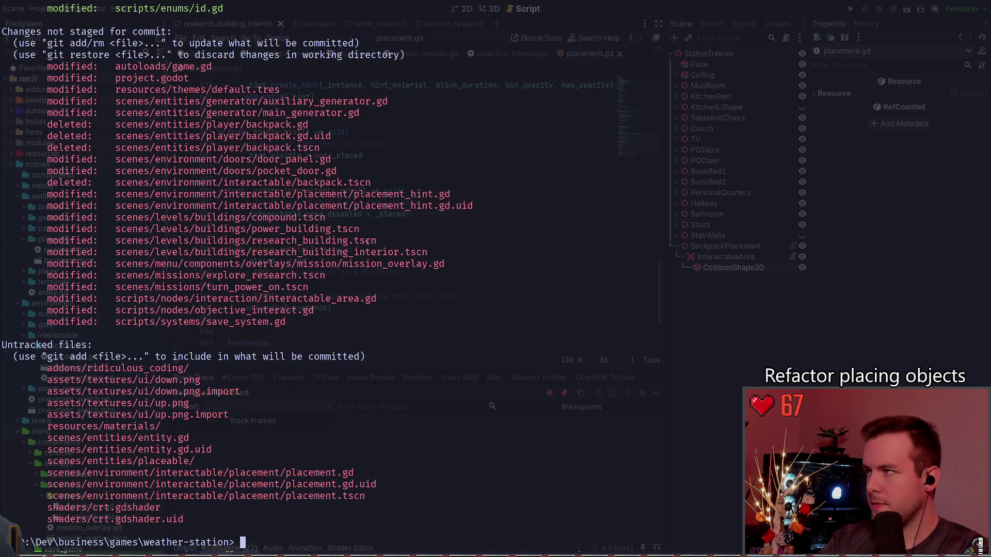
- Stage scenes\entities\entity* (entity.gd and entity.gd.uid) and confirm with git status
text(git diff scr)
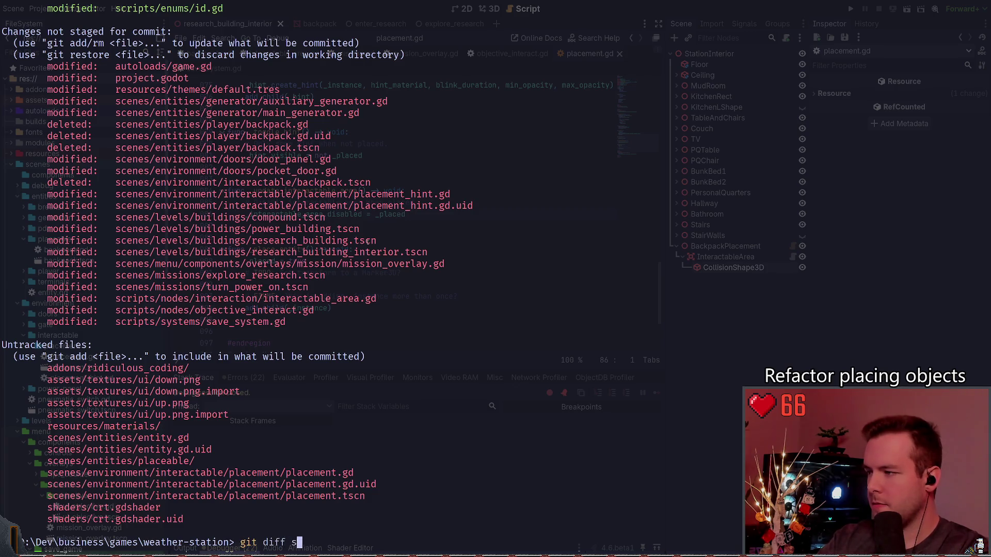
key(Escape)
text(git add .\sc)
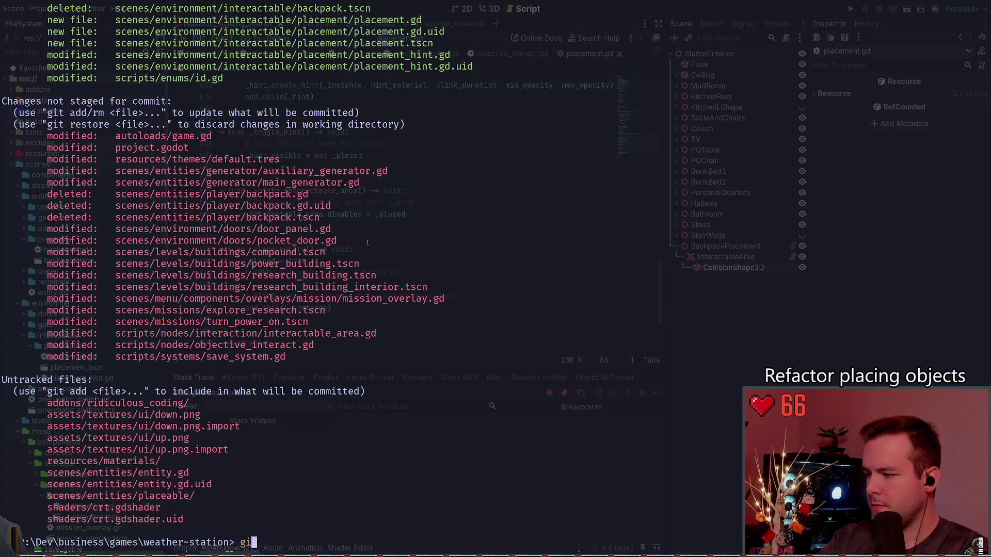
key(Tab)
text(entities\)
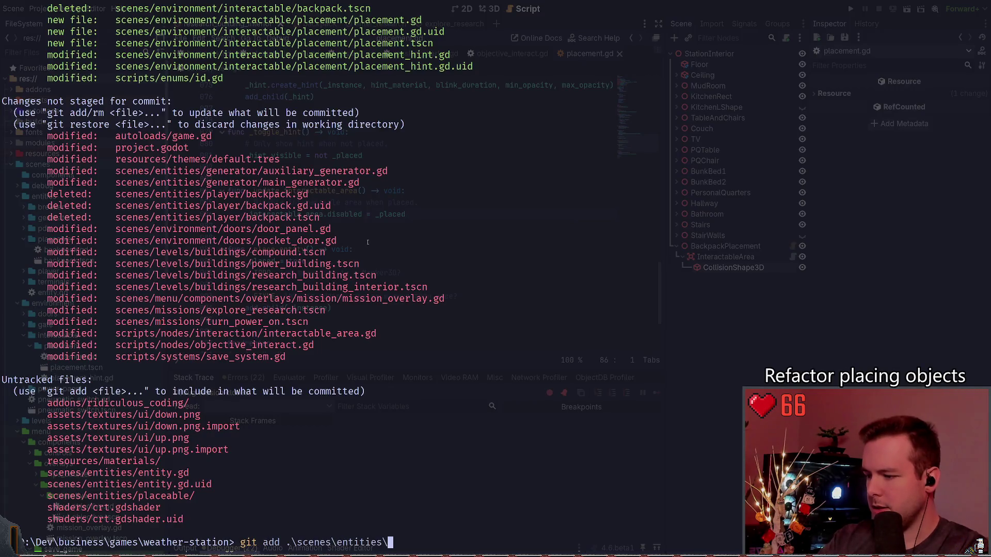
key(Tab)
key(shift+Tab)
text(entity*)
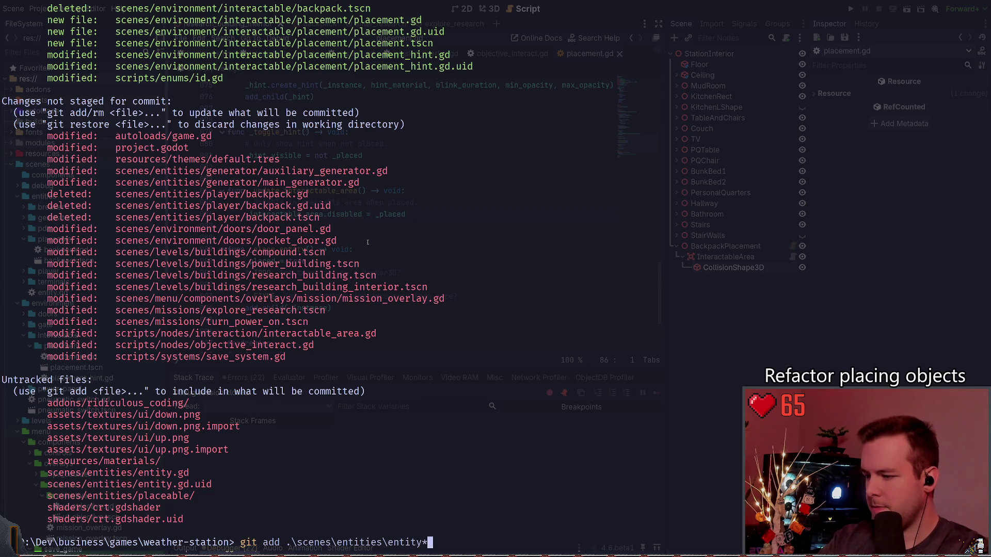
key(Return)
text(git status)
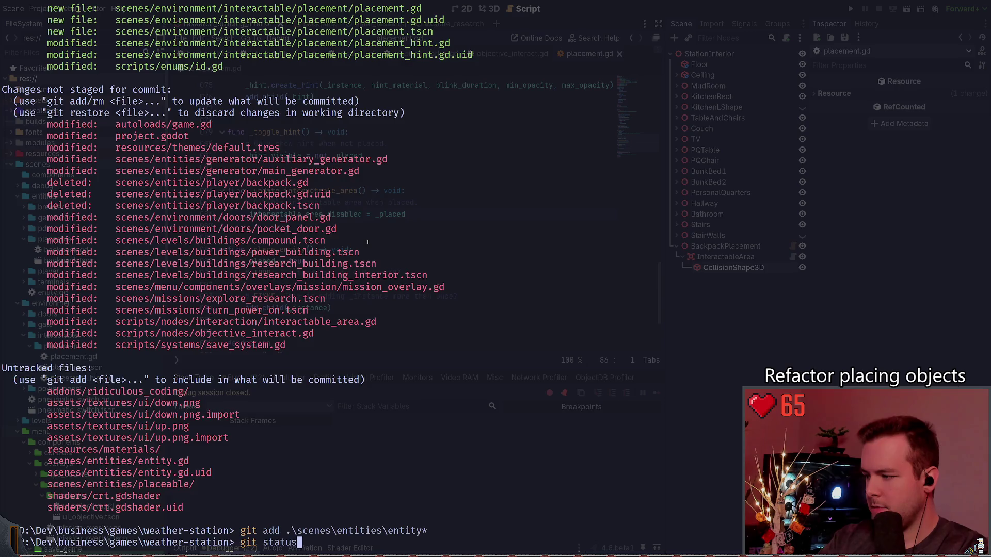
key(Return)
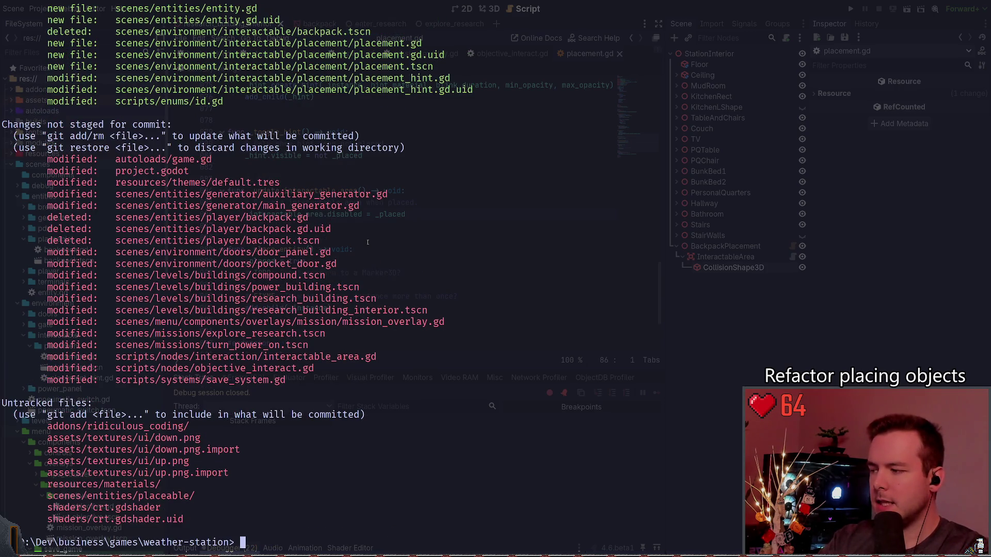
text(git )
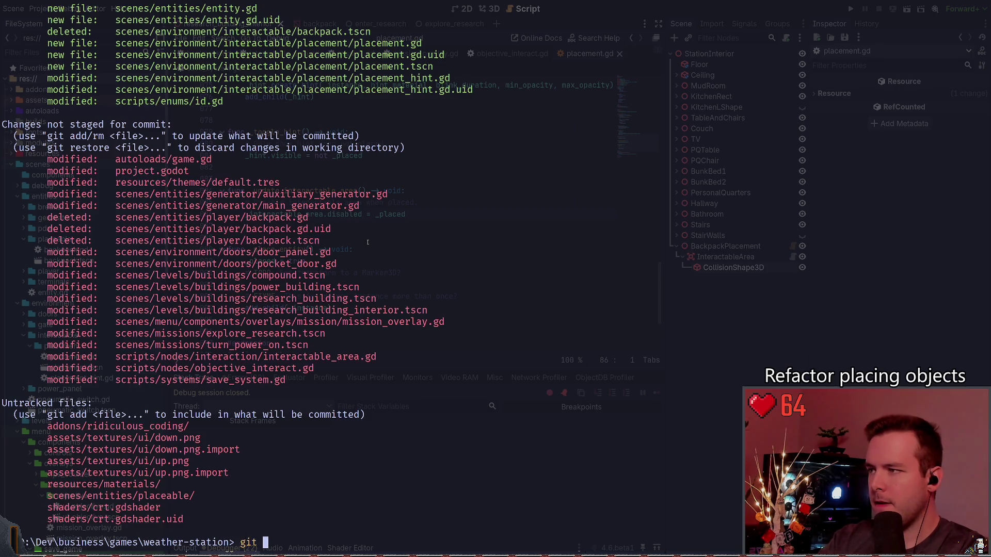
text(diff .\sc)
- Review the diff of the scenes\entities\generator scripts
key(Tab)
key(Tab)
key(Tab)
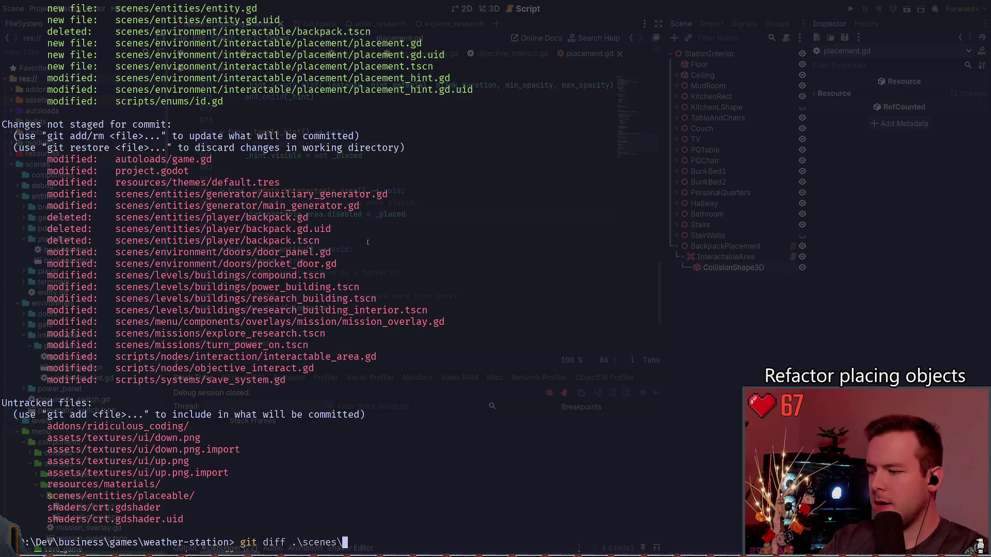
key(shift+Tab)
key(shift+Tab)
text(e)
key(Tab)
key(Tab)
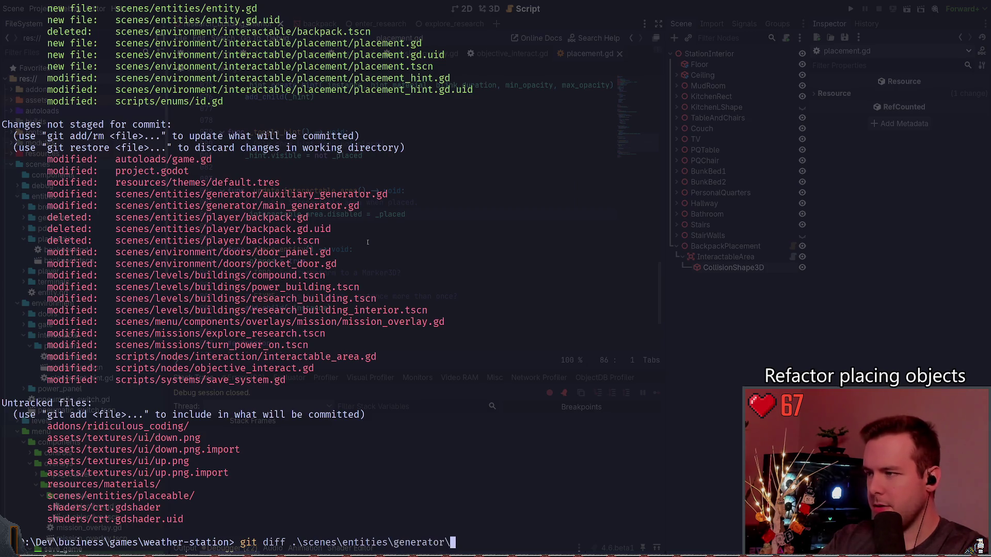
key(Return)
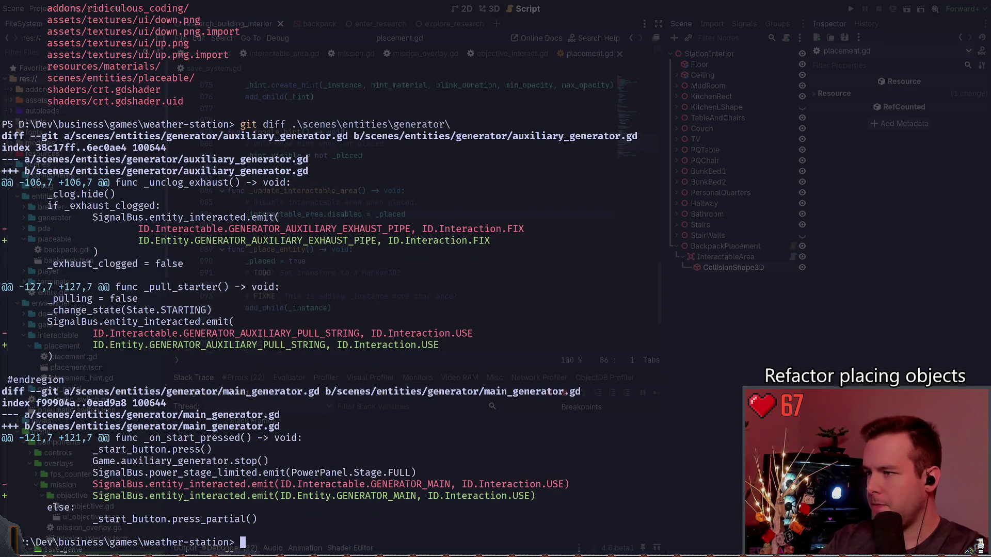
- Stage the generator folder, check git status, and show the scenes\entities diff
text(j)
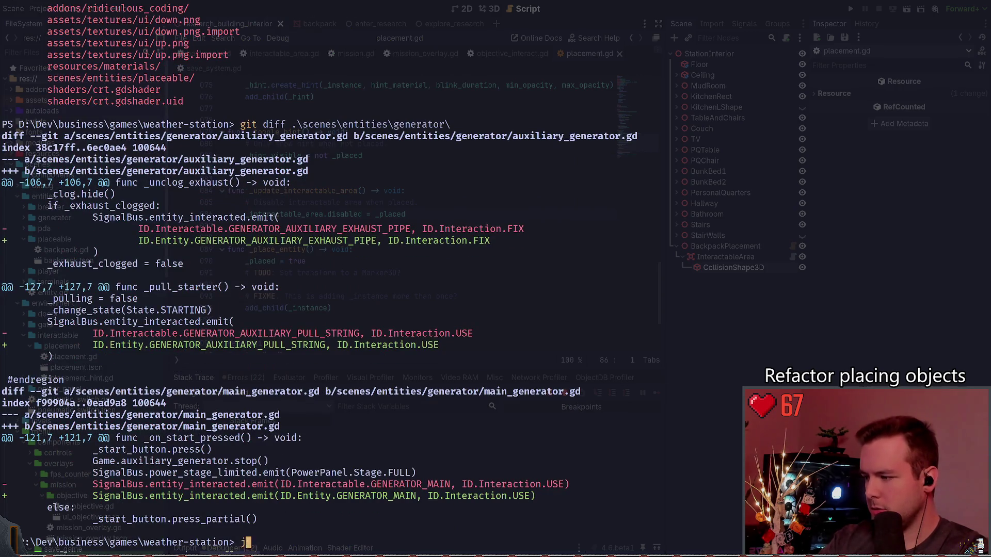
text(it add.\scenes\entities\generator\)
key(Return)
text(git status)
key(Return)
text(git )
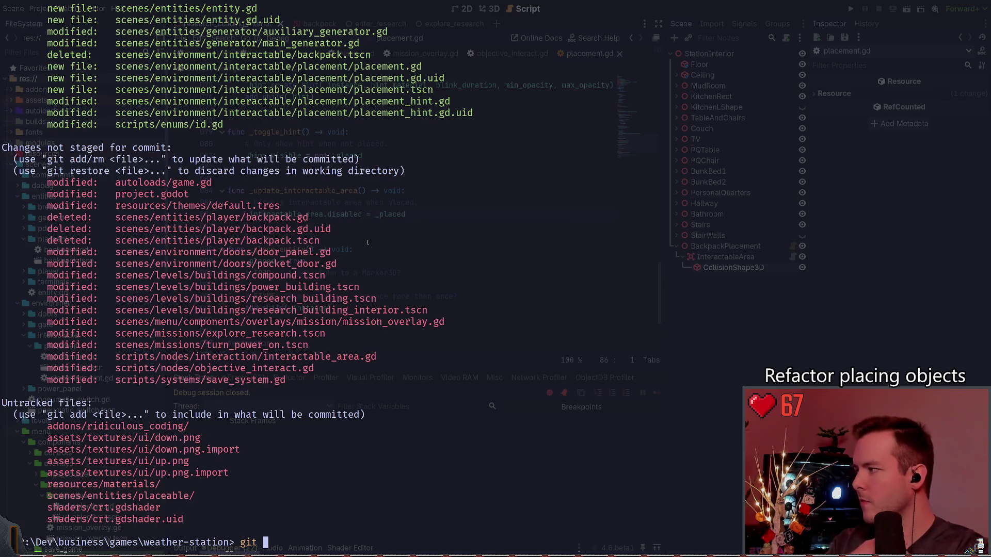
text(diff .\scenes\)
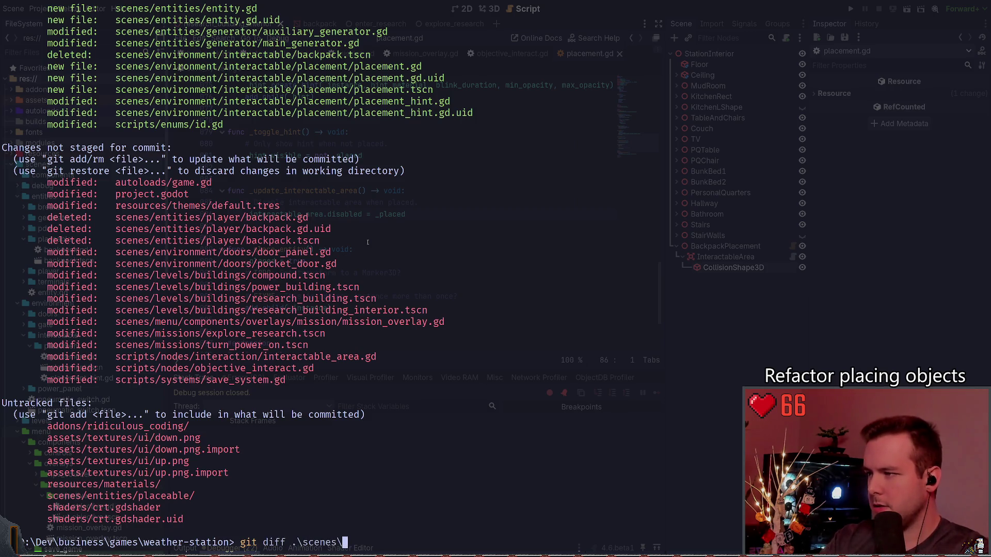
text(entities\)
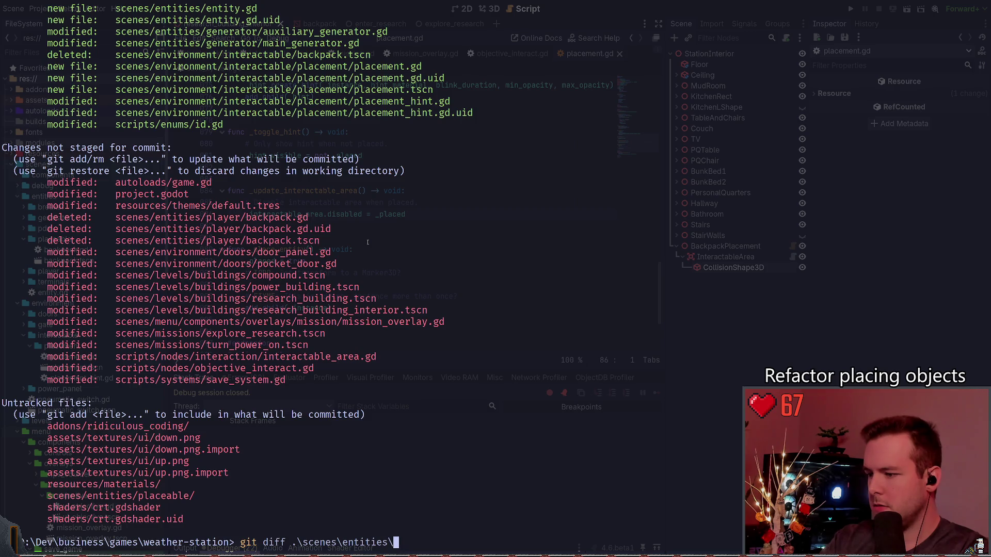
key(Return)
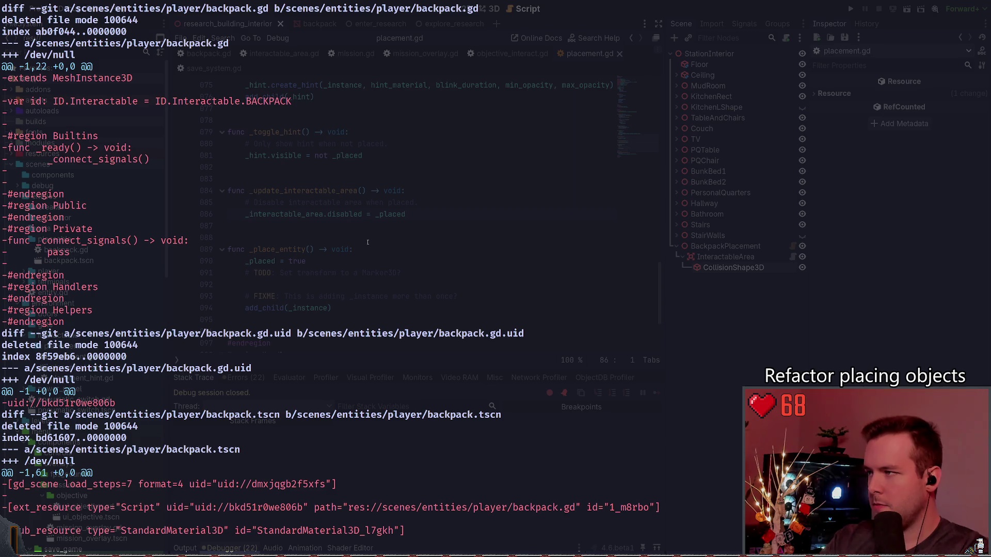
- Scroll through the entities diff, quit it with q, and rerun git status
key(Down)
scroll(367, 242, down, 13)
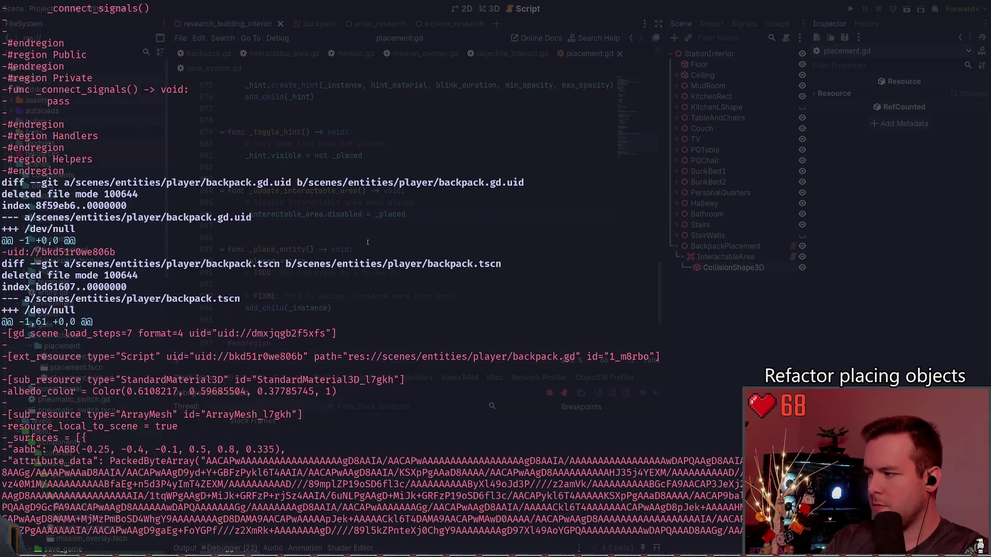
scroll(368, 242, down, 20)
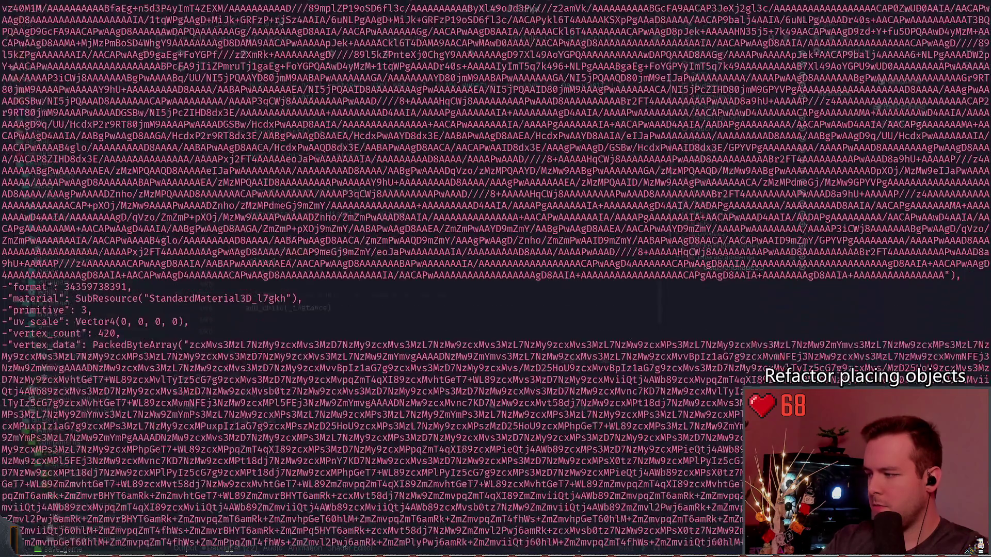
scroll(367, 242, down, 9)
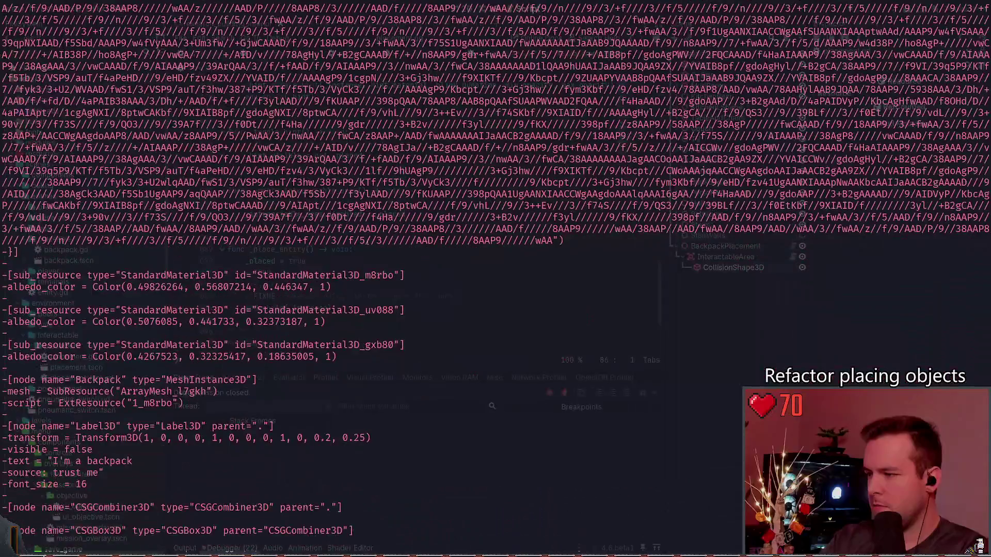
scroll(367, 242, down, 6)
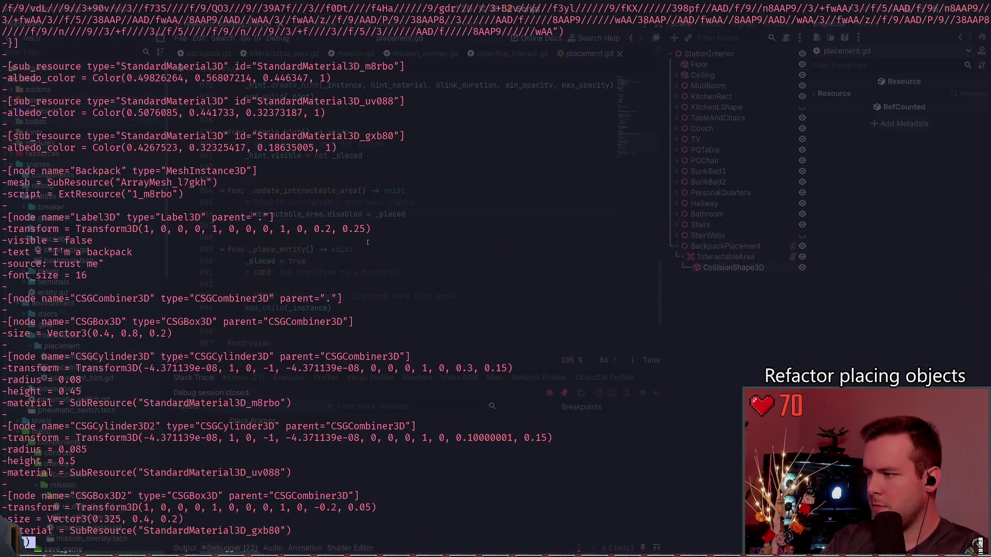
text(qgit sttau)
key(BackSpace)
key(BackSpace)
key(BackSpace)
text(atus)
key(Return)
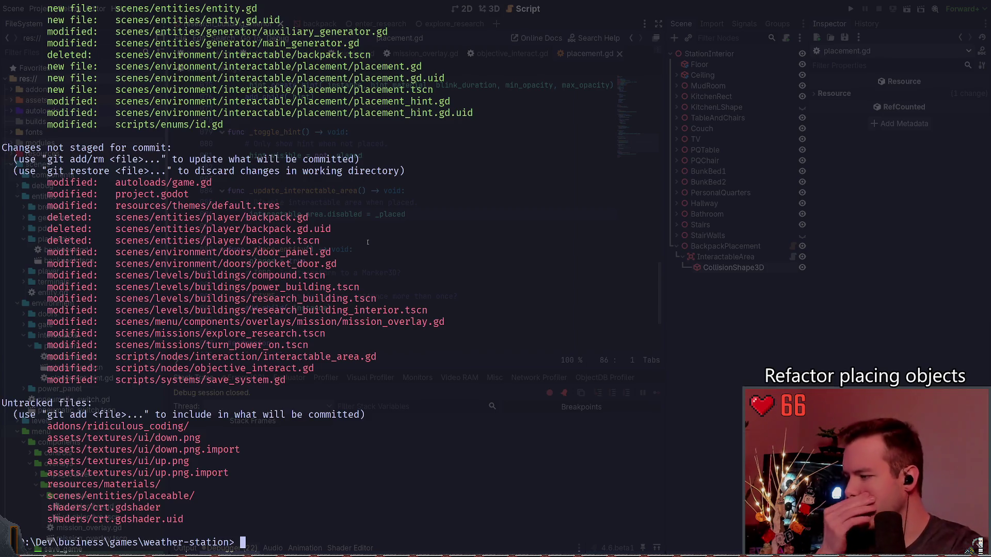
- Review the diff of the scenes\environment folder
text(add .\scenes\)
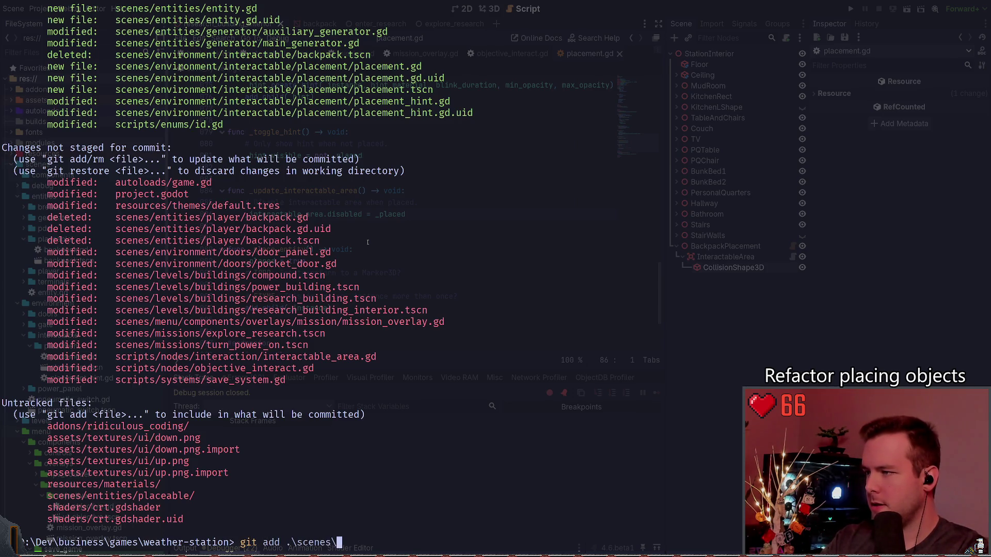
key(ctrl+c)
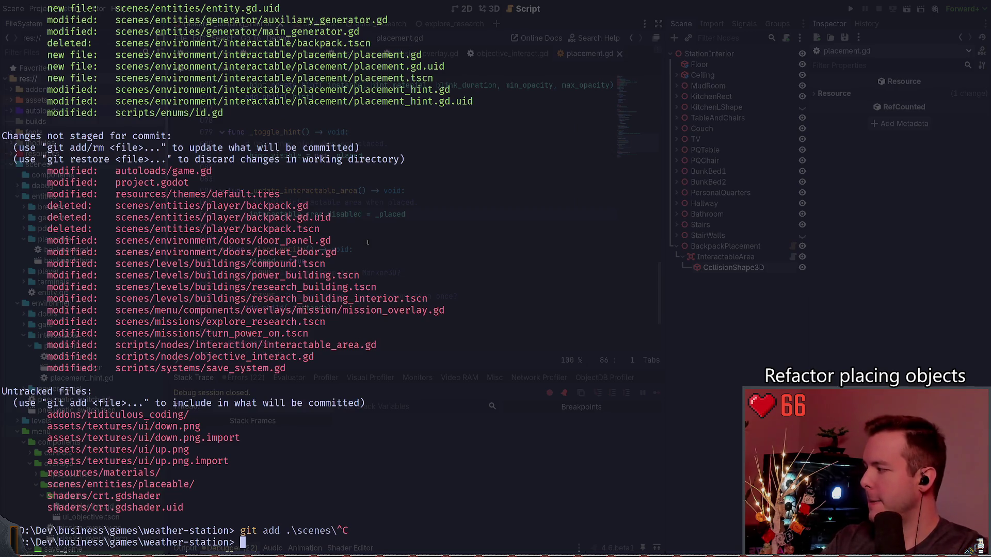
text(git di)
key(Tab)
text(env)
key(Tab)
key(Return)
- Stage scenes\environment with git add and check git status
text(git add .\scenes\env)
key(Tab)
key(Return)
text(git status)
key(Return)
- Read through the scenes\levels\buildings diff, then quit and rerun git status
text(git diff .\sc)
key(Tab)
text(lev)
key(Tab)
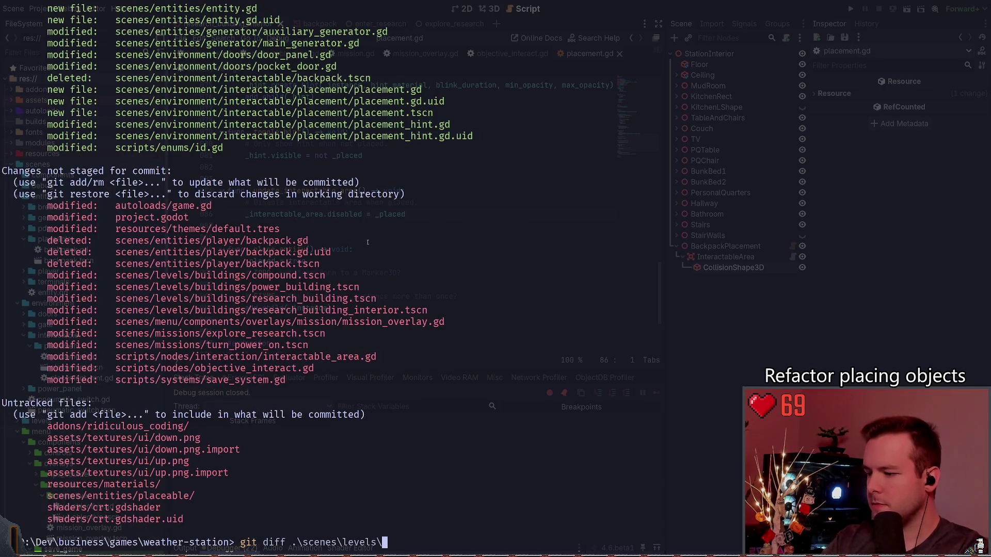
text(bu)
key(Tab)
key(Return)
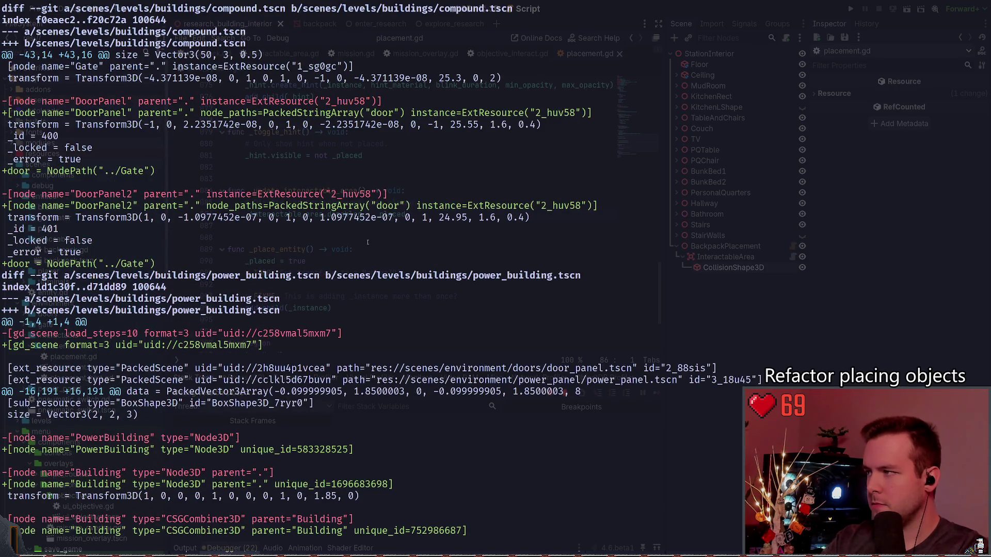
scroll(368, 242, down, 14)
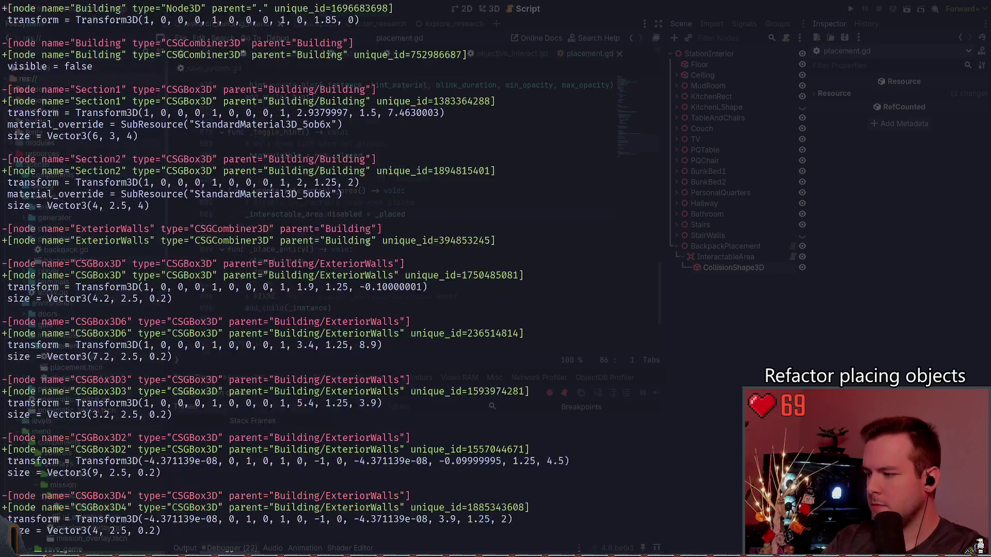
scroll(368, 242, down, 20)
scroll(367, 242, down, 20)
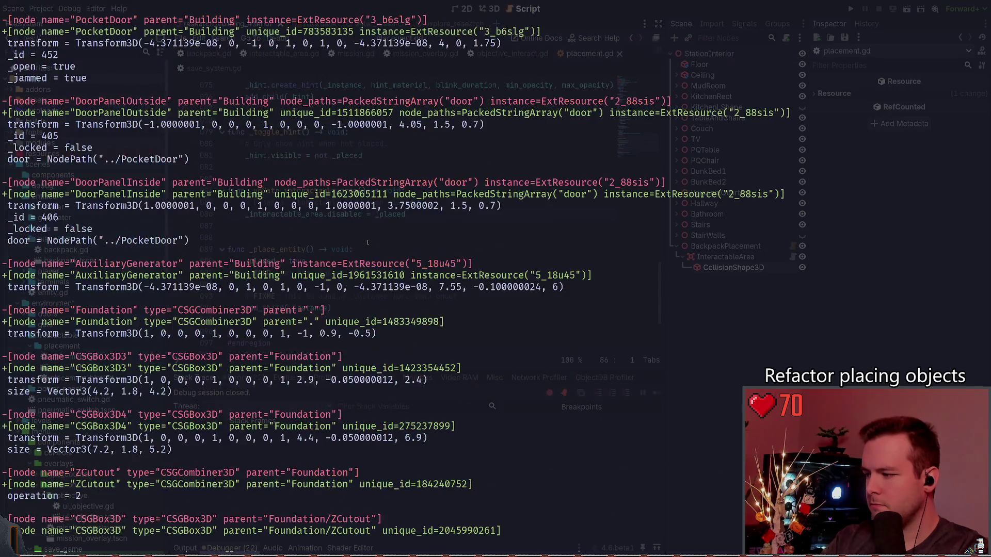
scroll(368, 241, down, 16)
scroll(367, 242, down, 8)
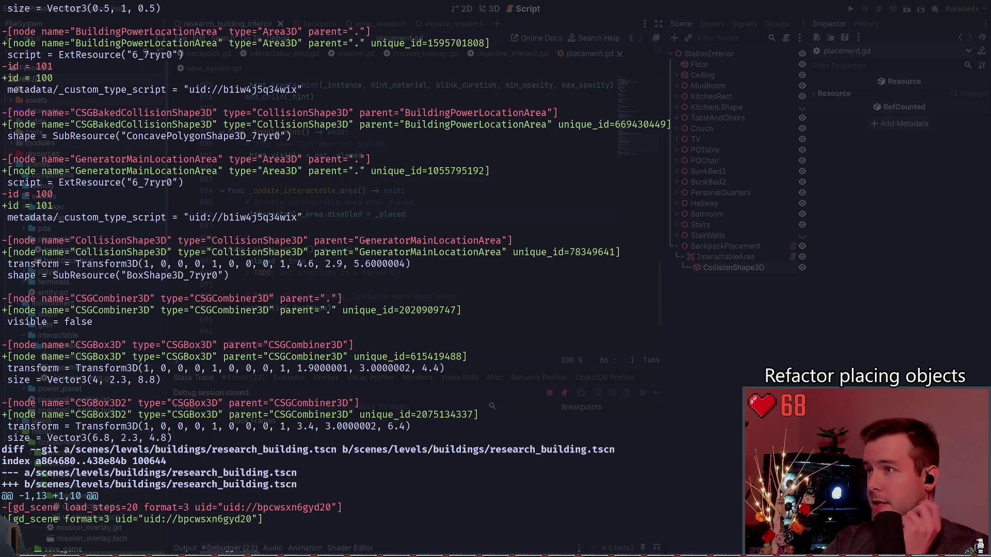
scroll(368, 242, down, 8)
scroll(368, 242, down, 8)
scroll(368, 242, down, 20)
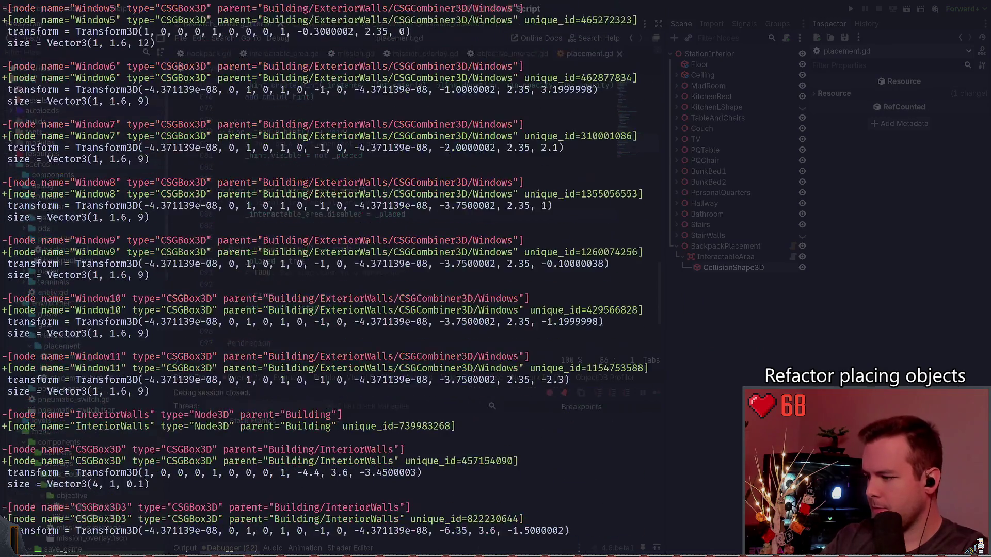
scroll(367, 242, down, 20)
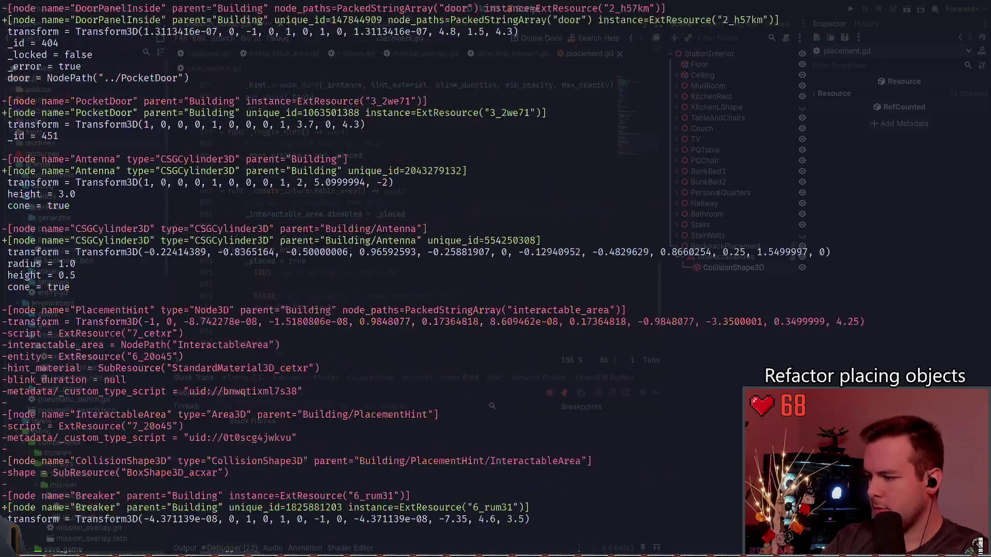
scroll(368, 242, down, 20)
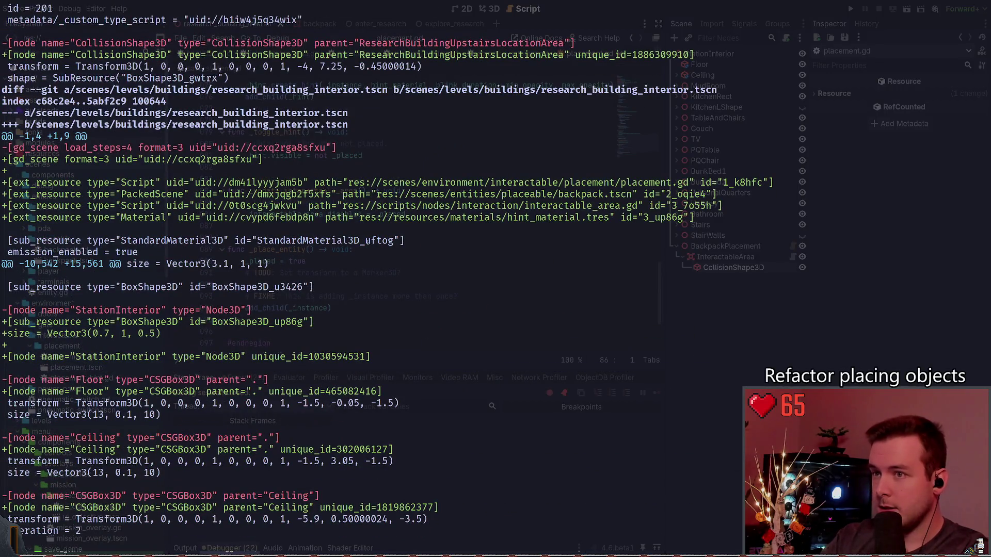
scroll(367, 242, down, 15)
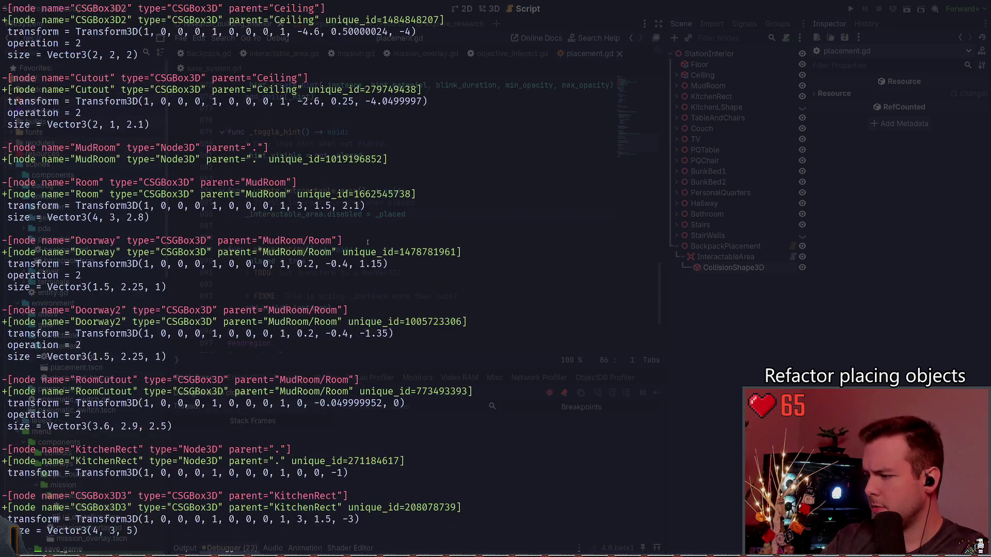
text(qgit status)
key(Return)
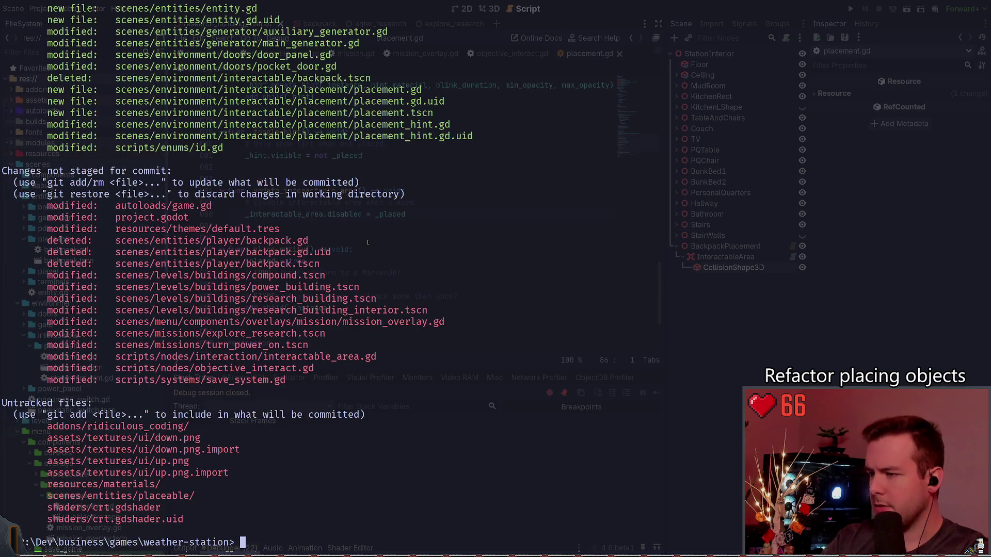
text(diff.\scenes\missions\)
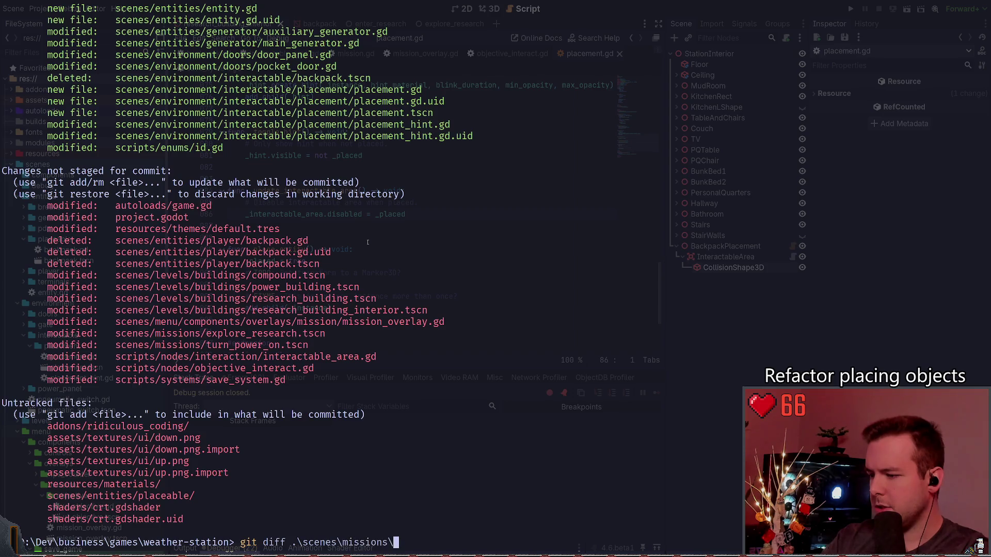
key(Return)
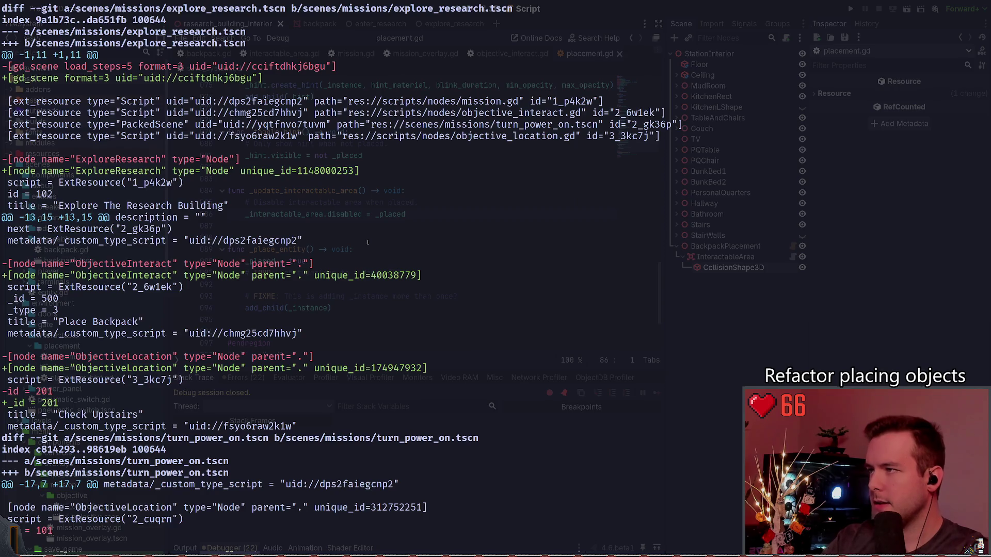
key(Down)
key(Down)
key(Down)
text(qgit status)
key(Return)
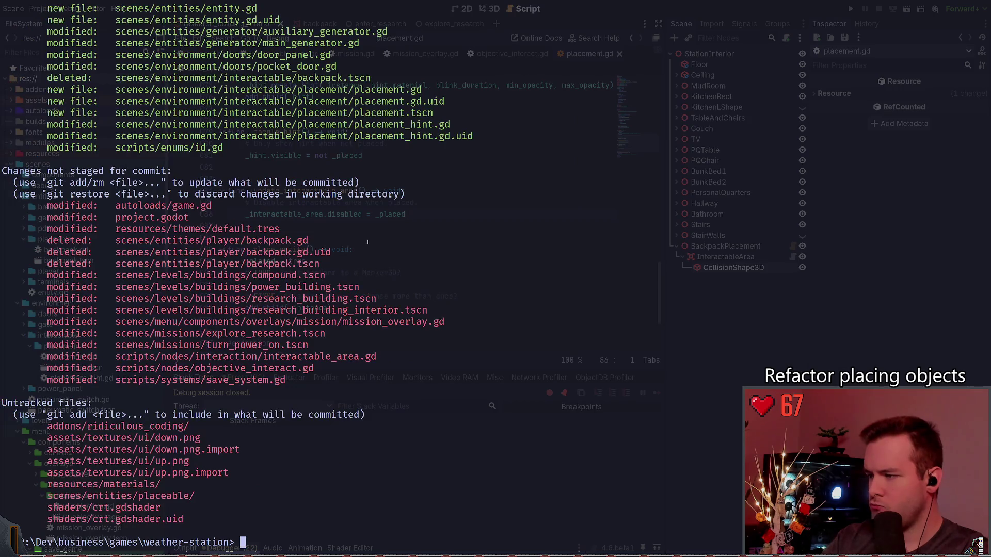
text(git diff sc)
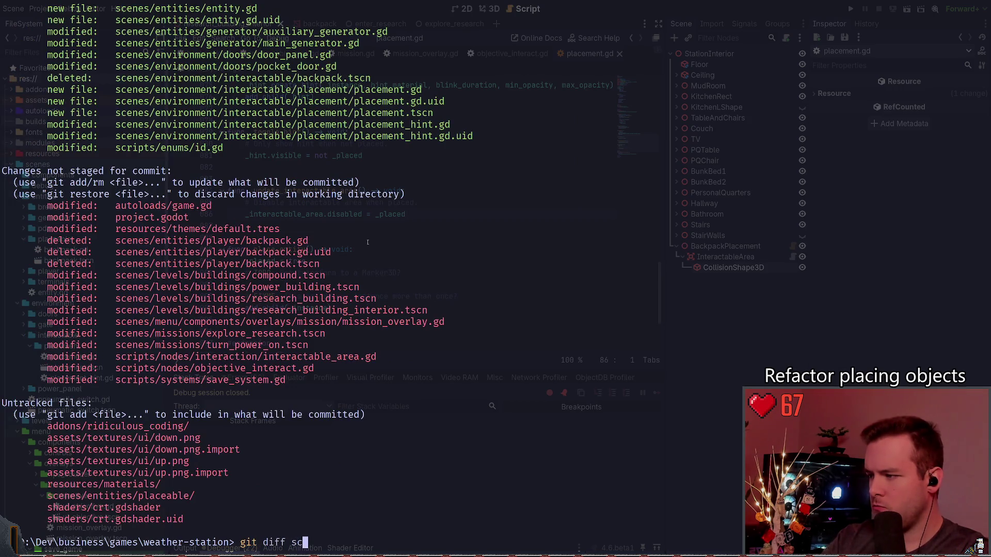
key(Tab)
key(Tab)
- Review the interactable_area.gd diff, then check git status
key(Tab)
text(i)
key(Tab)
text(i)
key(Tab)
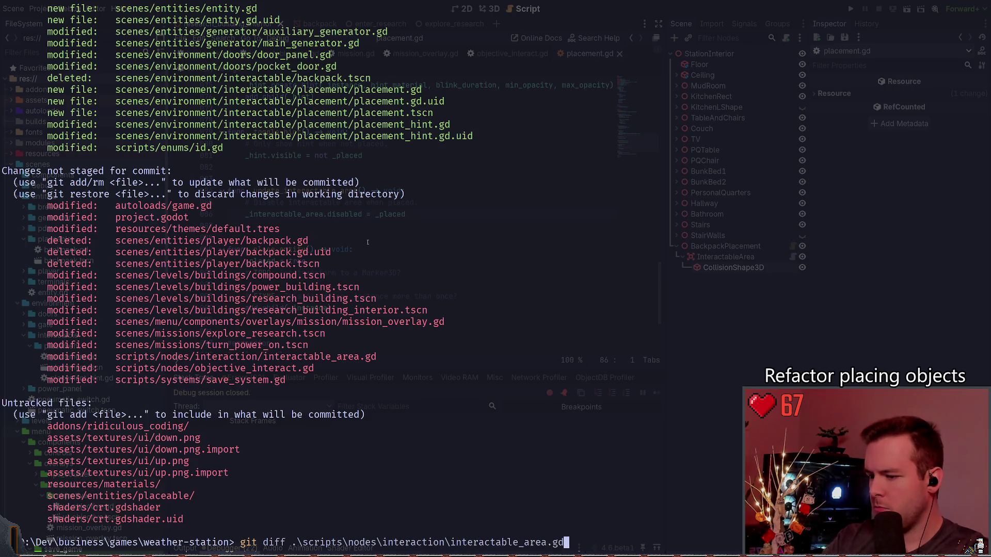
key(Return)
text(git status)
key(Return)
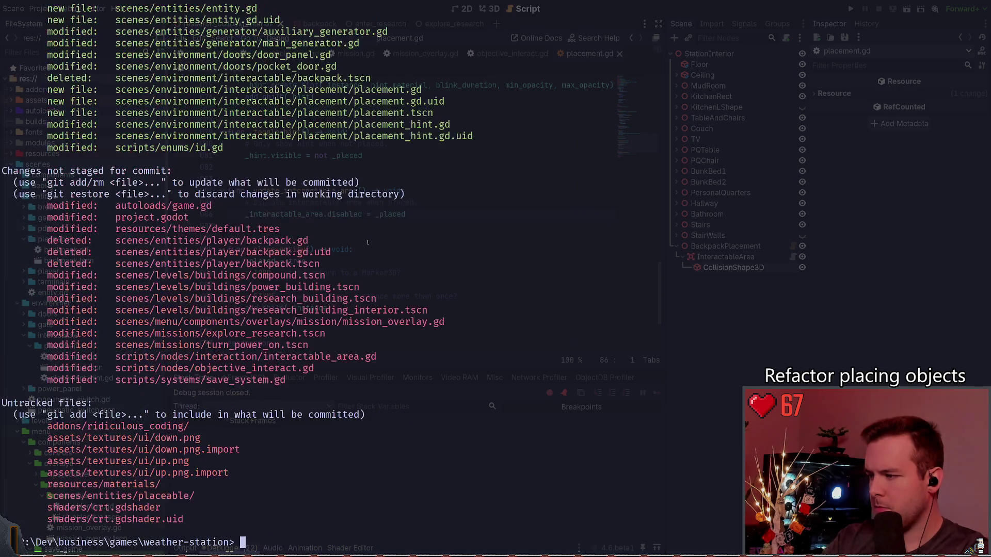
- Commit the staged work as 'refactor: Change ID.Interactable to ID.Entity and create entity class.'
text(git c)
key(BackSpace)
key(BackSpace)
key(BackSpace)
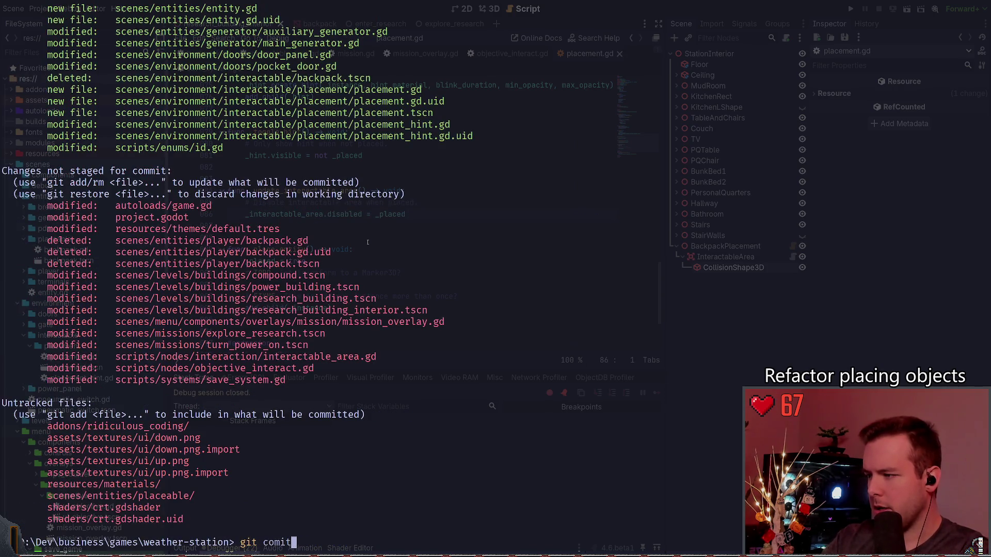
text(mmit -m ")
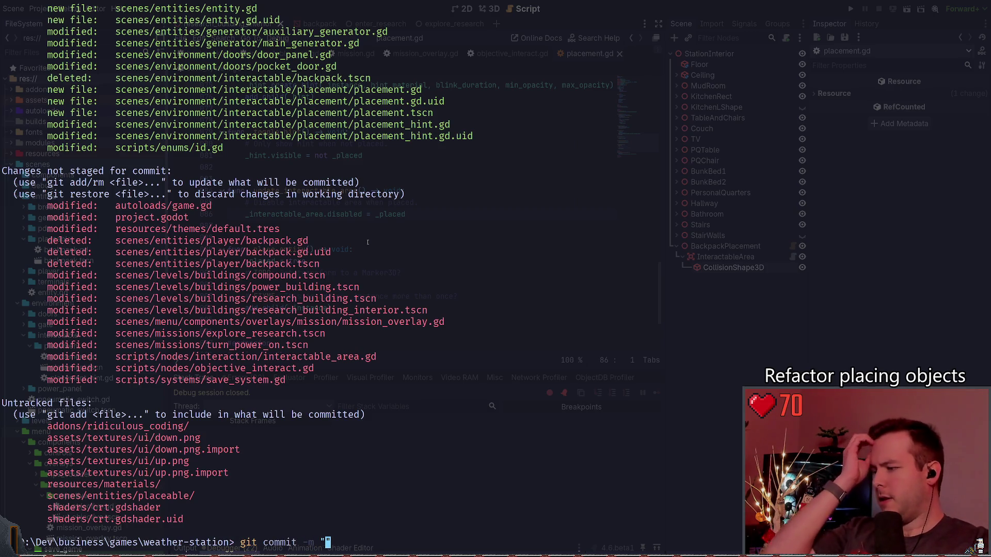
text(Change)
key(BackSpace)
key(BackSpace)
key(BackSpace)
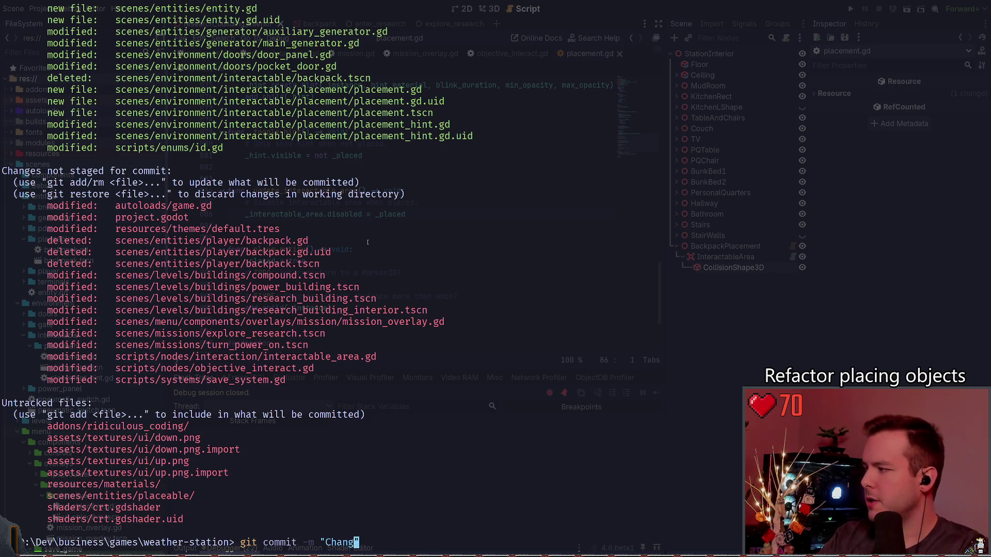
key(BackSpace)
key(BackSpace)
key(BackSpace)
text(re)
key(BackSpace)
text(factor: )
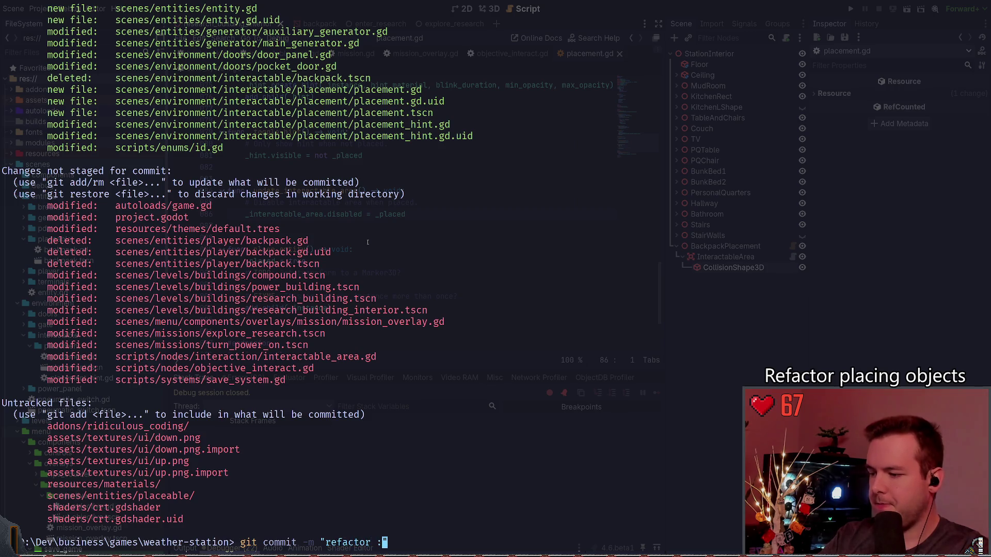
text(Change)
key(BackSpace)
key(BackSpace)
key(BackSpace)
text(ge)
key(BackSpace)
key(BackSpace)
text(nge ID.)
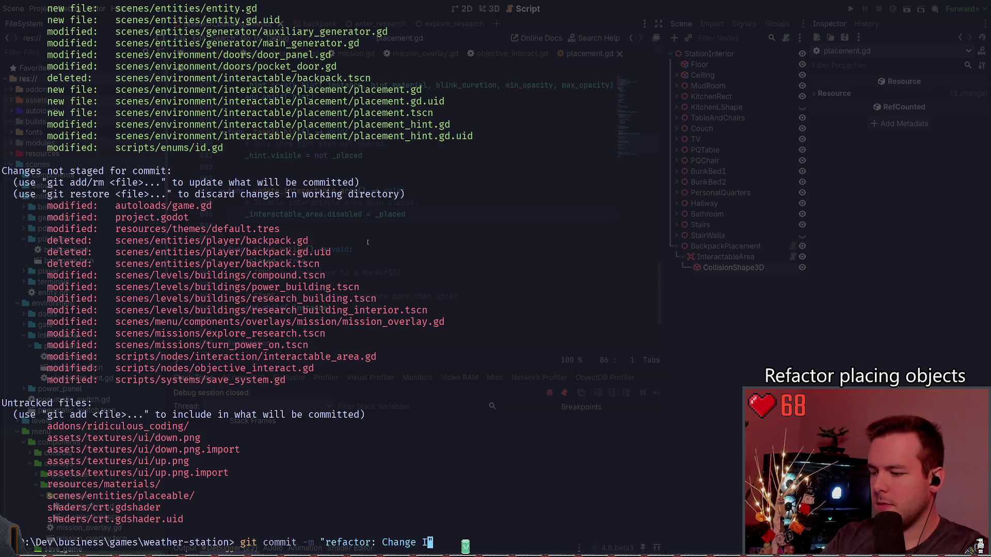
text(Interactable to )
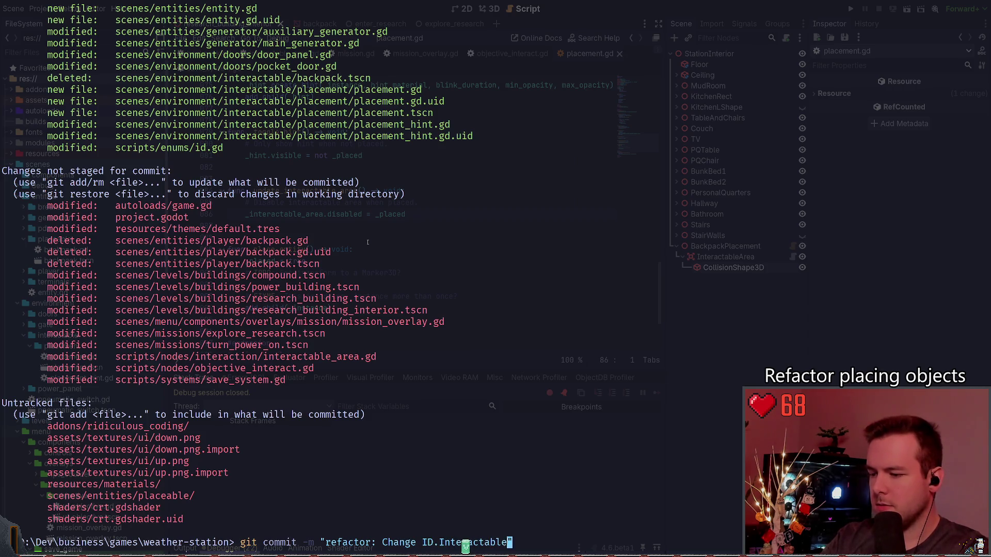
text(ID.Entity and create entity class.)
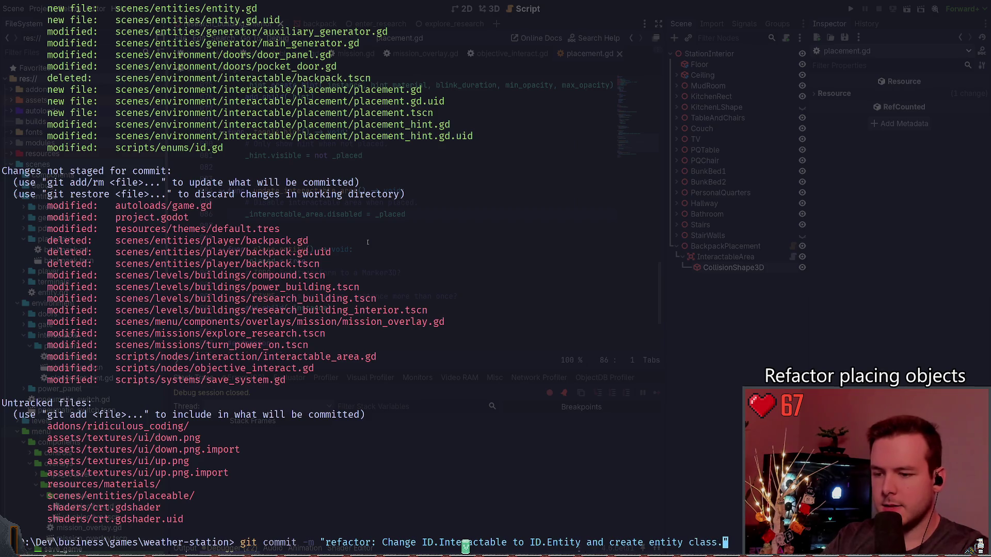
key(Return)
text(git status)
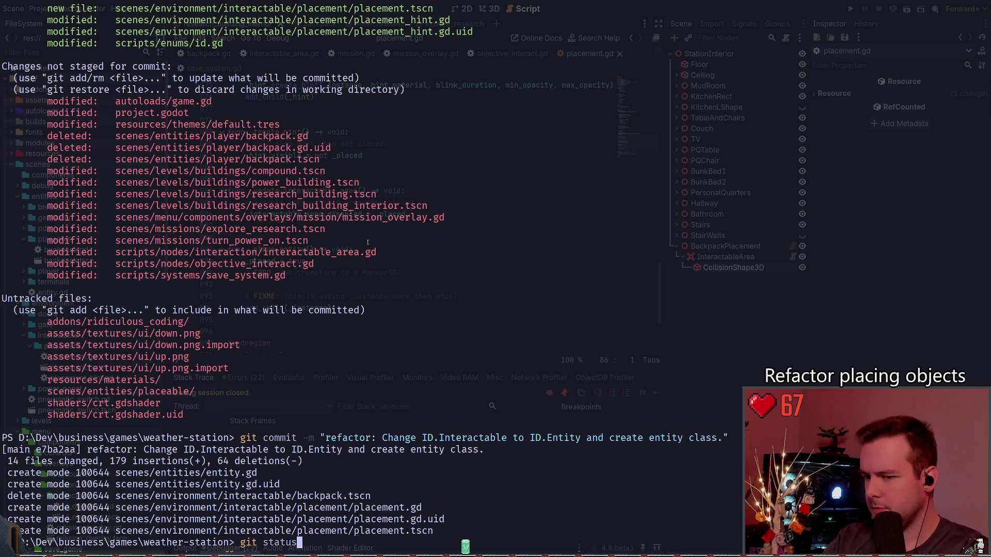
- Cancel the running status and reopen the last commit message with git commit --amend
key(ctrl+c)
text(git commit --amend)
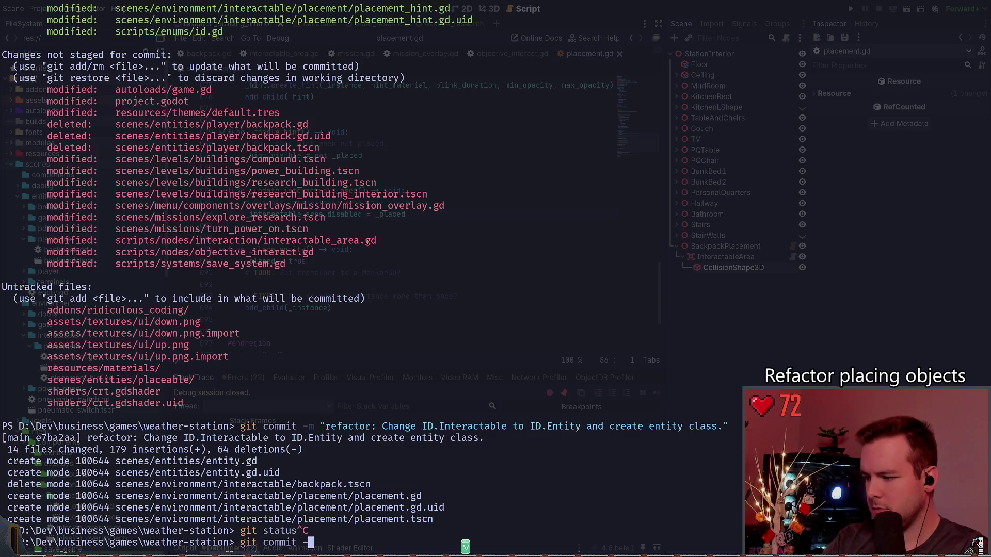
key(Return)
key(w)
key(w)
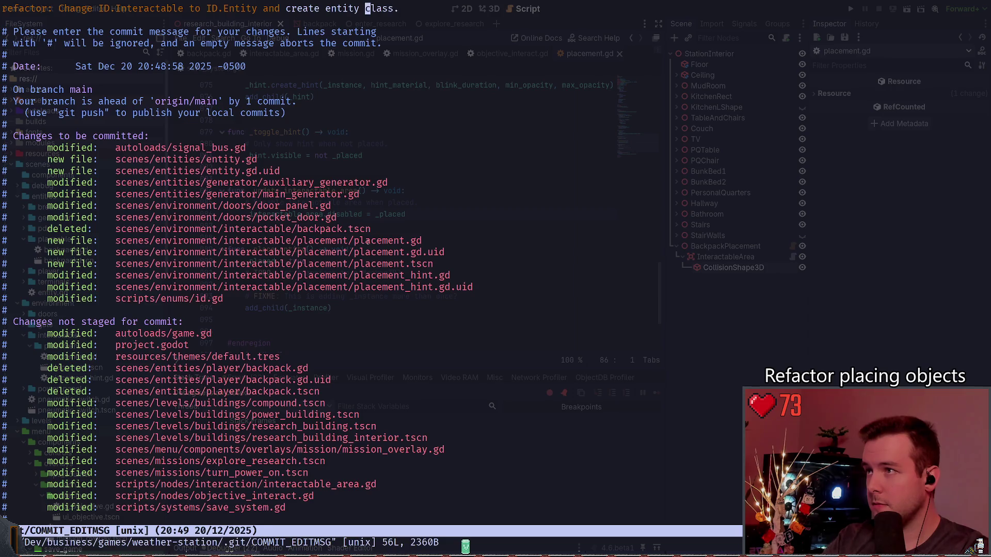
- Fix the title to 'create Entity and Placement class.', save with :w and :q, then run git status
text(ity and placement)
key(BackSpace)
key(BackSpace)
key(BackSpace)
text(Ent)
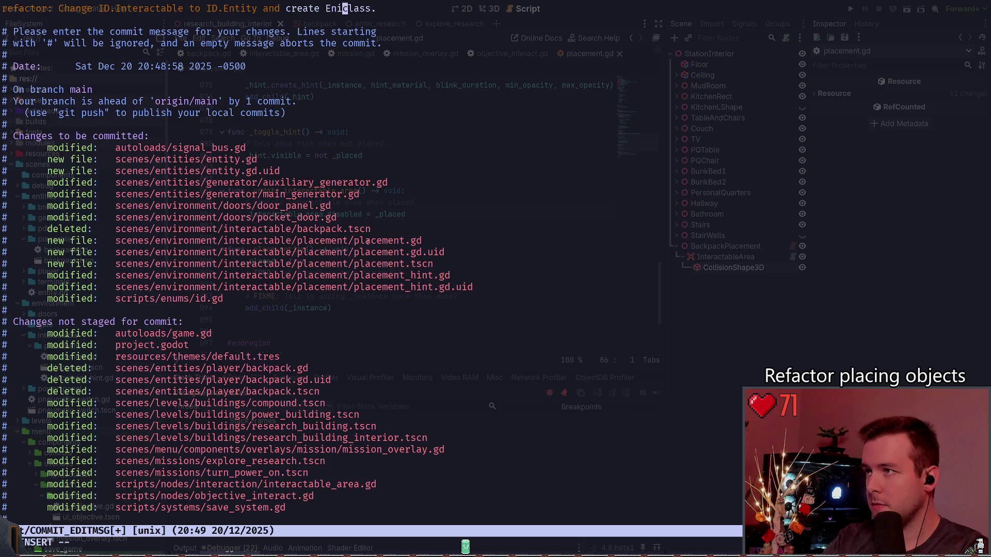
key(BackSpace)
text(tity and )
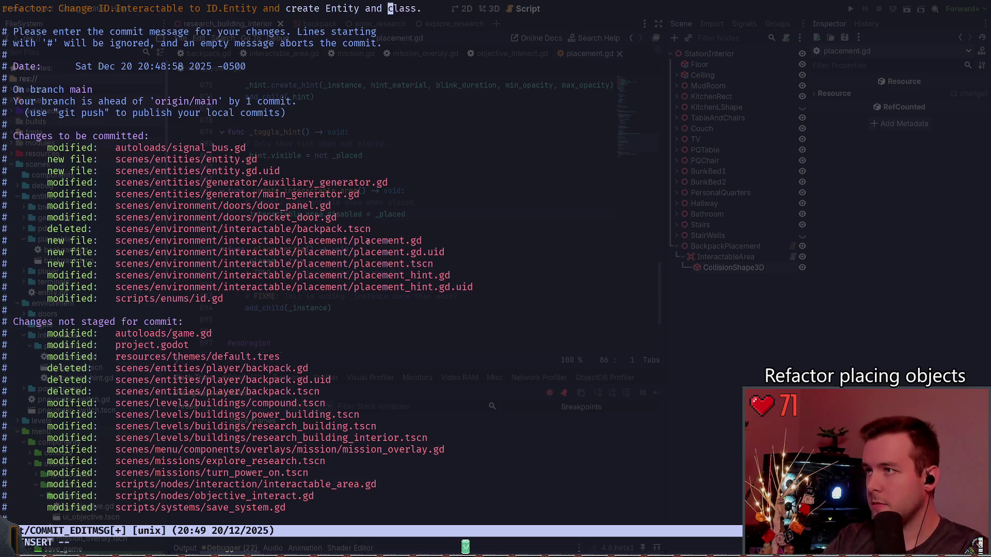
text(Placement)
key(Escape)
text(:w)
key(Return)
text(:q)
key(Return)
text(git stat)
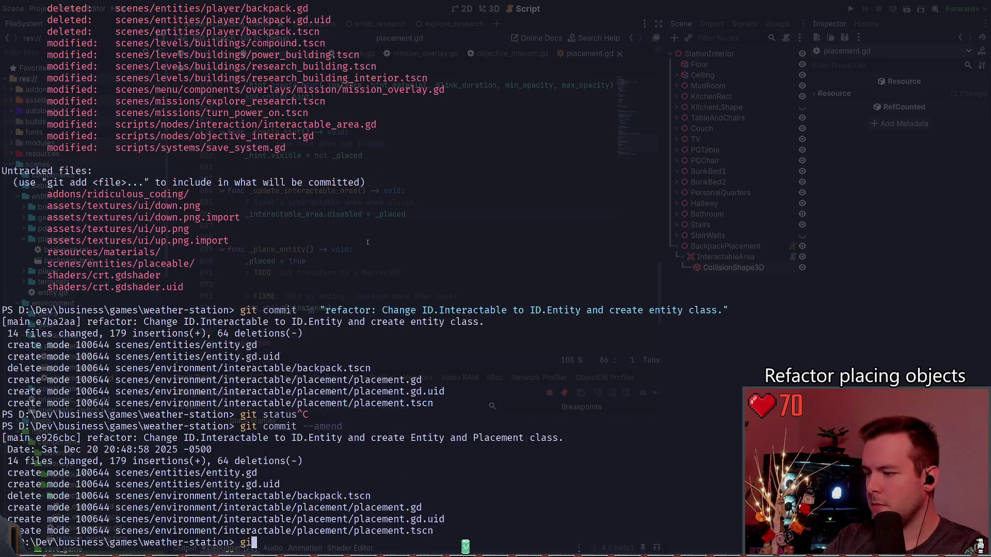
text(us)
key(Return)
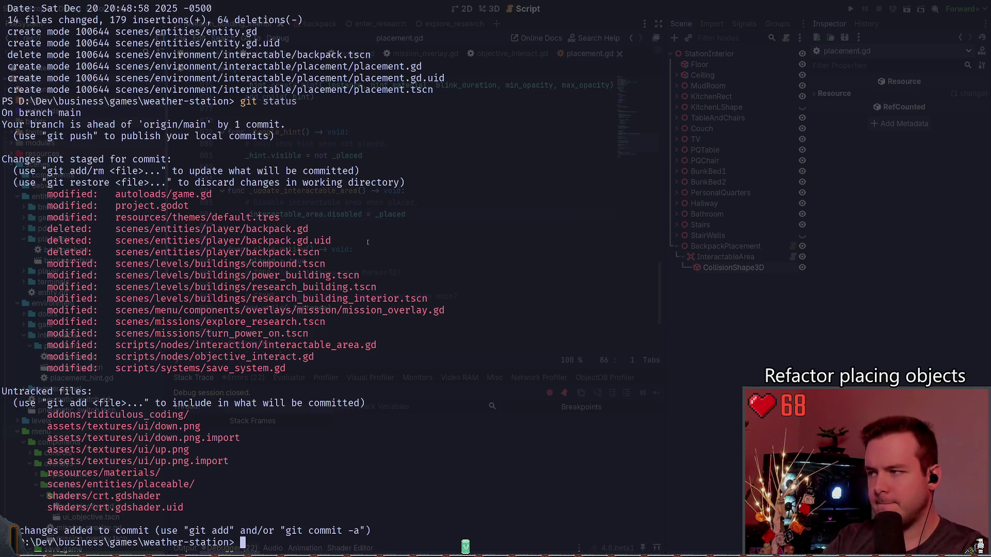
- Review the project.godot diff, stage that file alone, and confirm it is staged
text(git diff .\project.godot)
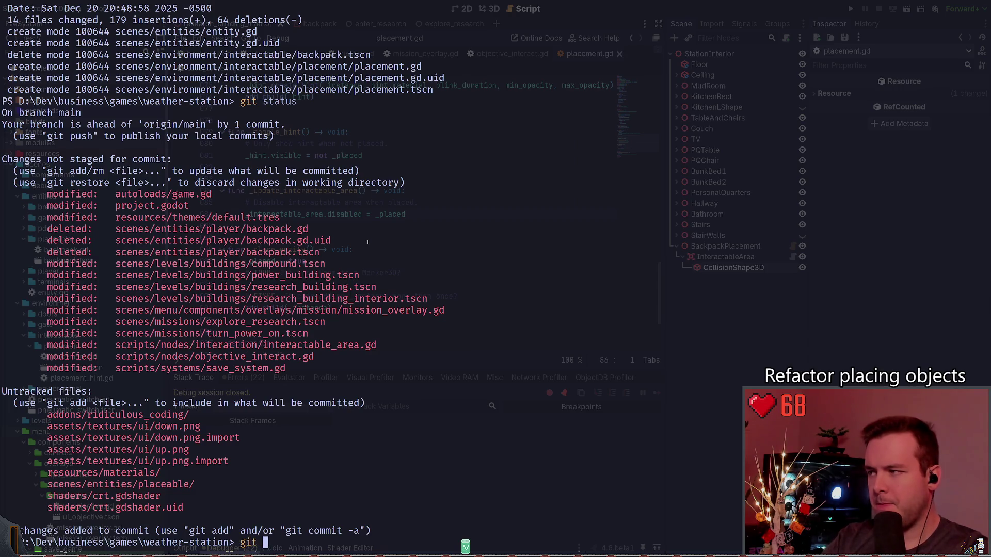
key(Return)
text(git add .\project.godot)
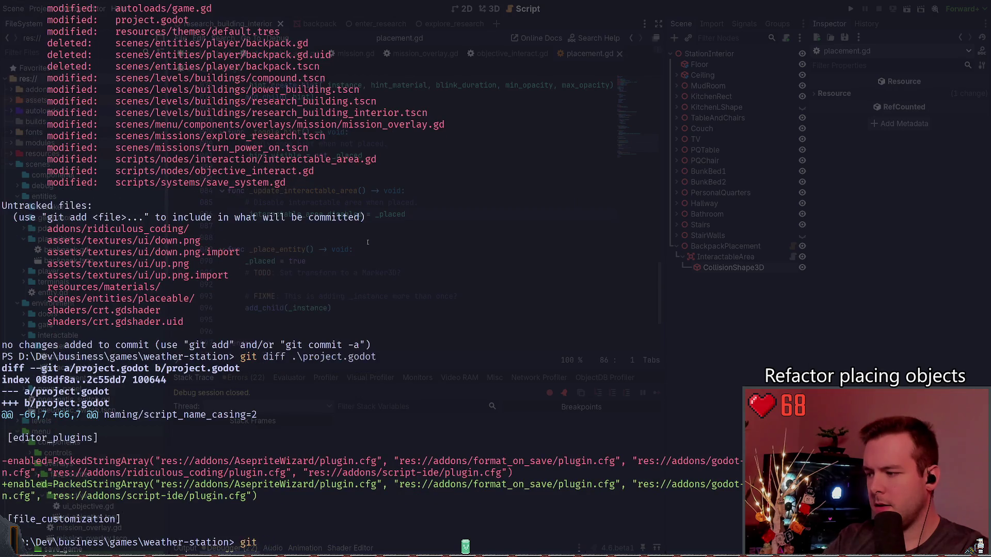
key(Return)
text(git status)
key(Return)
- Commit it with the message "feat: Disable Ridiculous Coding for now." and check status
text(git diff)
key(ctrl+c)
text(git add add)
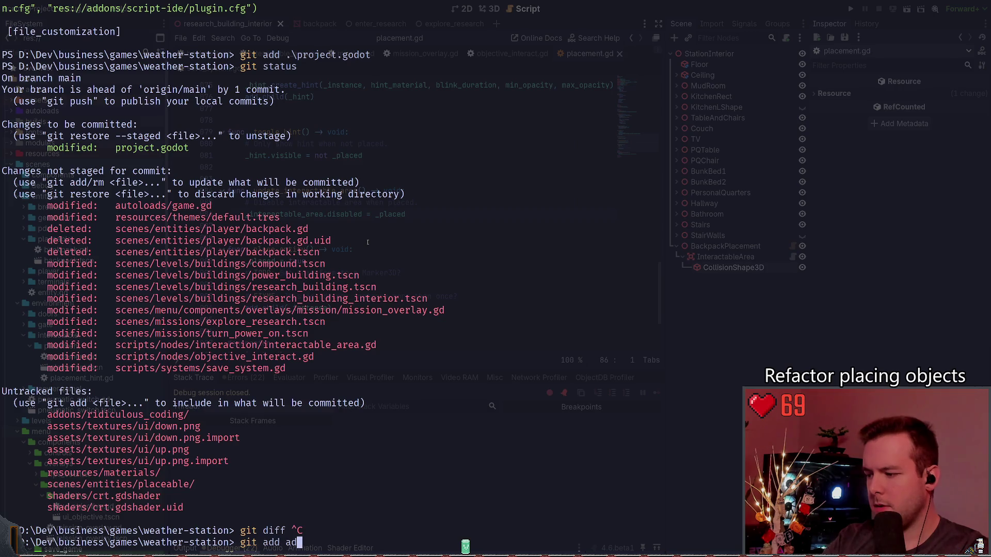
key(ctrl+c)
text(git comit)
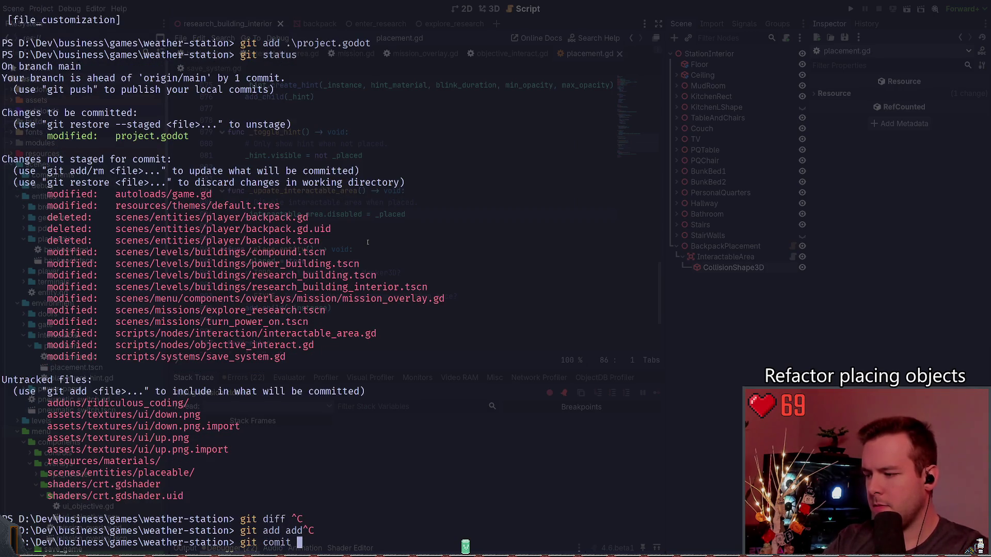
text( it -m "")
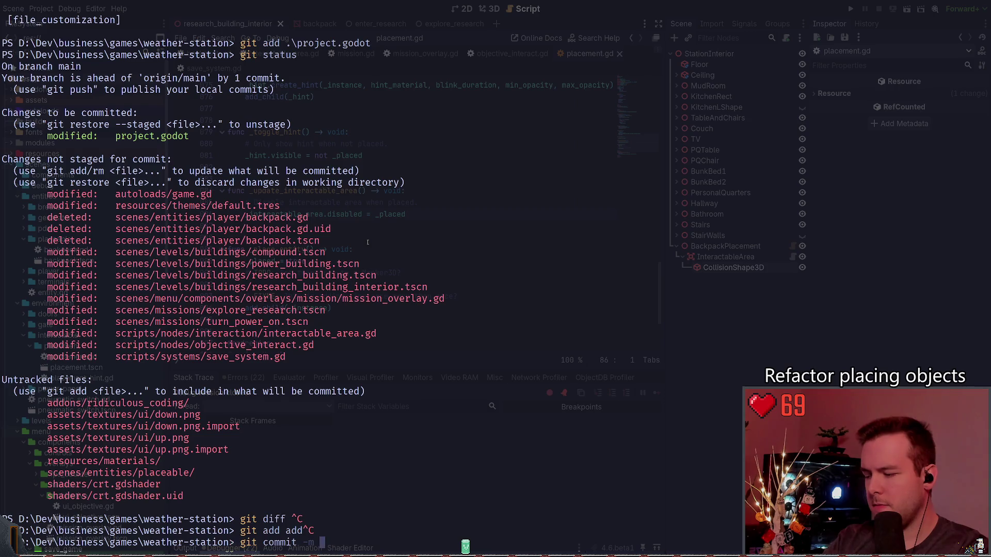
key(Left)
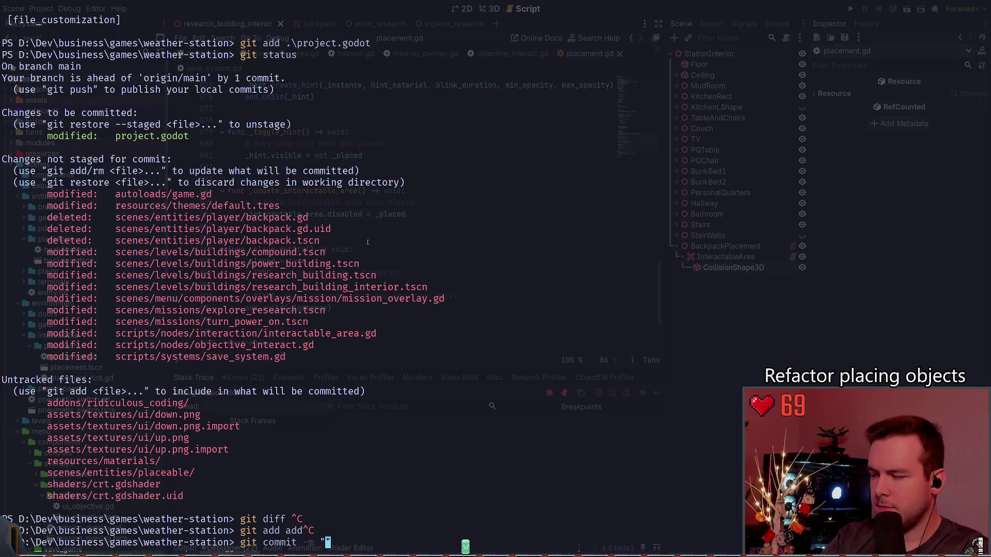
text(refactor)
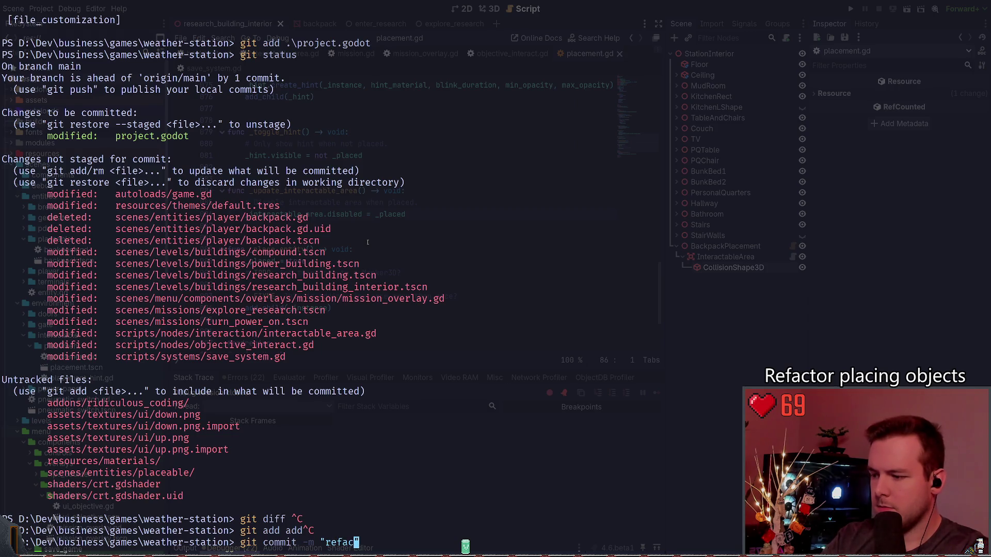
key(BackSpace)
key(BackSpace)
key(BackSpace)
key(BackSpace)
key(BackSpace)
key(BackSpace)
text(feat: Disable )
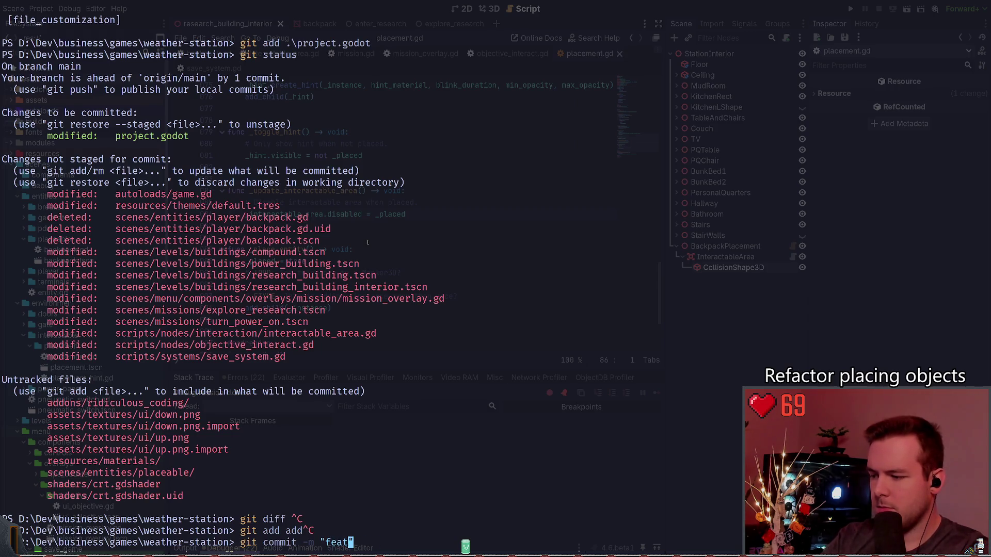
text(Ridiculous Coding for now.)
key(Return)
text(git s)
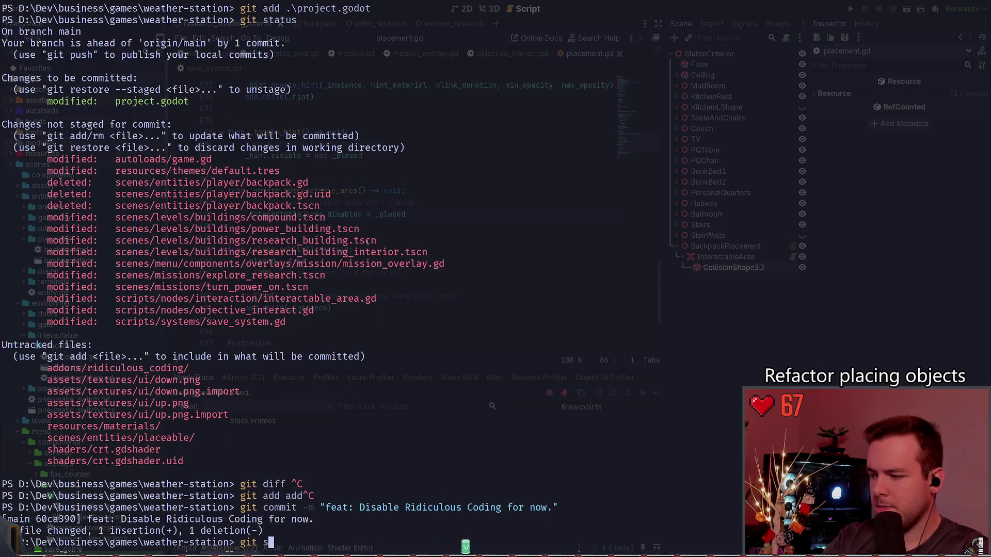
text(taus)
key(Return)
- Check the repository status after the commit, abandoning a few diff and add attempts
text(git stat)
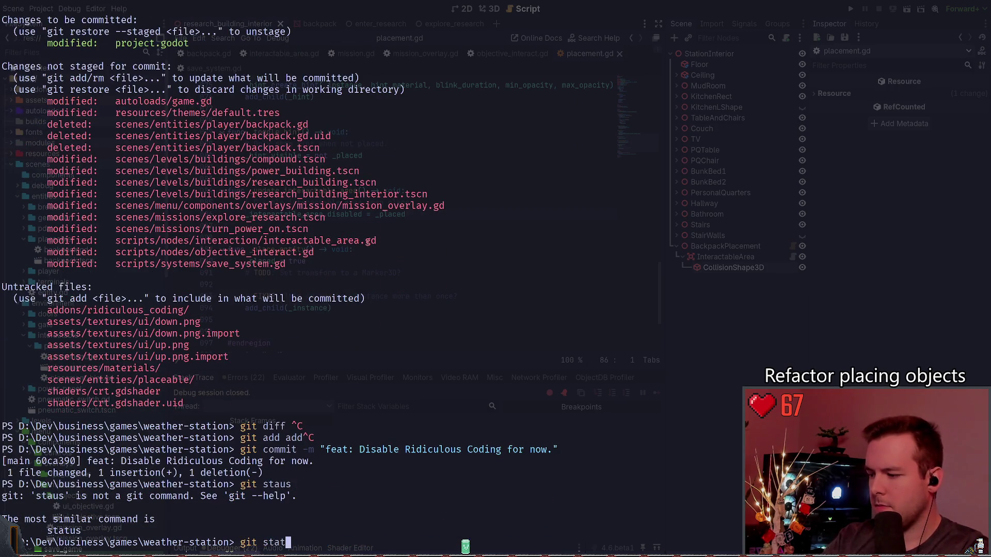
text(us)
key(Return)
text(git diff)
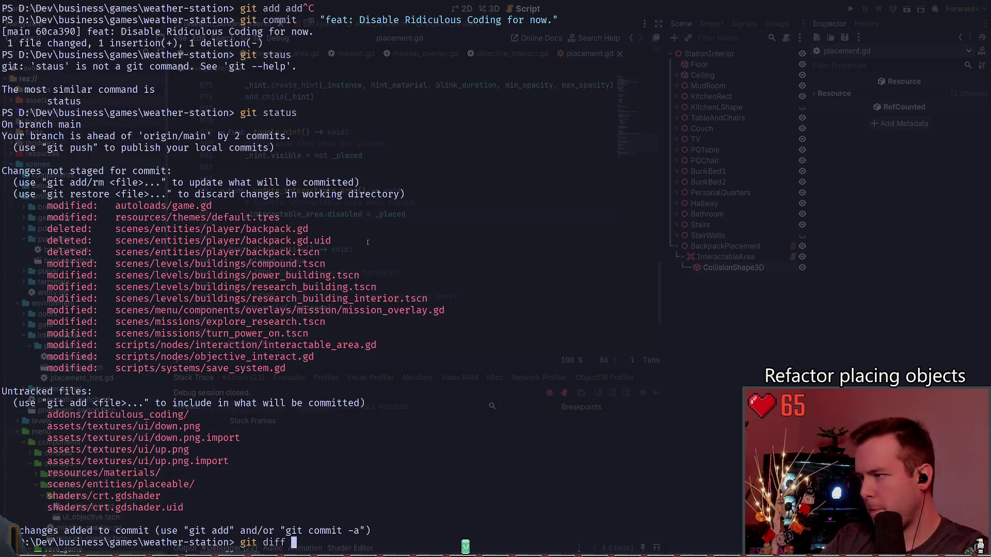
key(ctrl+c)
text(git a)
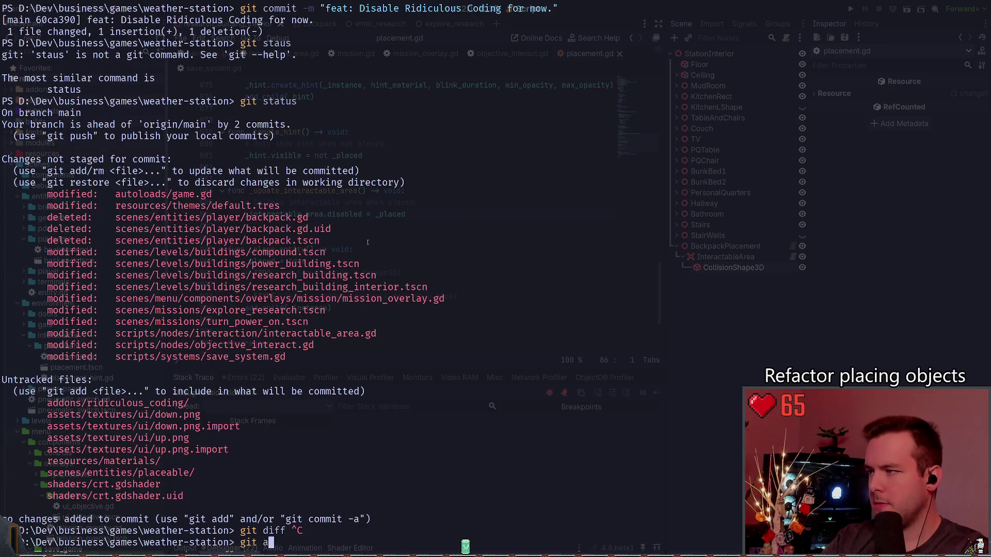
key(ctrl+c)
text(git diff)
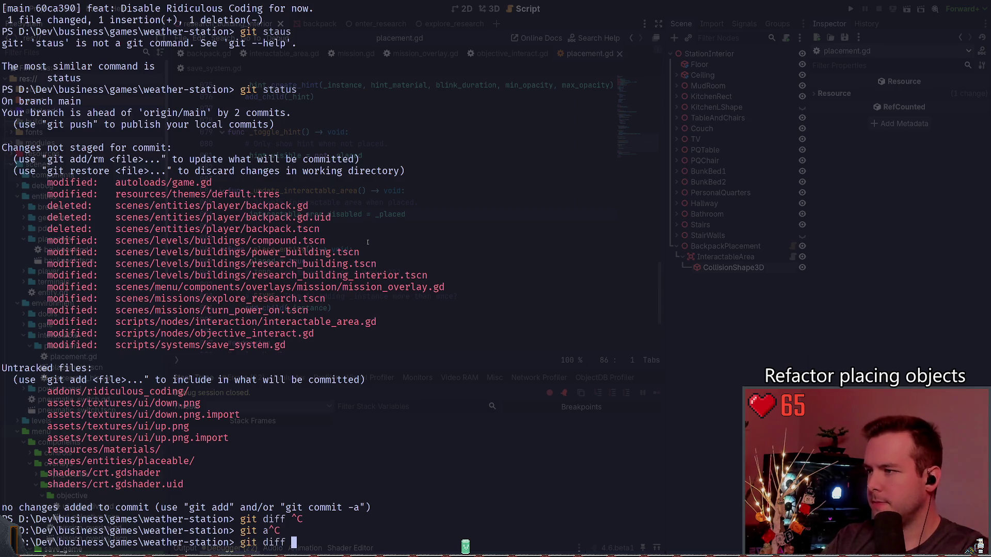
key(ctrl+c)
- Stage the building level scenes with git add .\scenes\levels\ and confirm via git status
text(git add .\)
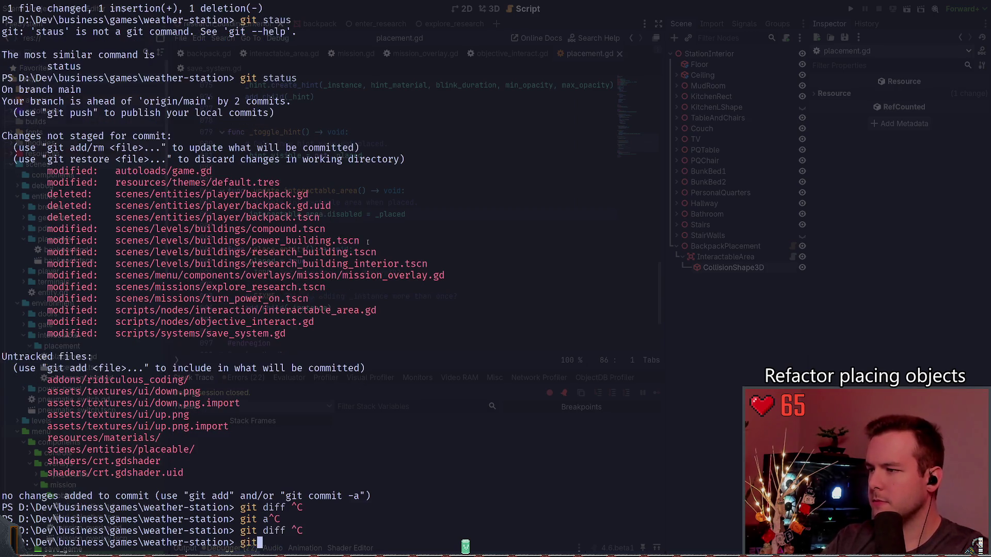
text(sc)
key(Tab)
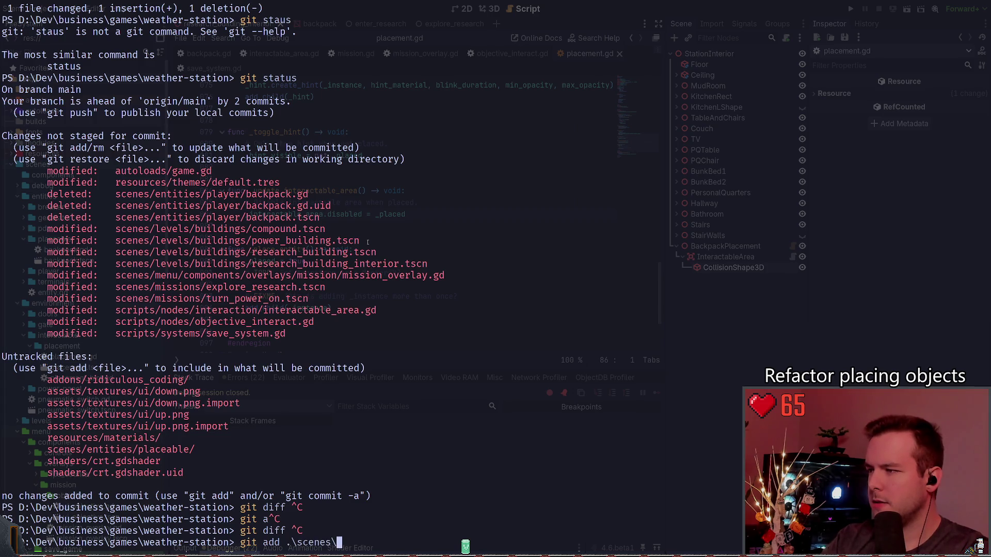
text(levels\)
key(Return)
text(git status)
key(Return)
- Start a "fix:" commit, cancel it, and begin typing git restore --staged
text(git commit -m "")
key(Left)
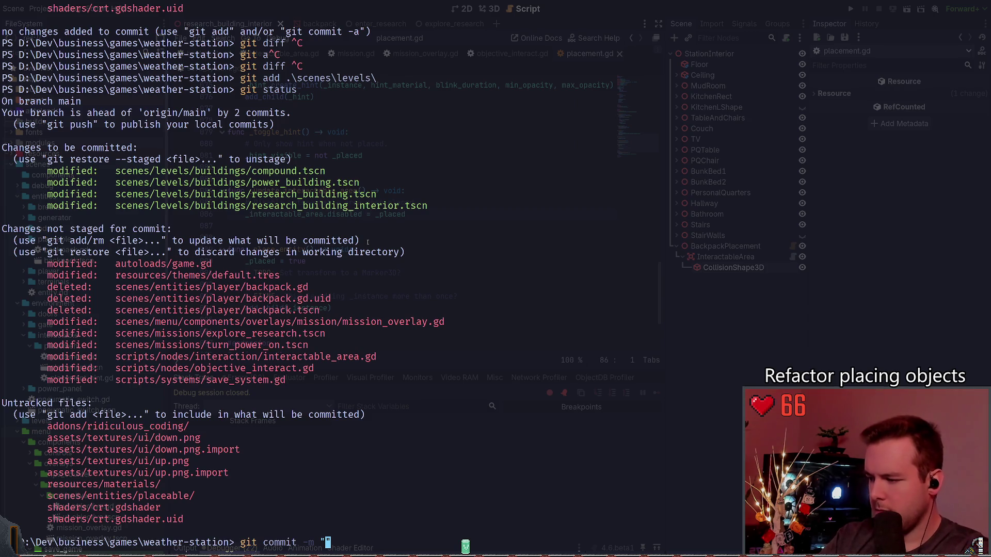
text(ix: U)
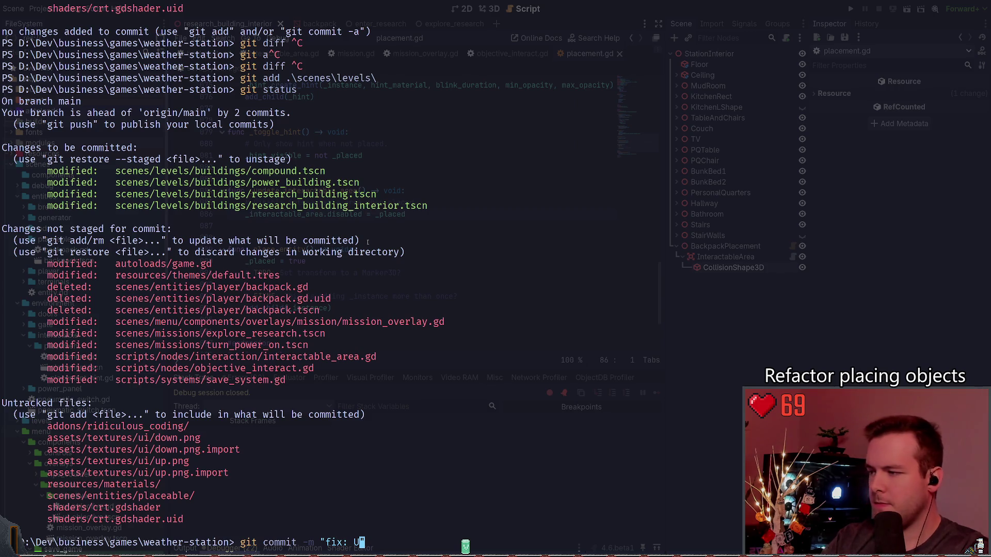
key(BackSpace)
key(ctrl+c)
text(git r)
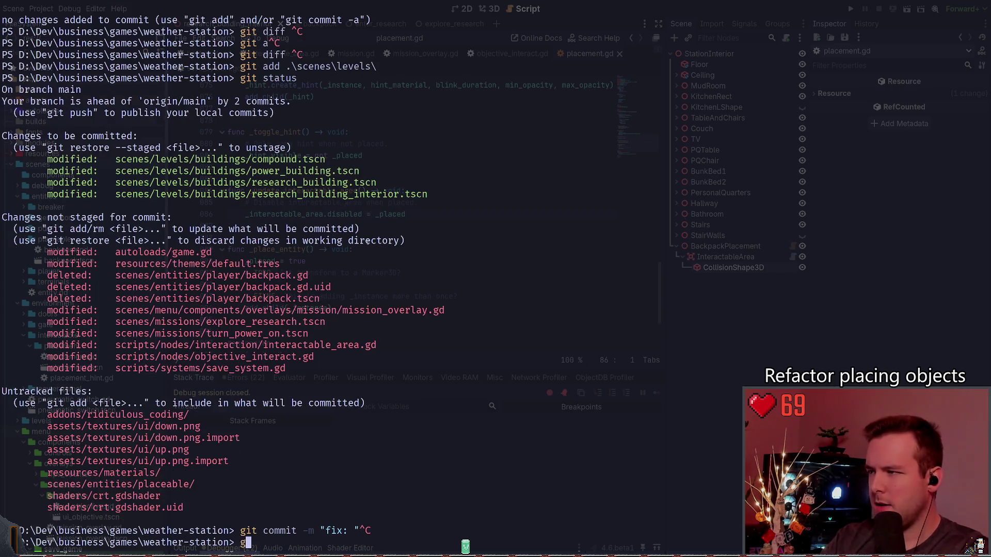
text(estore --staged)
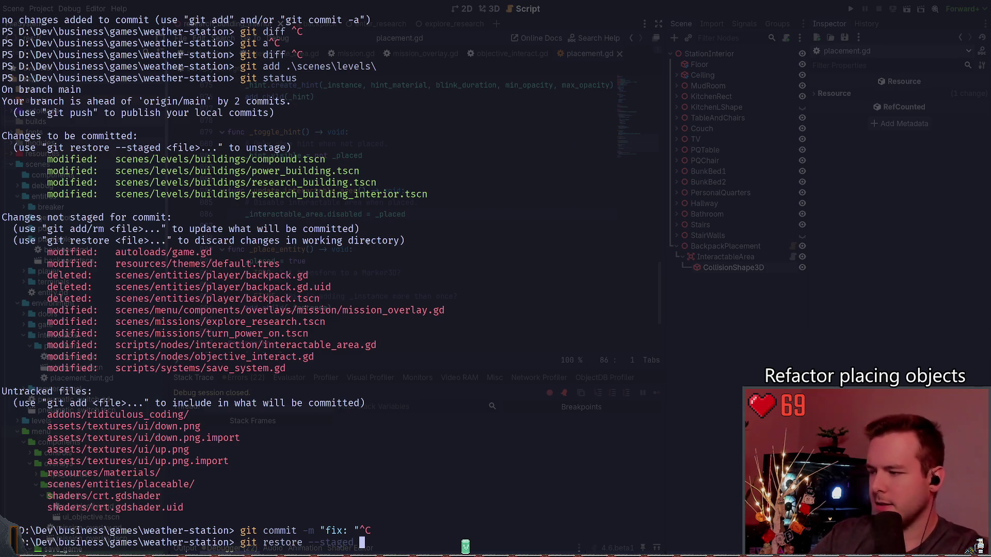
key(ctrl+c)
text(git status)
key(Return)
text(git add)
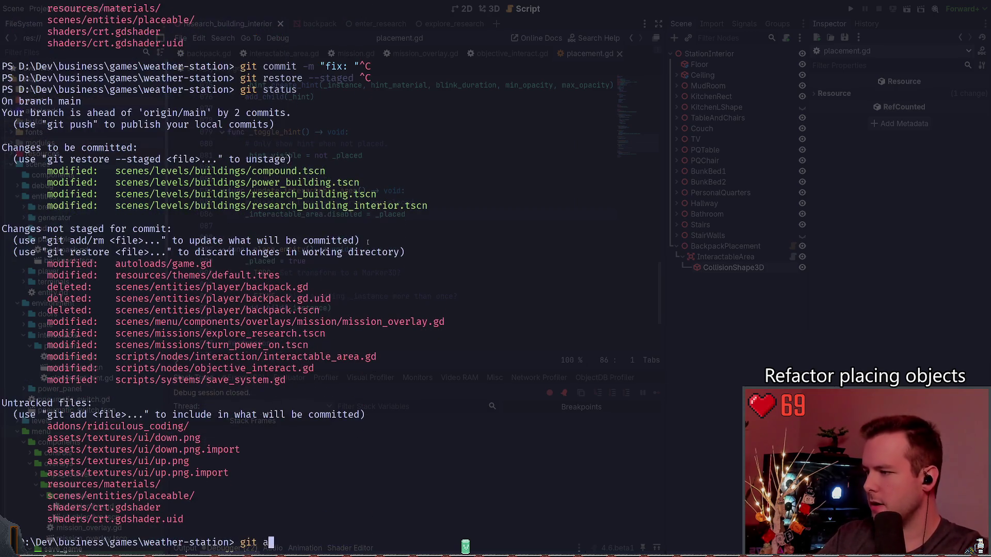
key(BackSpace)
key(BackSpace)
key(BackSpace)
text(diff .\scenes\missions\)
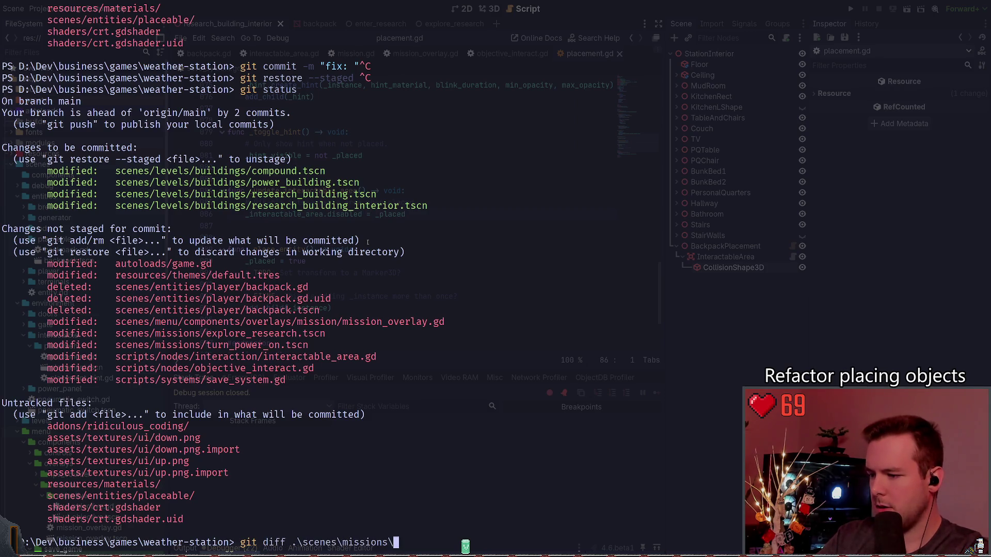
key(Return)
text(dd)
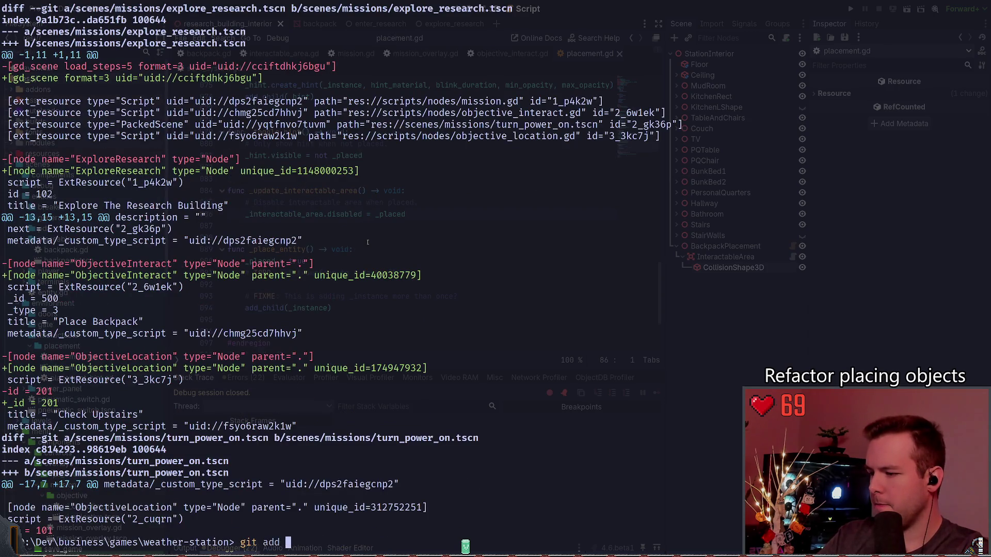
key(ctrl+c)
text(git status)
key(Return)
text(git add)
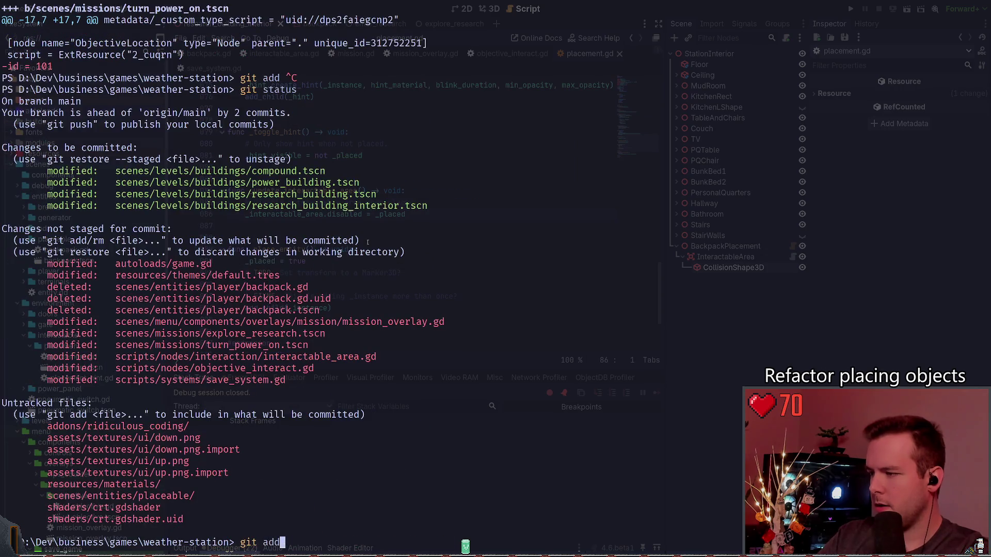
key(ctrl+c)
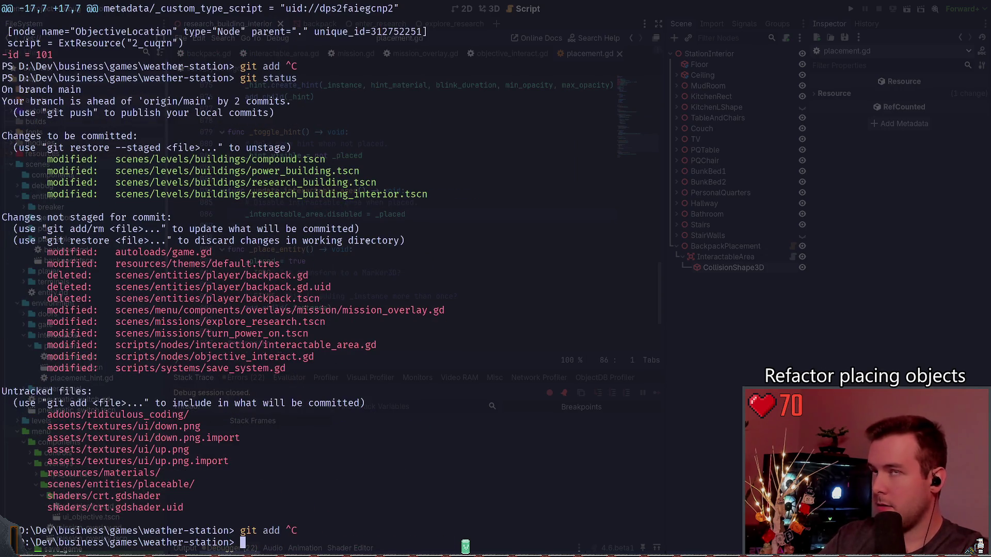
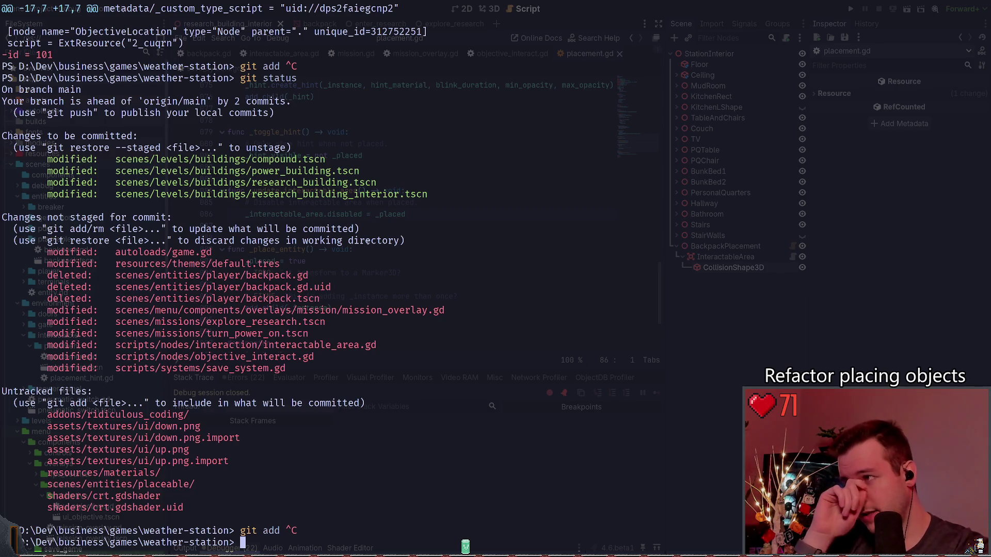
- Review the scripts\systems\save_system.gd diff and the repository's git status
text(git diff)
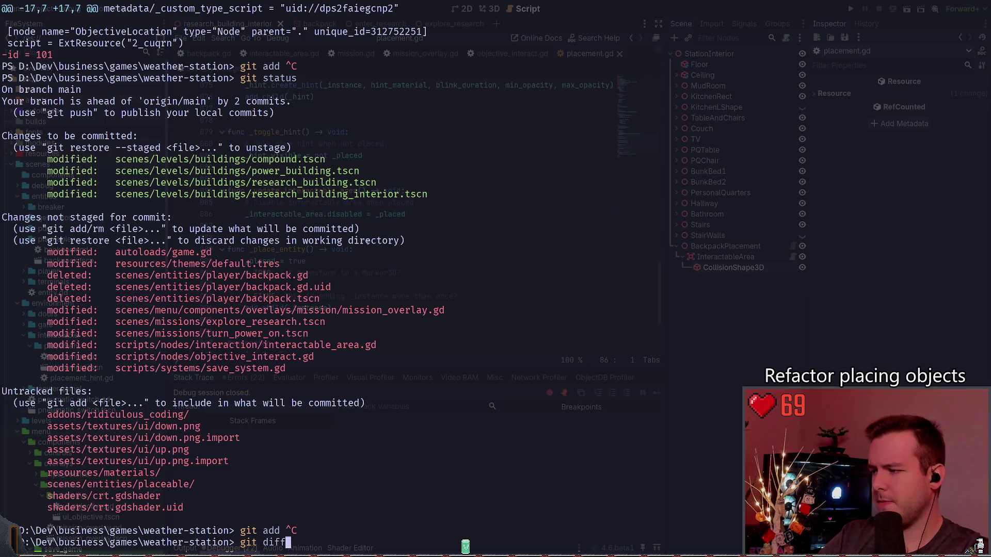
text( .\s)
key(Tab)
key(BackSpace)
key(BackSpace)
key(BackSpace)
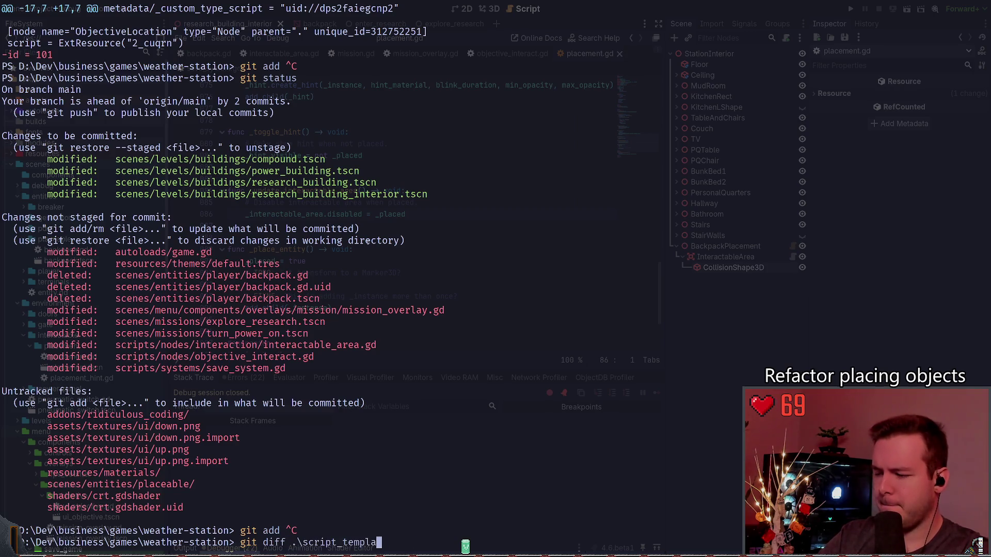
text(s\sy)
key(Tab)
text(s)
key(Tab)
key(Return)
text(git status)
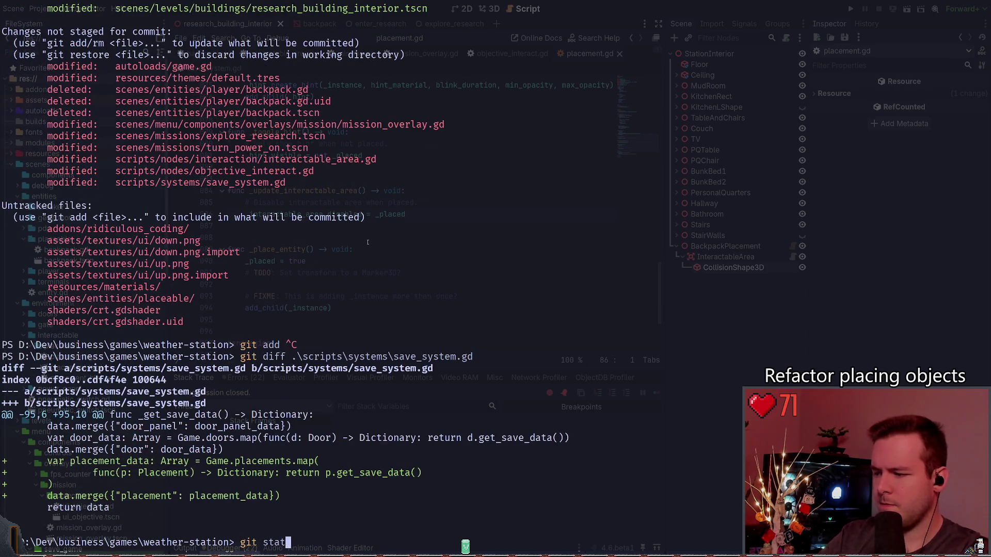
key(Return)
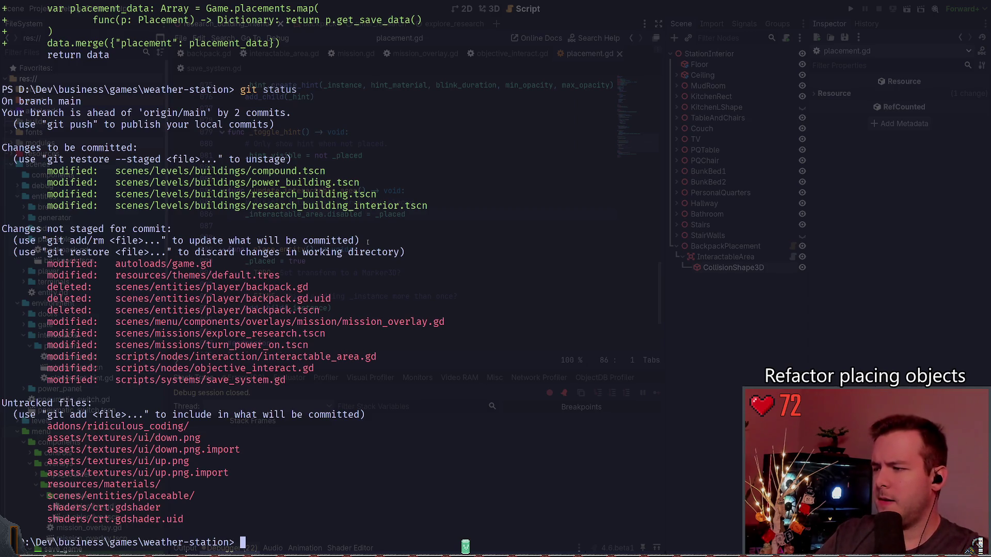
- Start a 'fix:' commit message, cancel it, and begin typing git restore --staged *
text(git co)
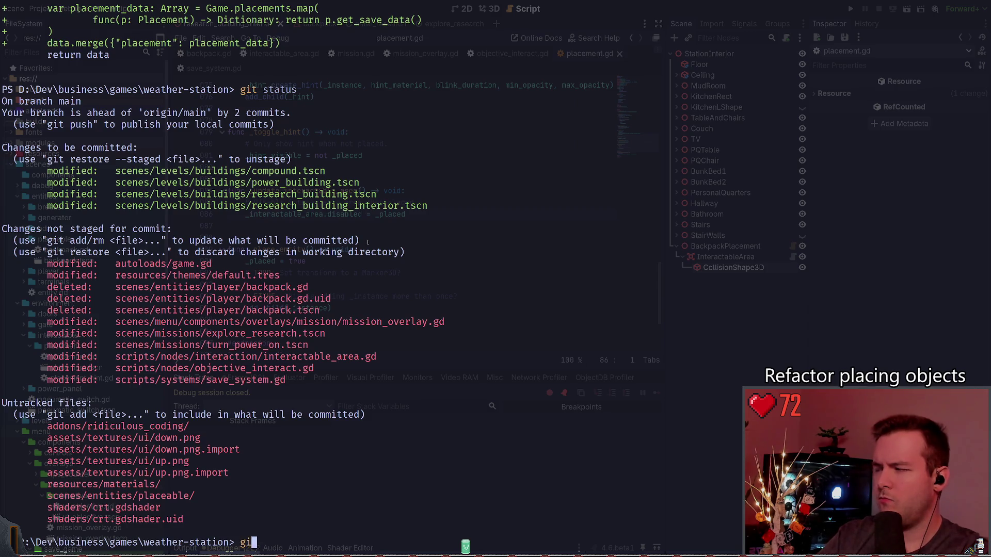
text(m "fi)
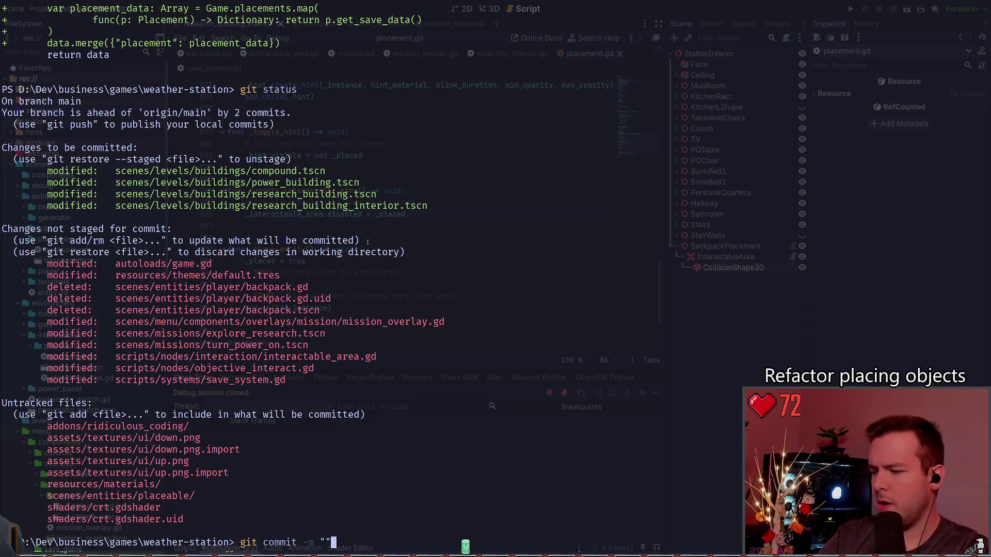
text(x: )
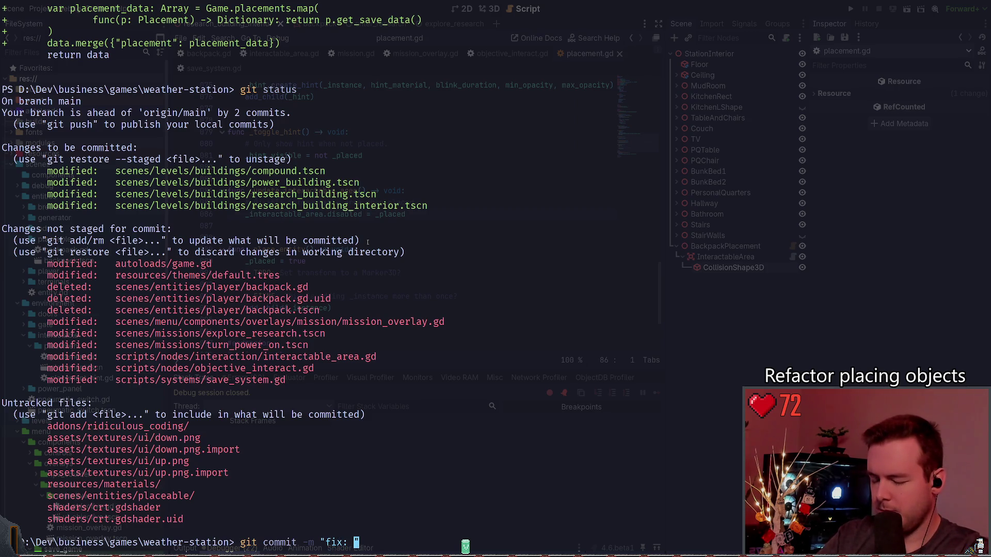
text(Fix)
key(BackSpace)
key(BackSpace)
key(BackSpace)
text(ID)
key(BackSpace)
text(S)
key(BackSpace)
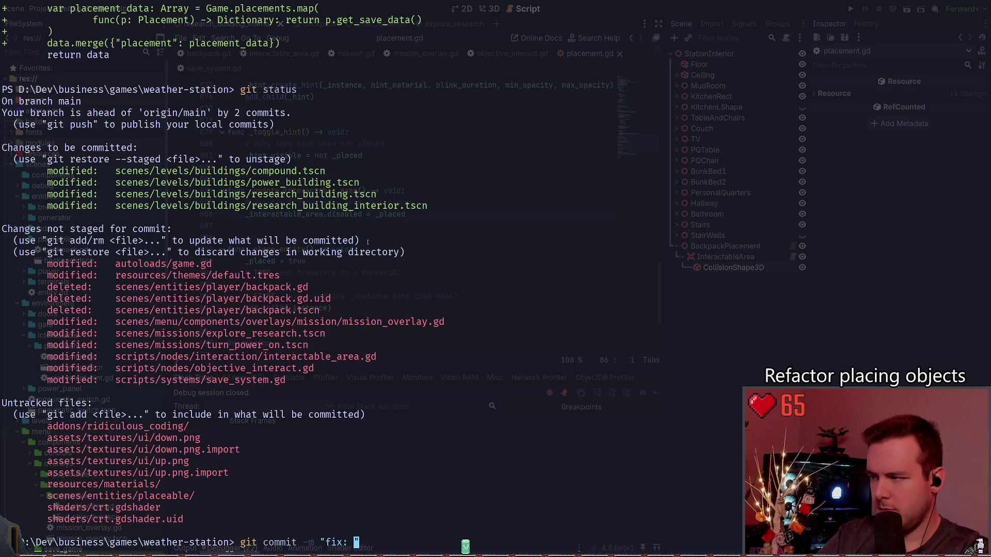
key(ctrl+c)
text(git restor)
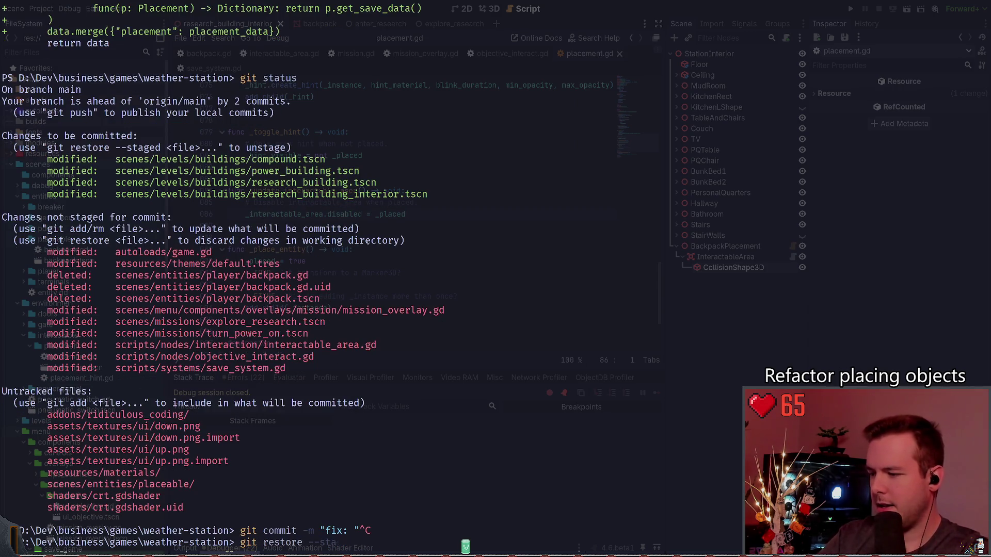
text(e --staged *)
- Unstage all staged changes and confirm the result with git status
key(Return)
text(git status)
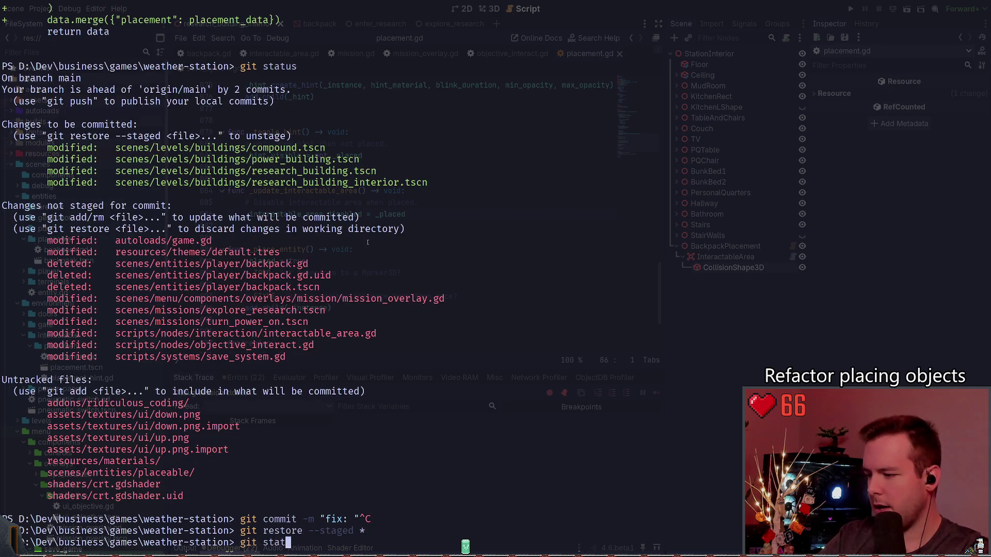
key(Return)
- Read the scenes\missions diff showing added unique_id values and _id renames
text(git diff )
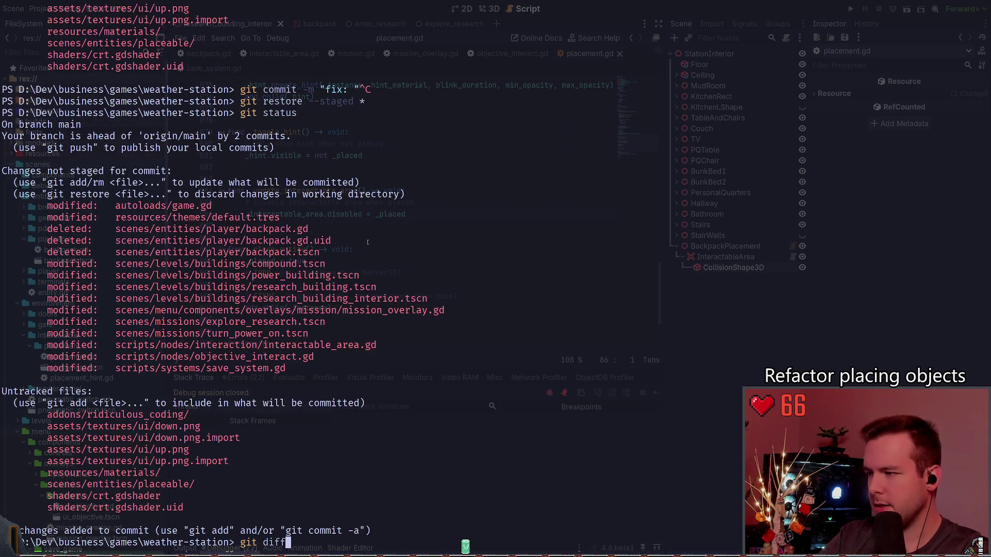
text(.\scripts\systems\save_system.gd)
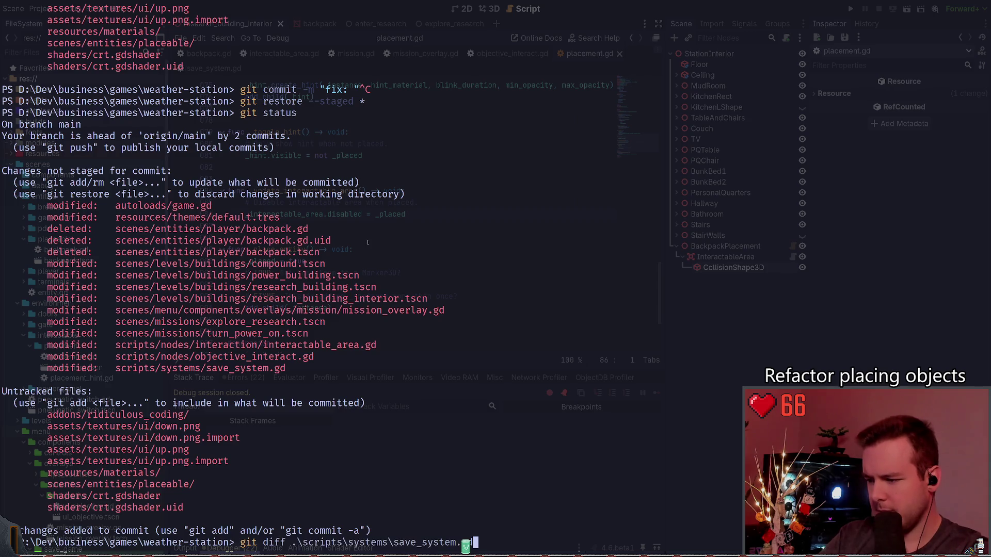
key(ctrl+BackSpace)
key(ctrl+BackSpace)
key(ctrl+BackSpace)
text(.\scenes\missions\)
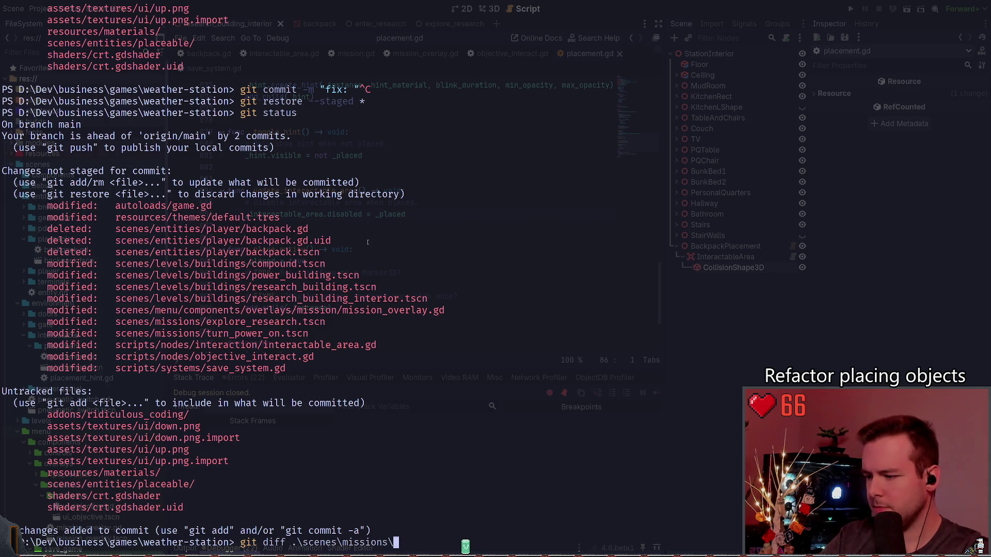
key(Return)
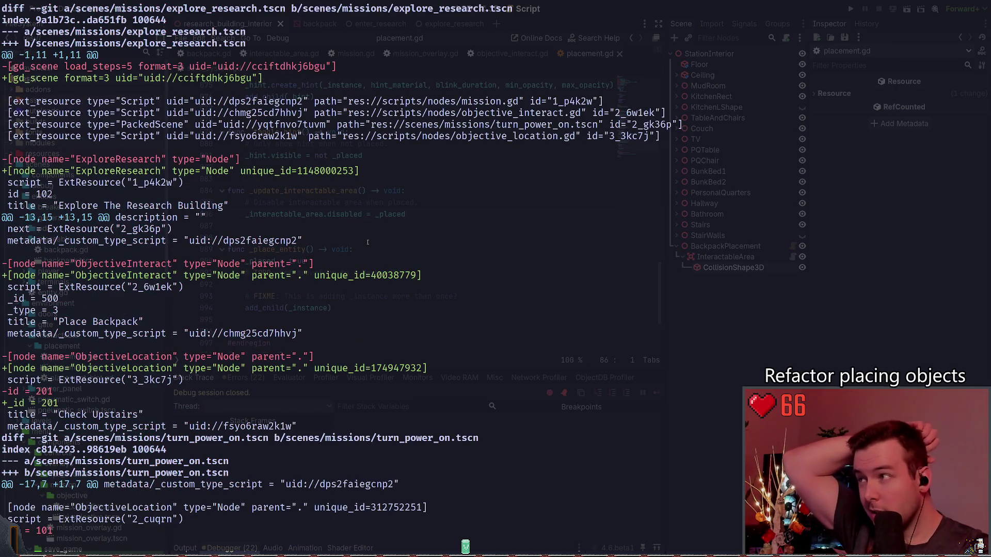
scroll(367, 242, down, 7)
scroll(368, 241, down, 2)
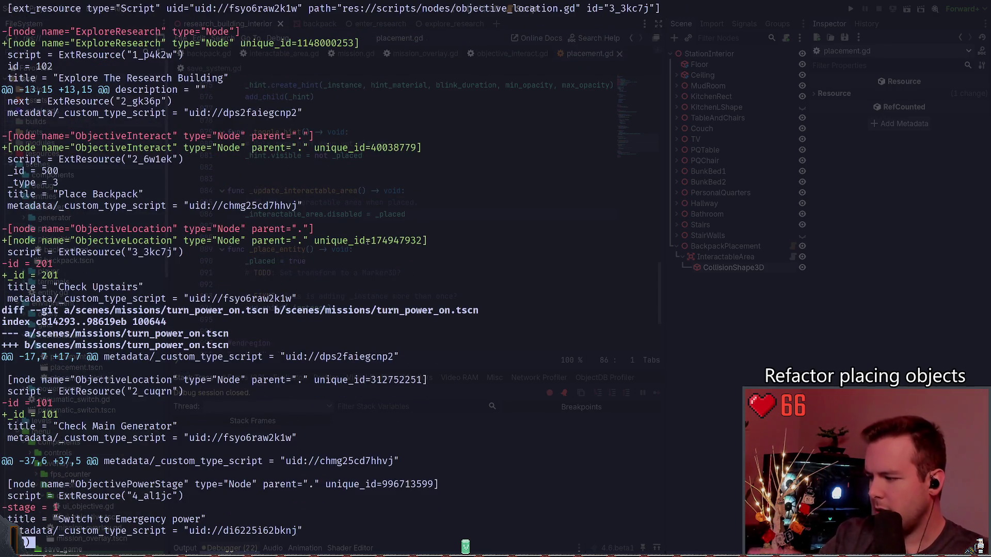
key(q)
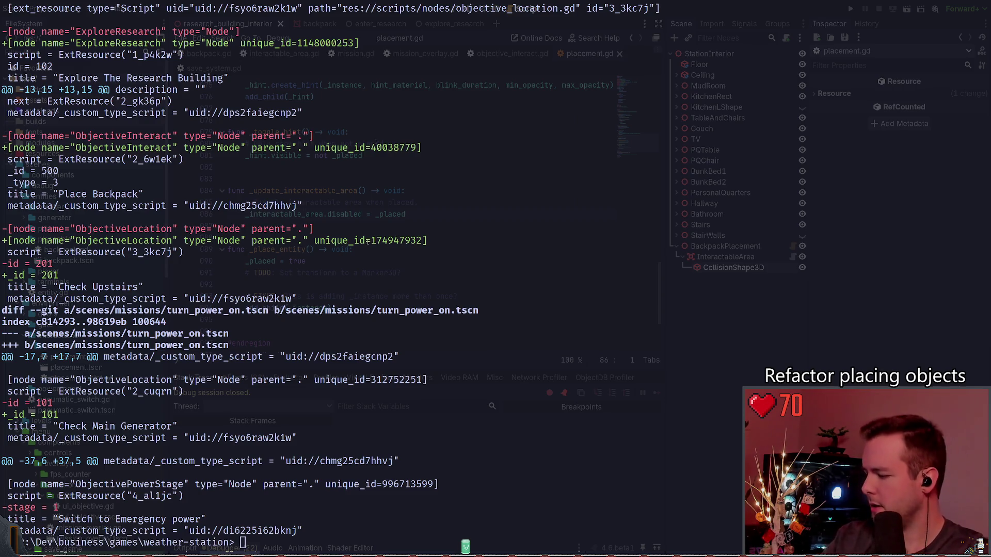
key(super+grave)
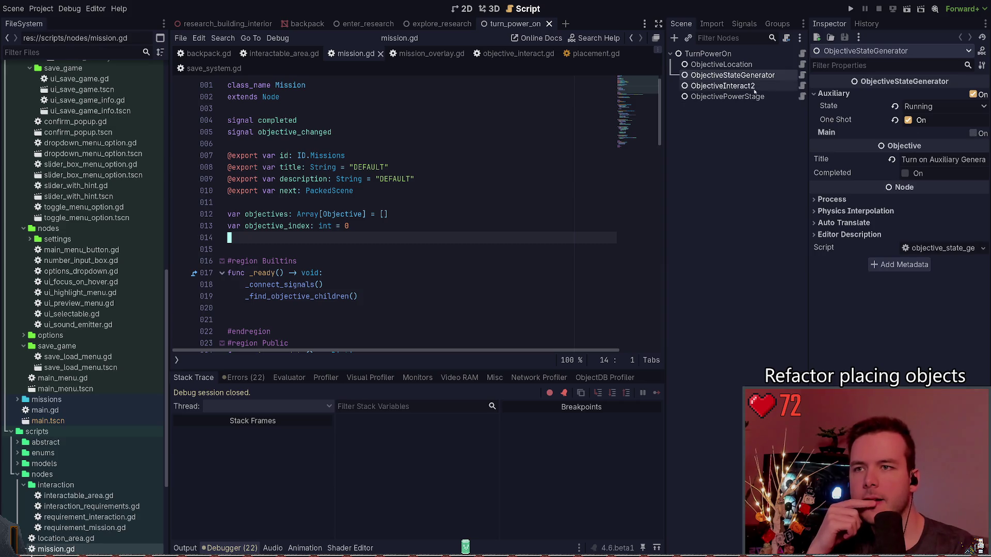
- Change ObjectivePowerStage's Stage to Emergency in turn_power_on and save the scene
click(727, 96)
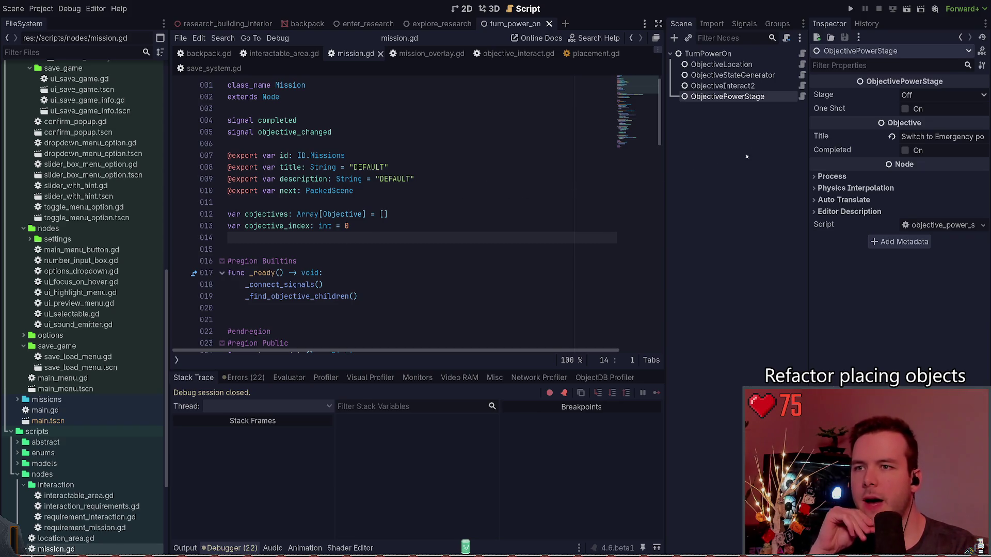
click(930, 92)
click(934, 119)
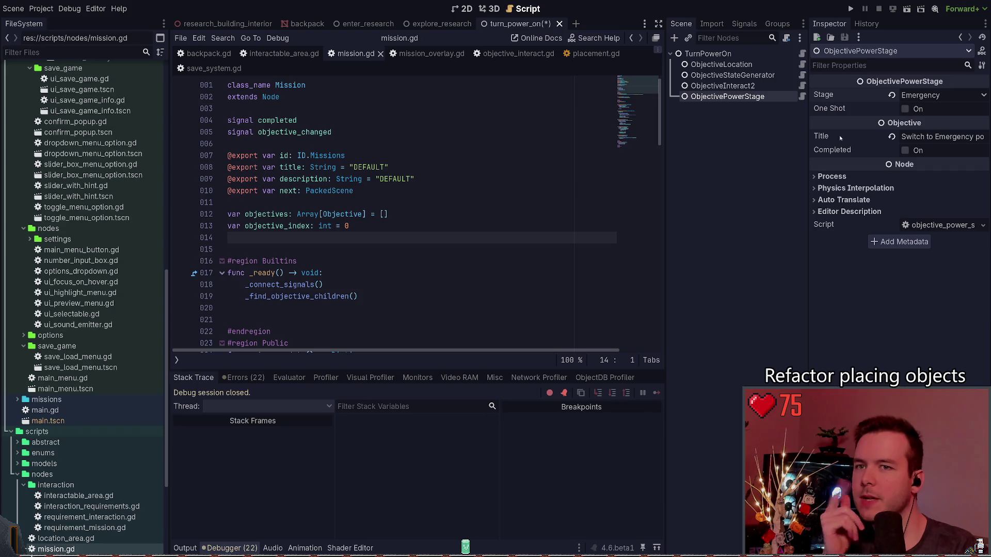
key(ctrl+s)
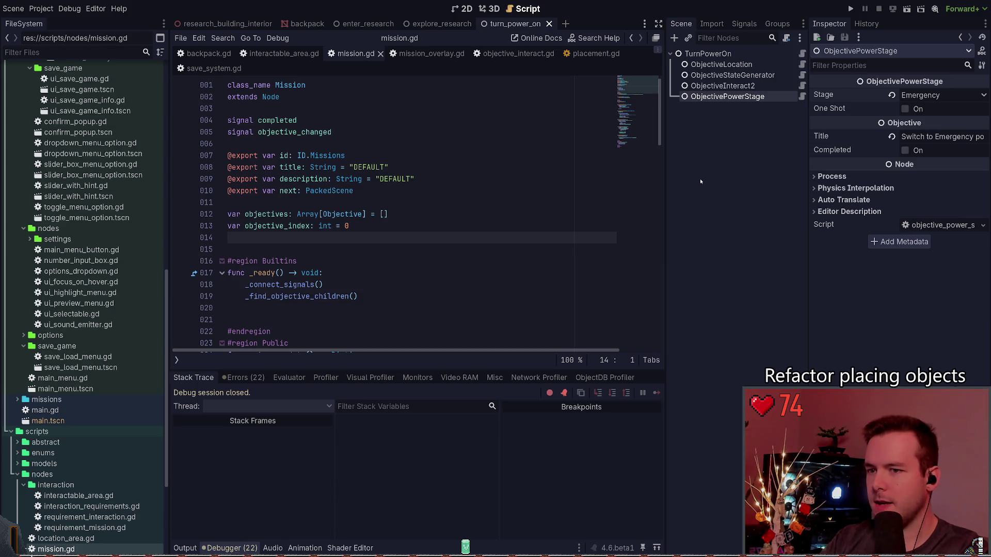
- Recheck status and the mission scene diff, then stage scenes\missions
key(super+grave)
text(git status)
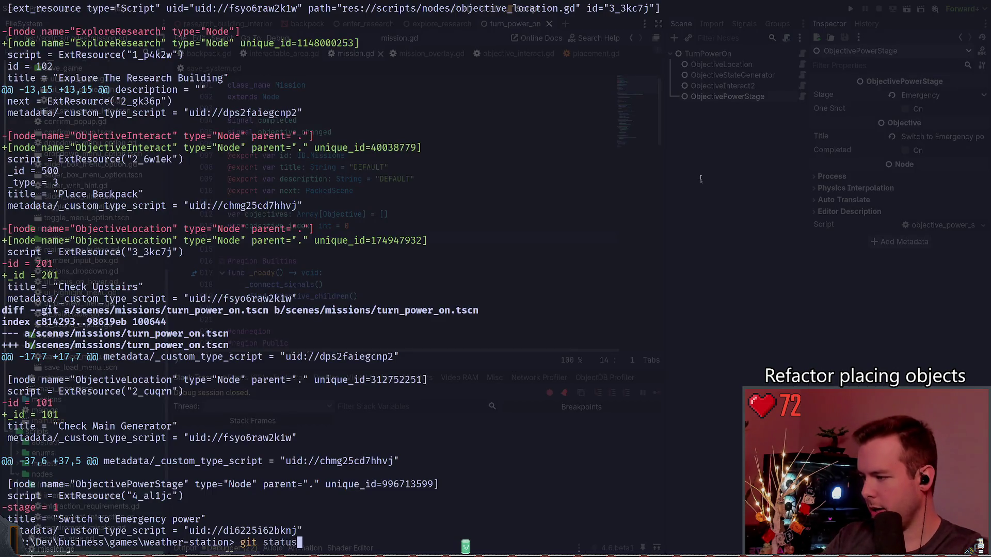
key(Return)
text(git diff .\scenes\missions\)
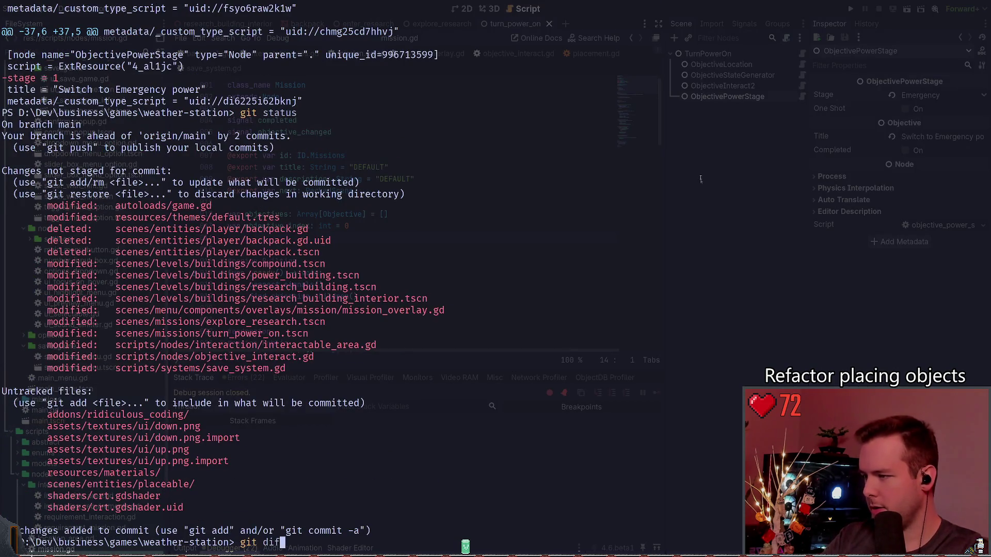
key(Return)
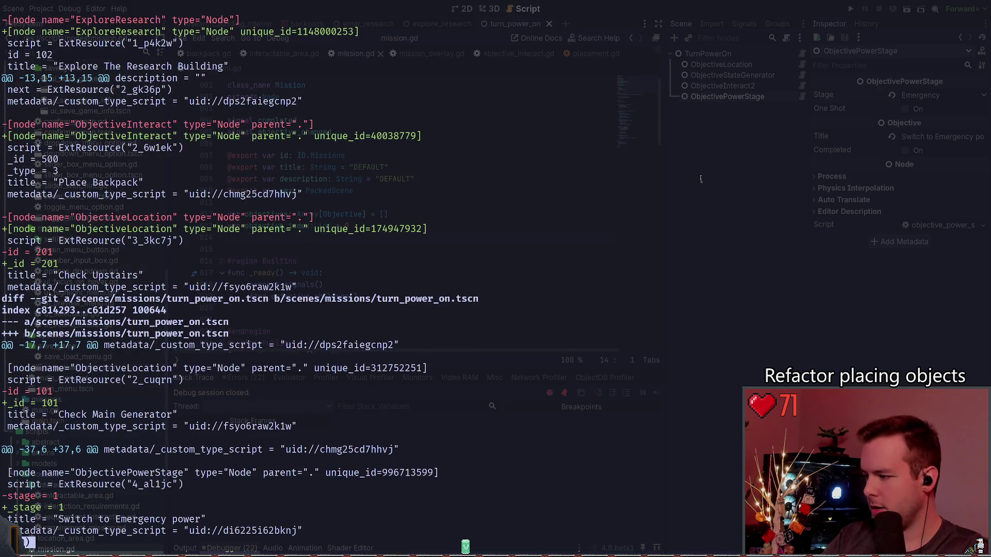
text(qgit add .\scenes\missions\)
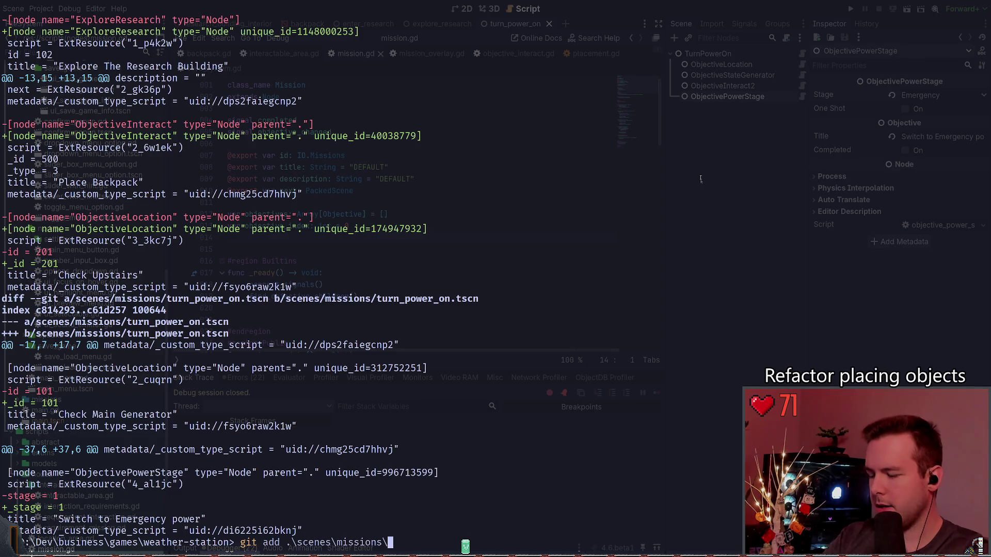
key(Return)
- Commit the mission scenes as a 'fix:' scene-file update for Godot 4.6 name and unique_id changes
text(git co)
text(mmit -)
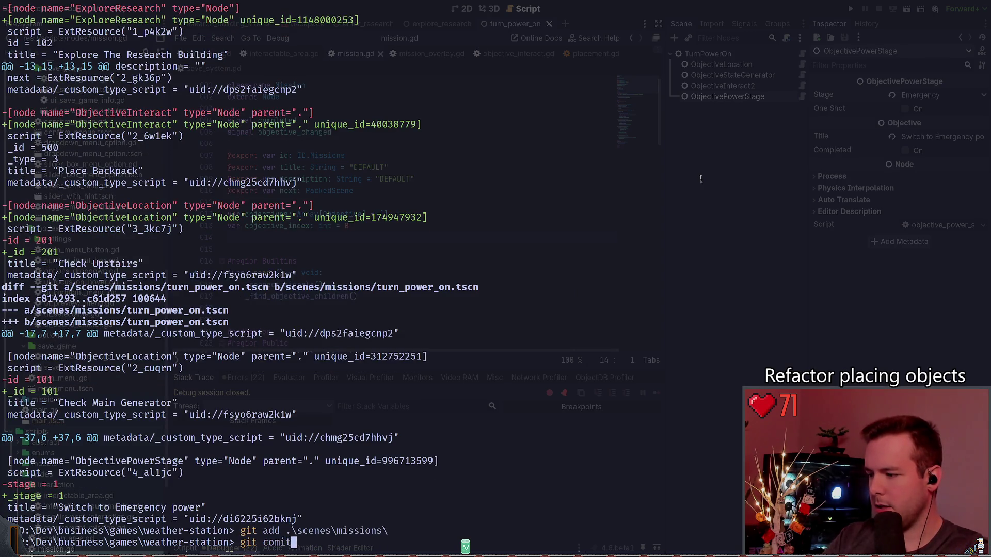
text(m "U)
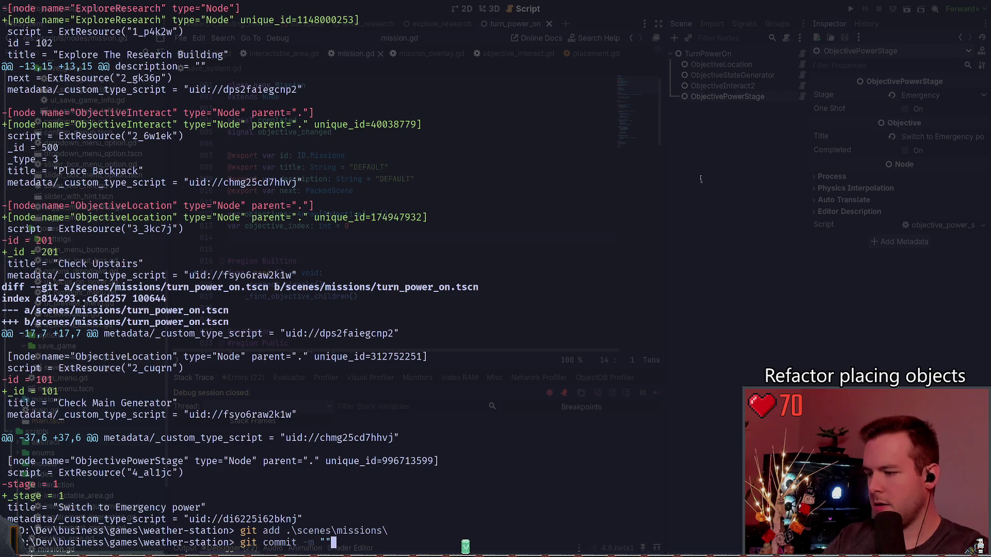
key(BackSpace)
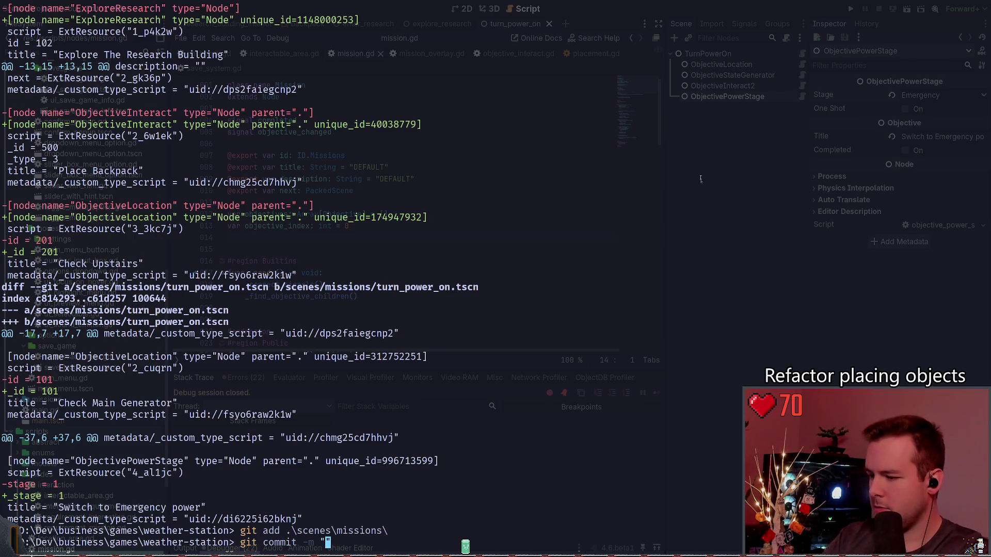
text(fix: U)
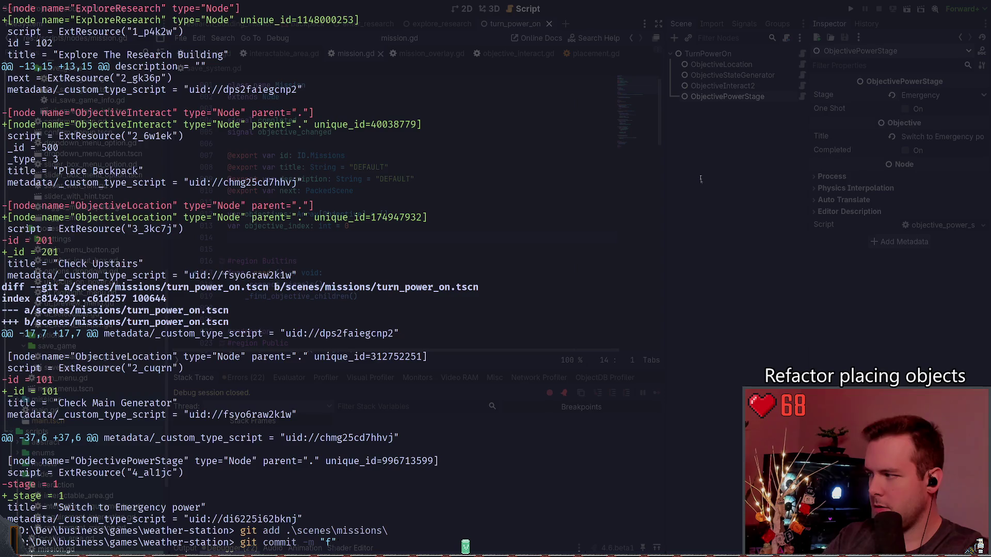
key(BackSpace)
text(S)
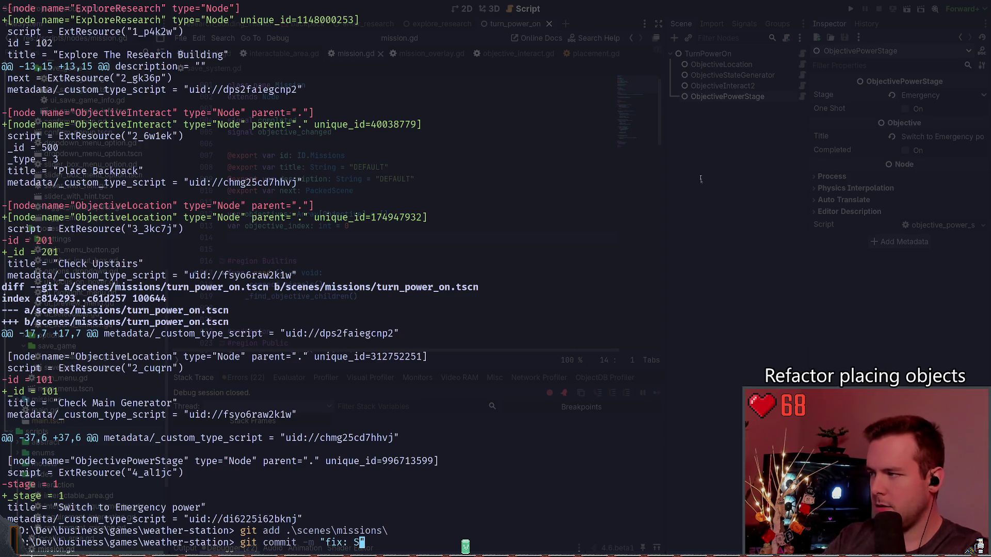
text(cene file)
text(pdated)
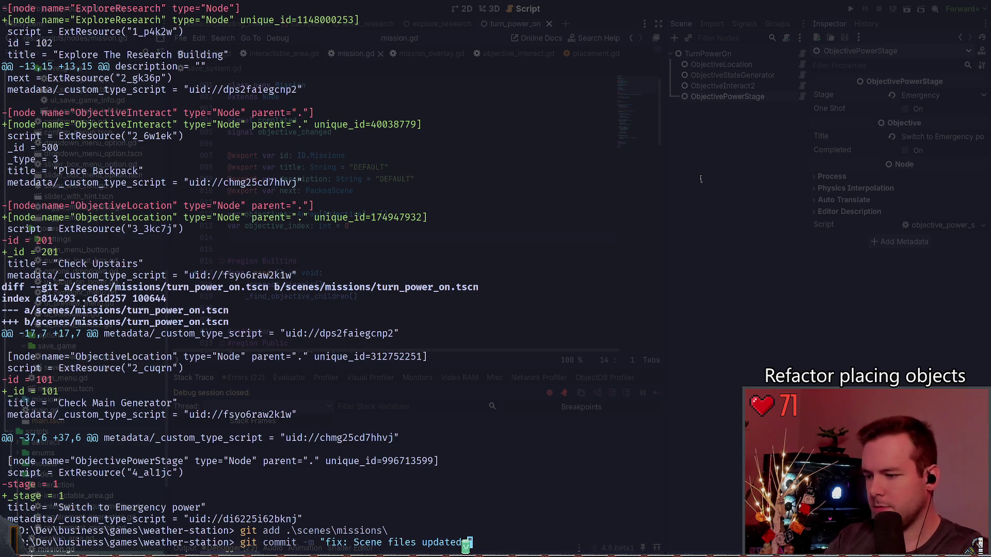
text(varia)
key(BackSpace)
key(BackSpace)
key(BackSpace)
text(name and unique)
text(_ids)
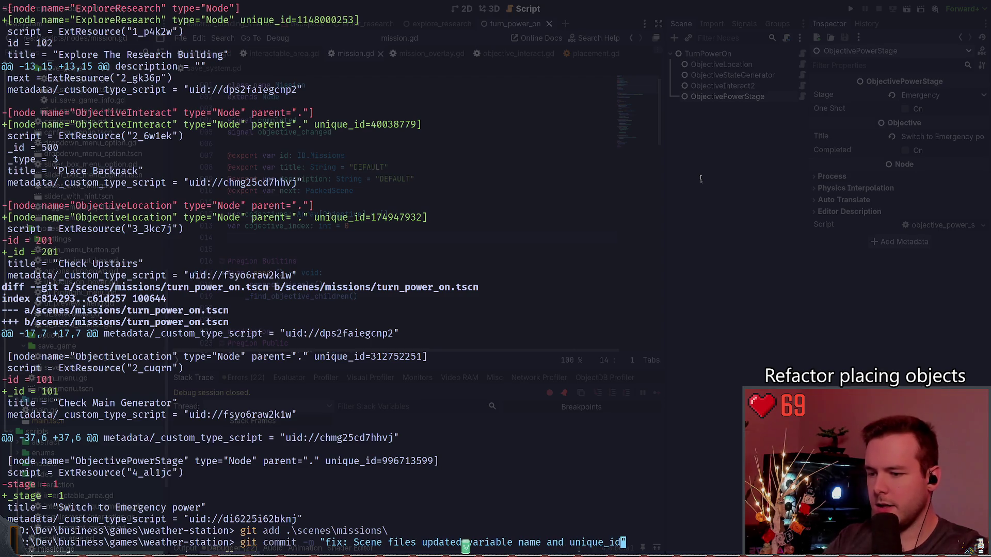
text( due to G)
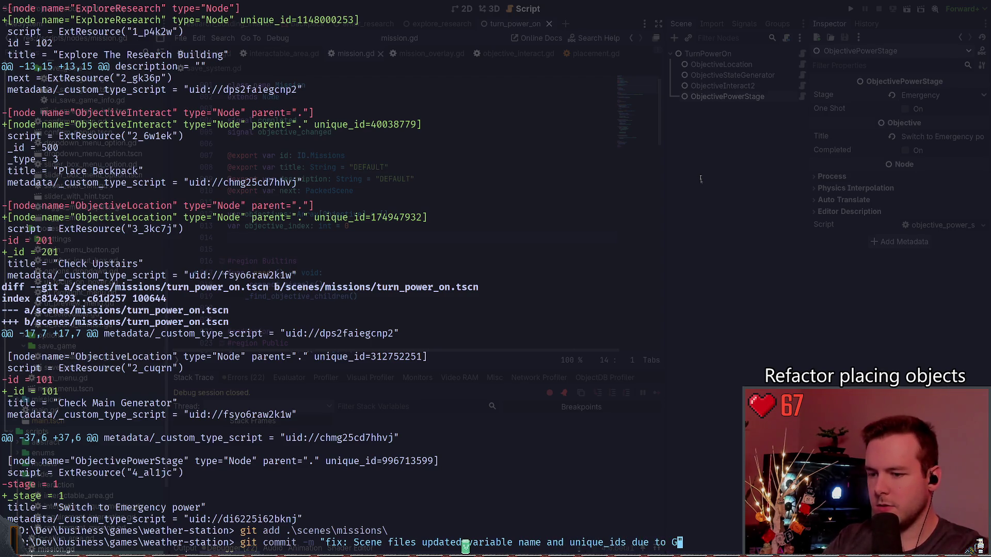
text(odot 4.6.)
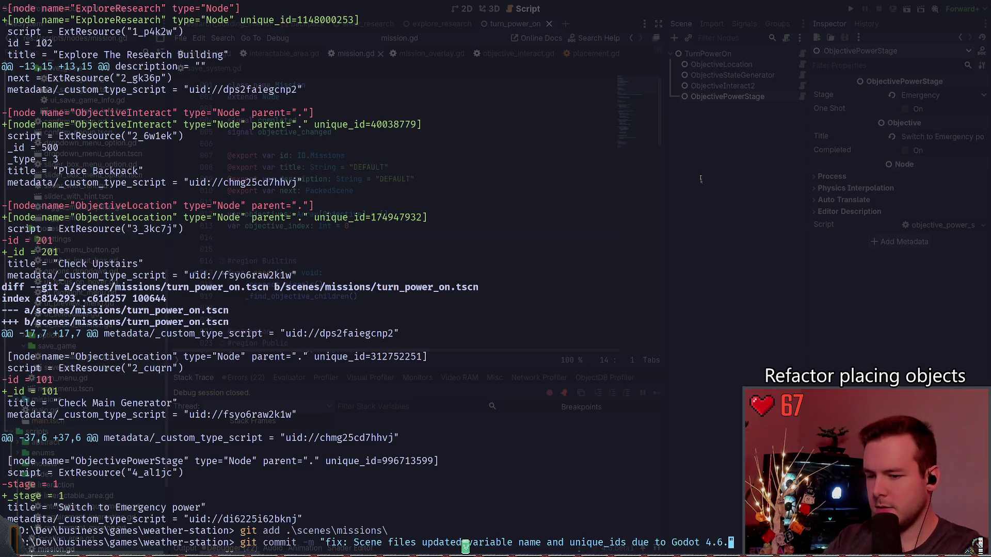
key(Return)
- Stage the new backpack files in scenes\entities\placeable and verify with git status
text(git status)
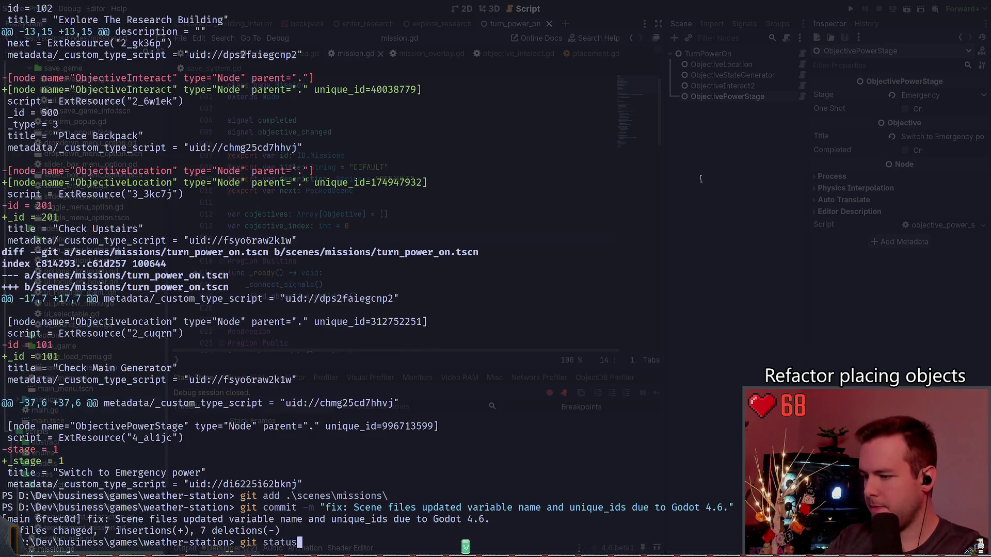
key(Return)
text(g)
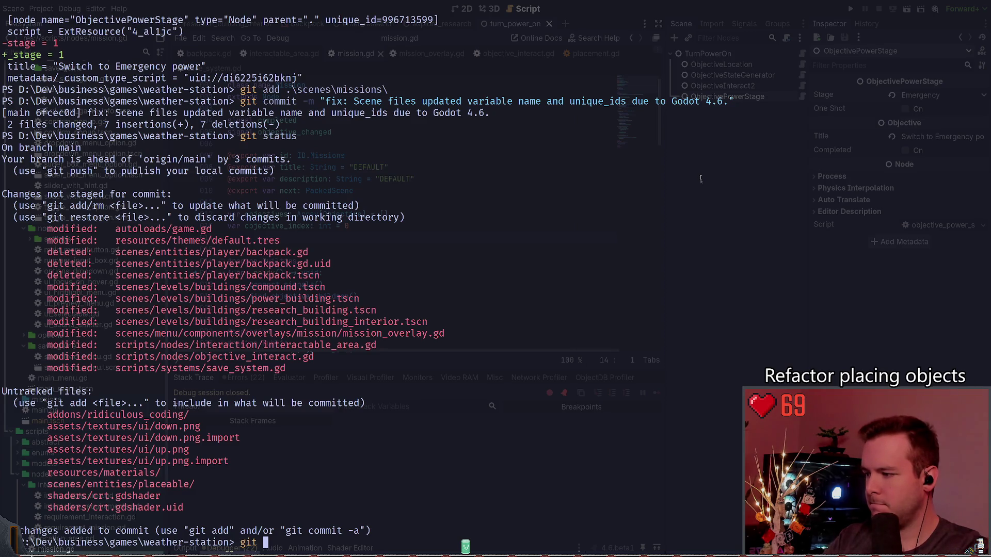
text(dd .\scenes\entities\)
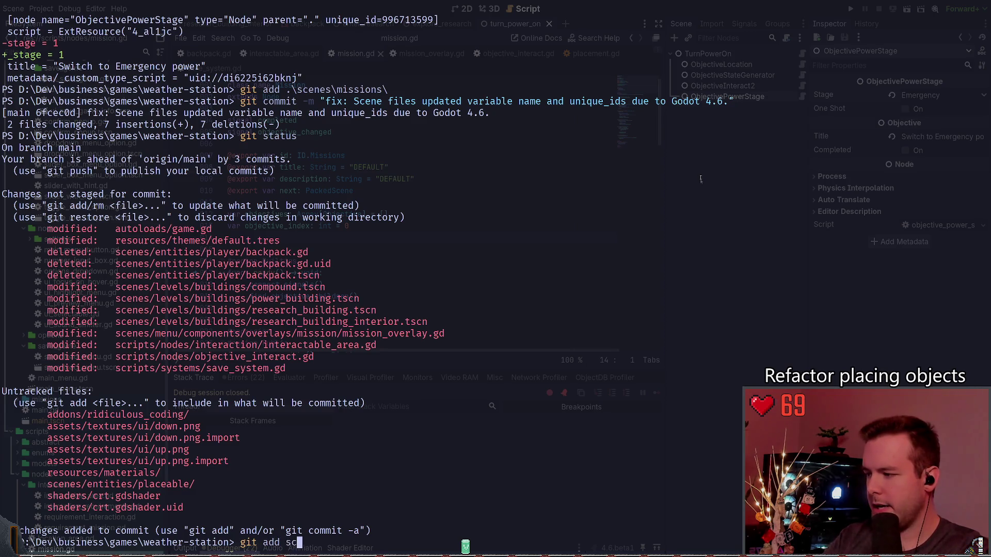
key(Tab)
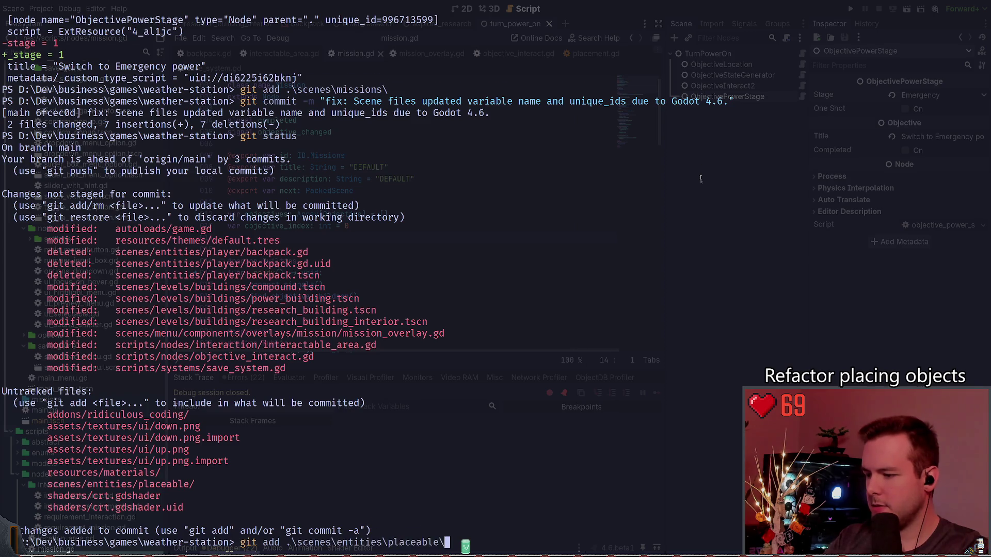
key(Return)
text(git status)
key(Return)
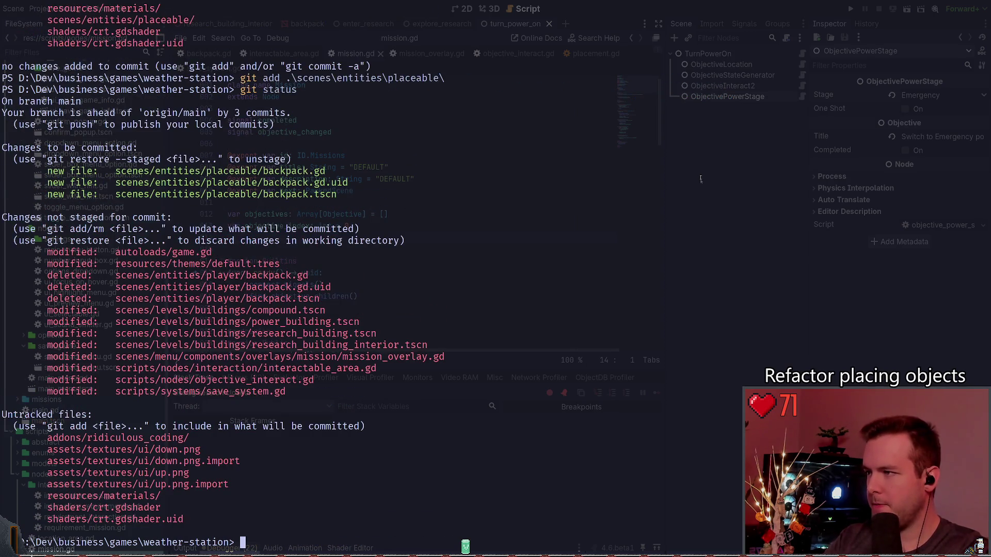
text(git add .\scenes\en)
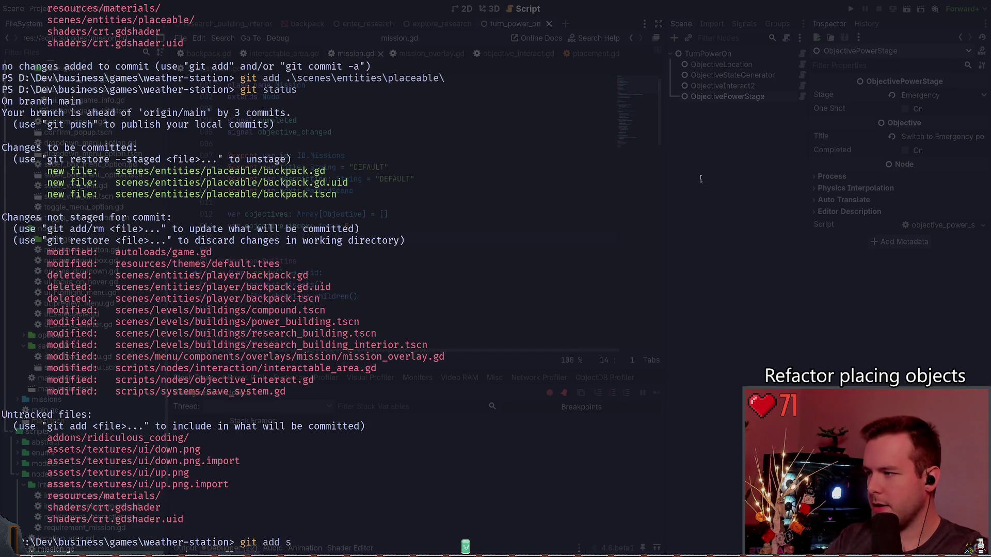
text(tities\placeable\)
key(Return)
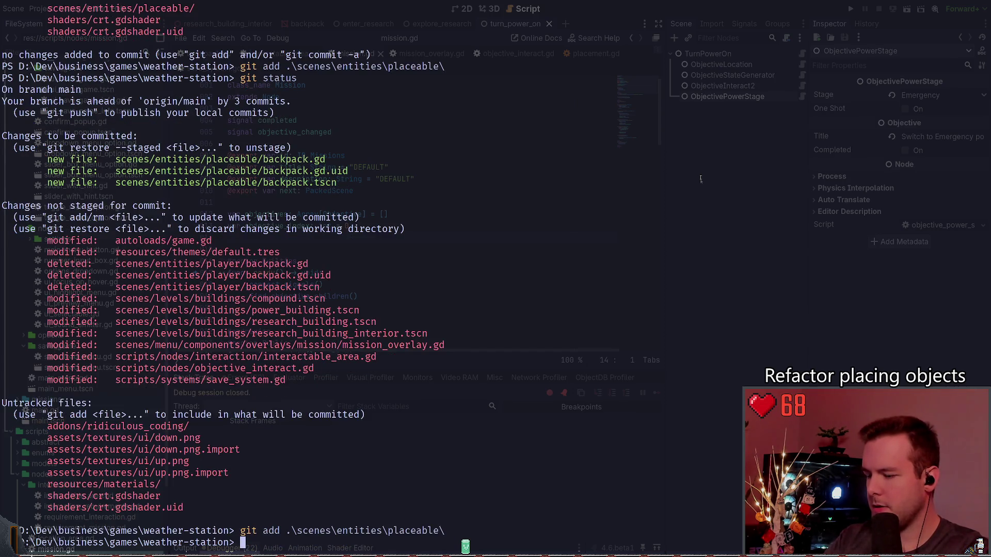
- Stage removal of the old scenes\entities\player backpack files and check status
text(git add .\scenes\entities\pllayer)
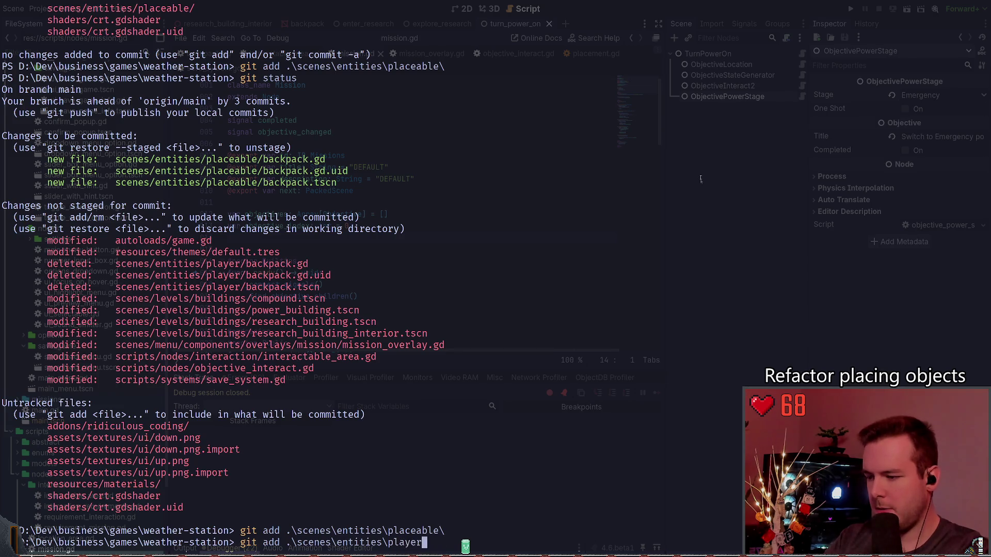
key(Return)
text(git status)
key(Return)
text(git add sc)
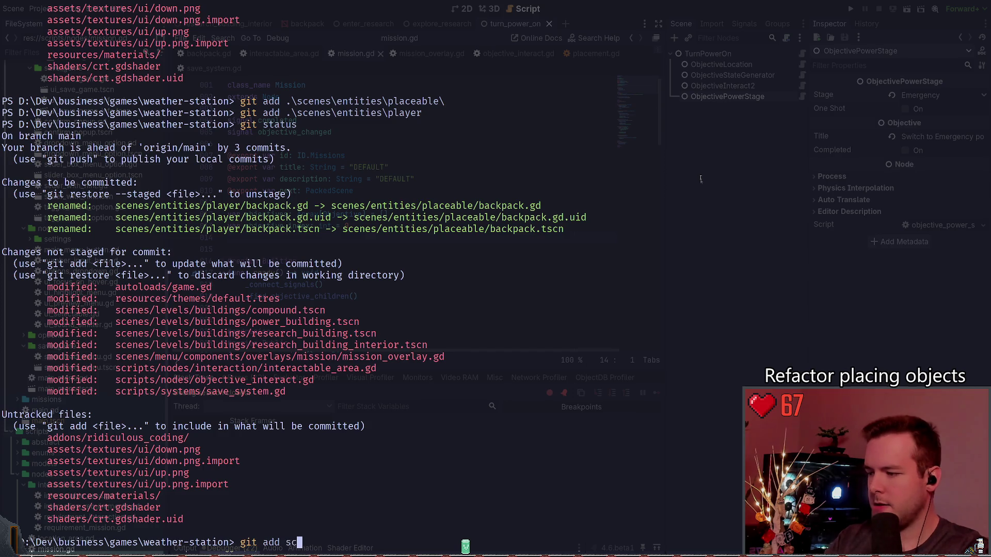
key(ctrl+c)
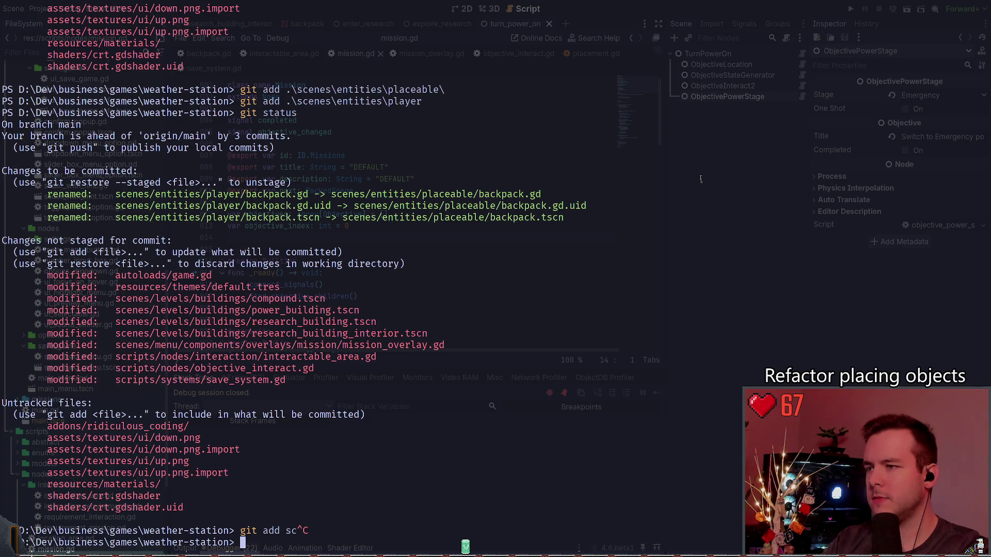
- Stage the resources folder and the modified scenes\levels building scenes
text(git add)
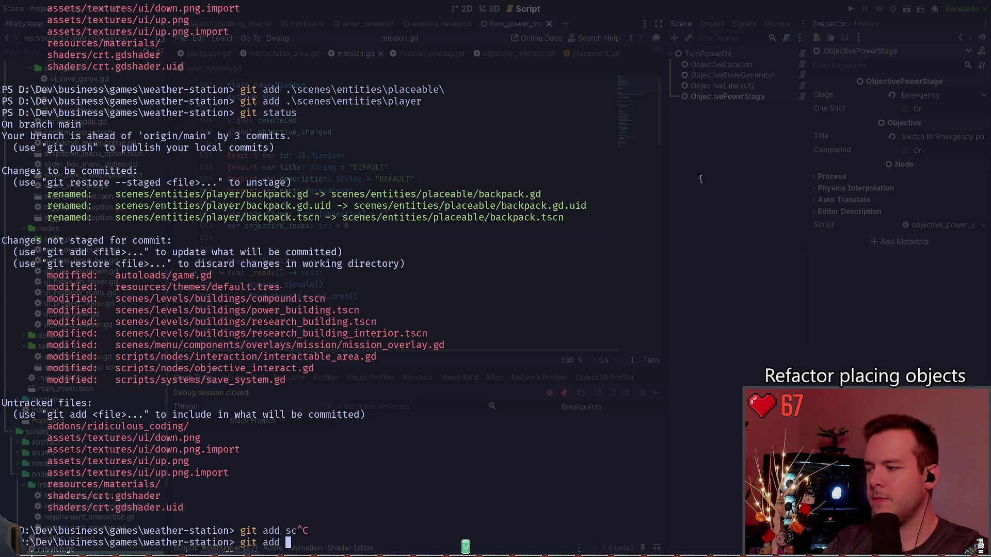
key(Tab)
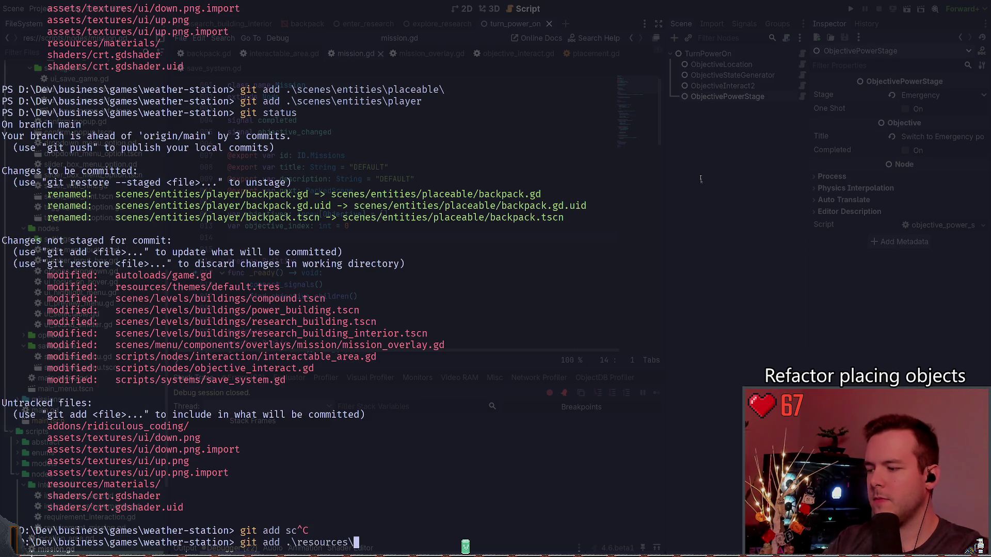
key(Return)
text(git status)
key(Return)
text(git add)
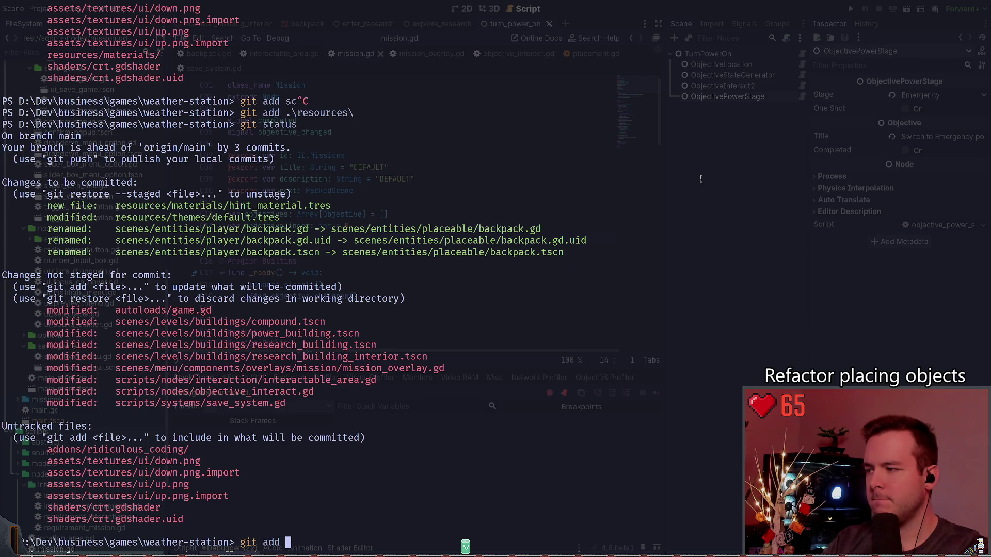
text(c)
key(Tab)
text(l)
key(Tab)
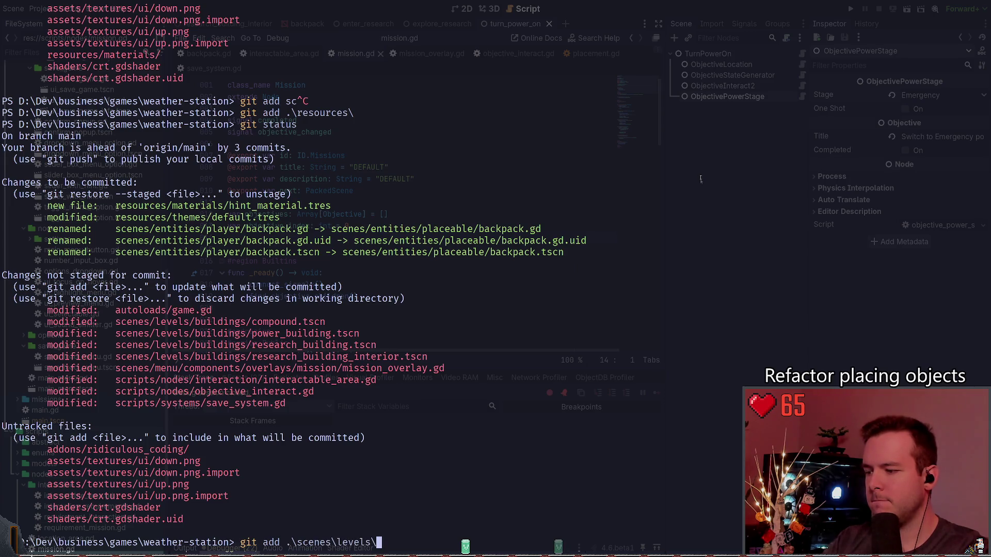
key(Return)
- Commit as "feat: Add Backpack placement to Research Building." and check remaining changes
text(git commi)
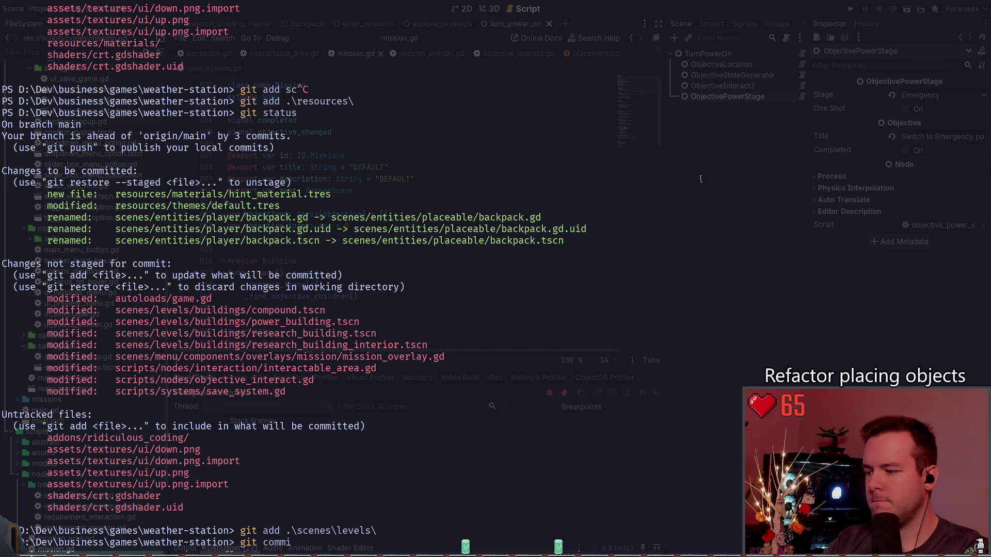
text("fea)
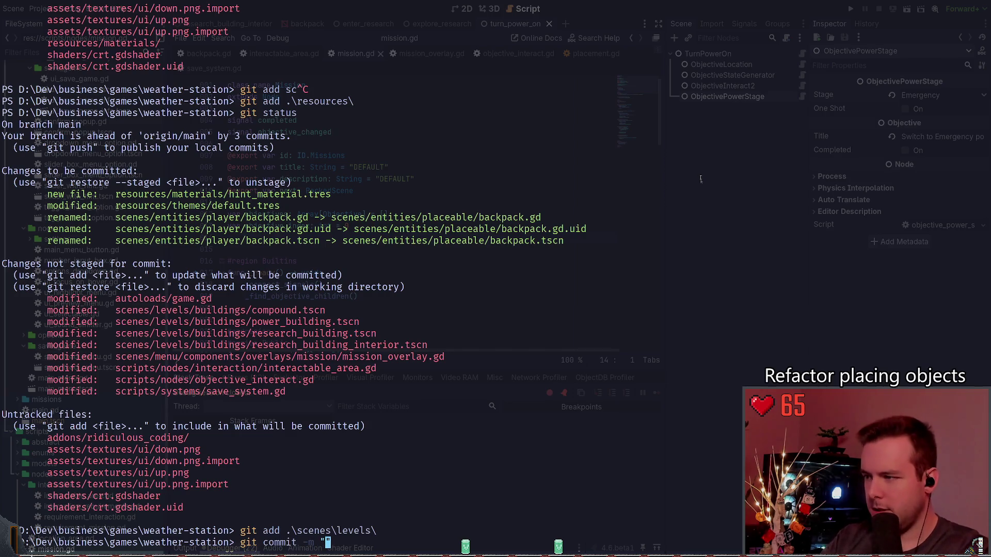
text(t: Add )
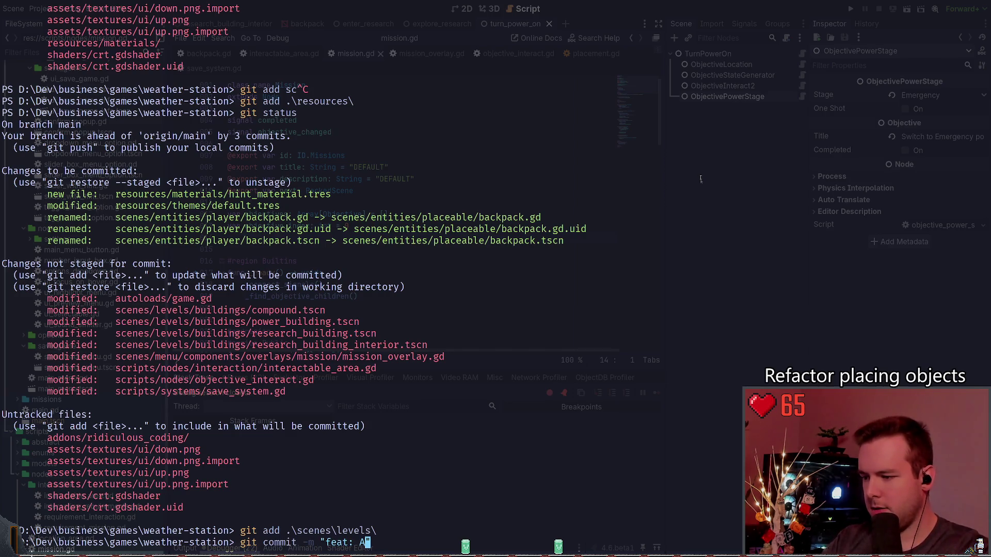
text(placeme)
key(BackSpace)
key(BackSpace)
key(BackSpace)
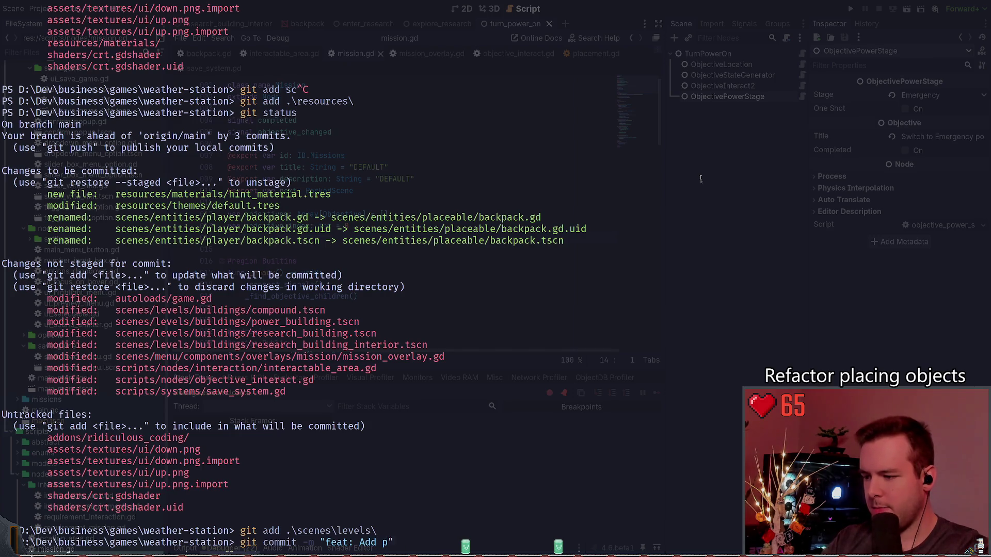
text(ckpack pl)
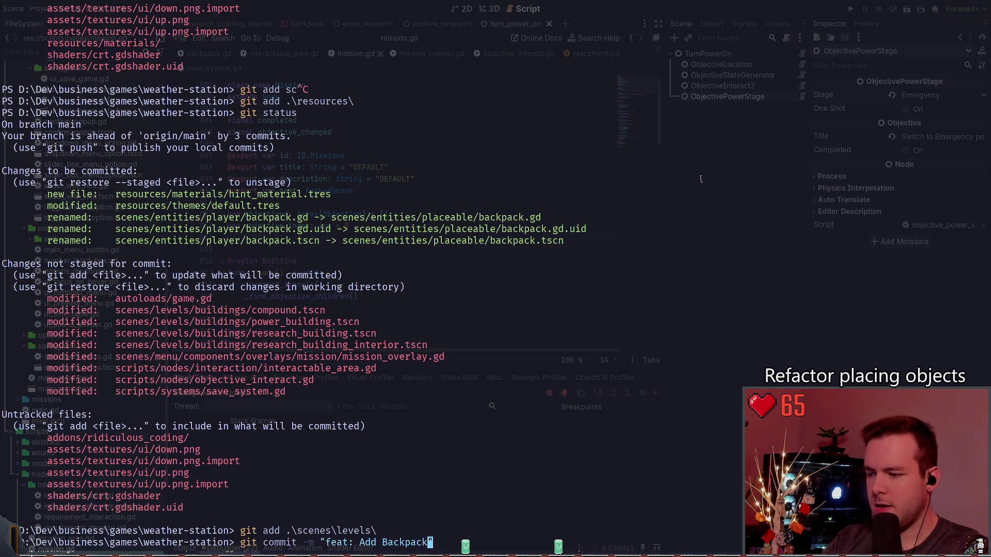
text(acement to R)
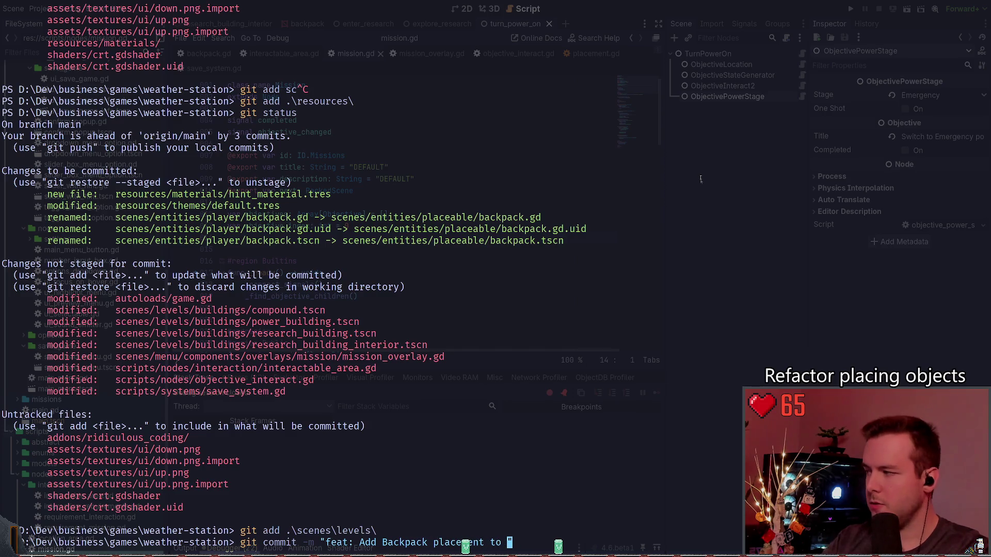
text(esearch Building)
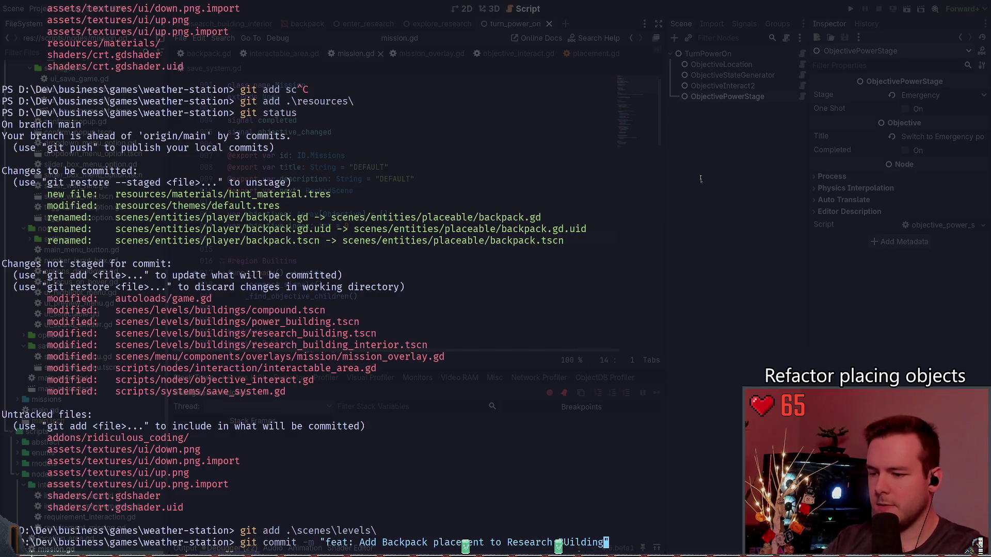
text(.)
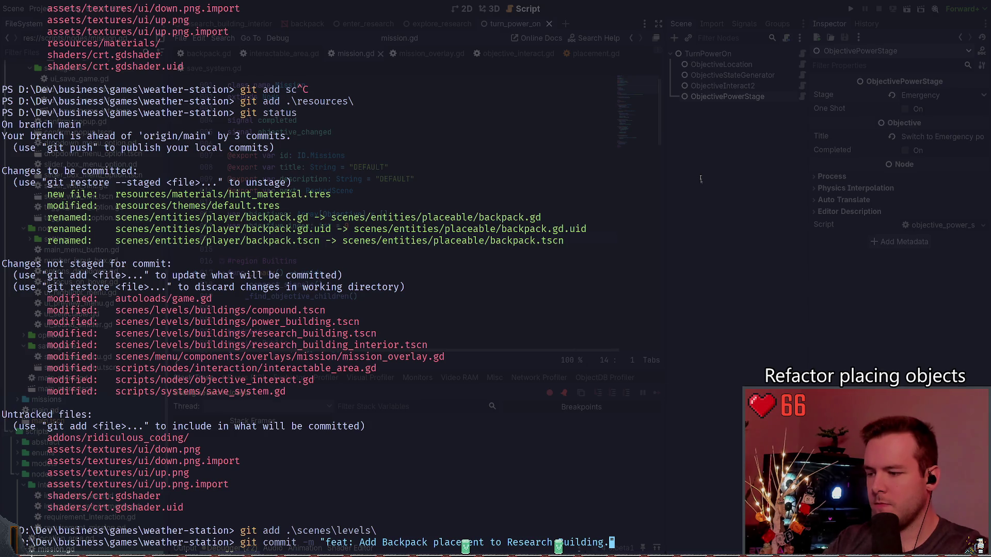
key(Return)
text(git status)
key(Return)
- Review and stage the autoloads game.gd change
text(git diff .\au)
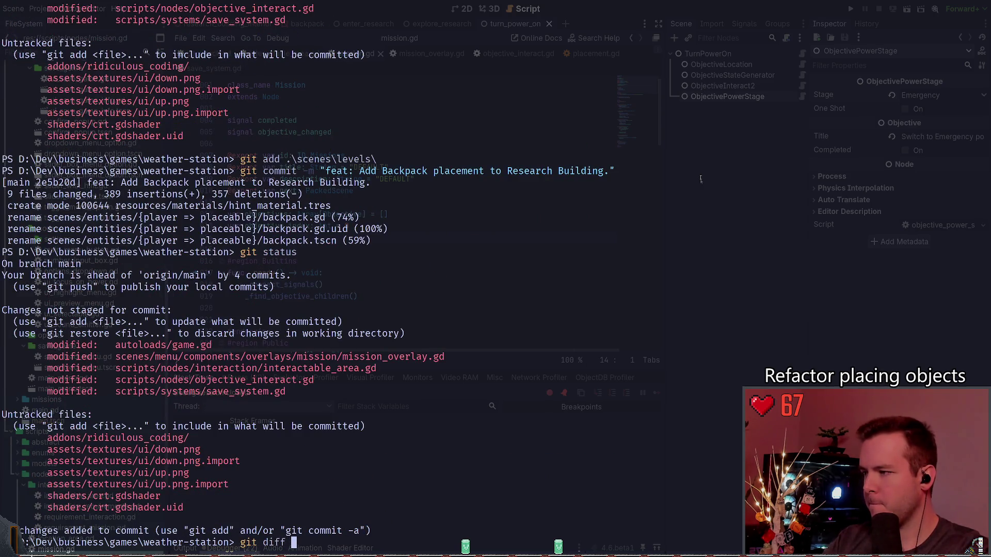
key(Tab)
key(Tab)
key(Tab)
key(Return)
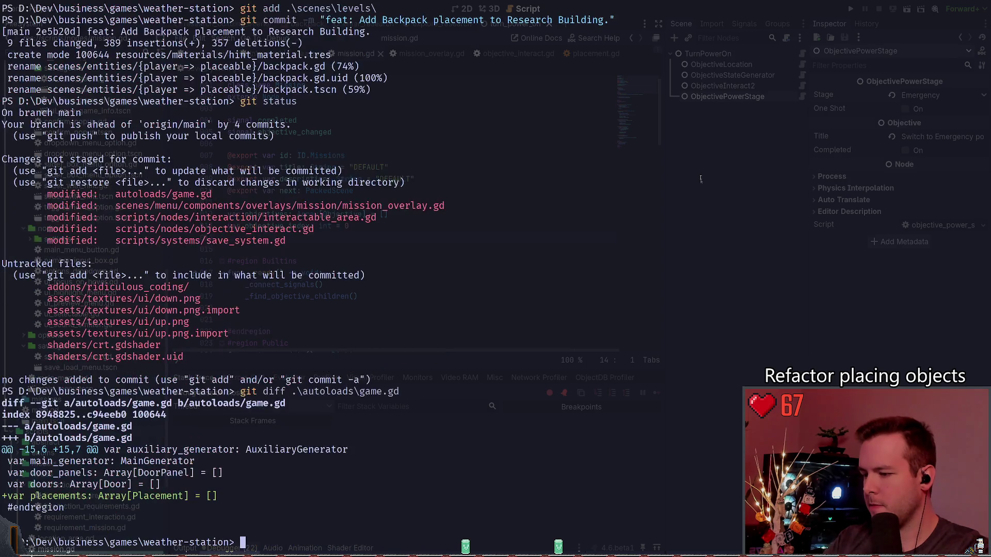
text(git add .\au)
key(Tab)
key(Return)
text(git commit --amend)
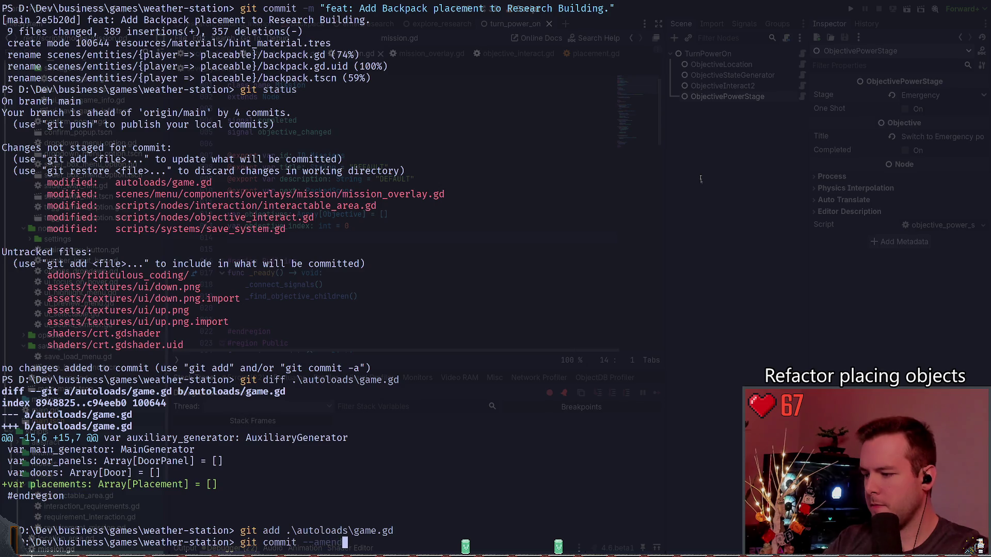
key(ctrl+c)
- Stage the scripts\systems folder and review the staged file list
text(git add sav)
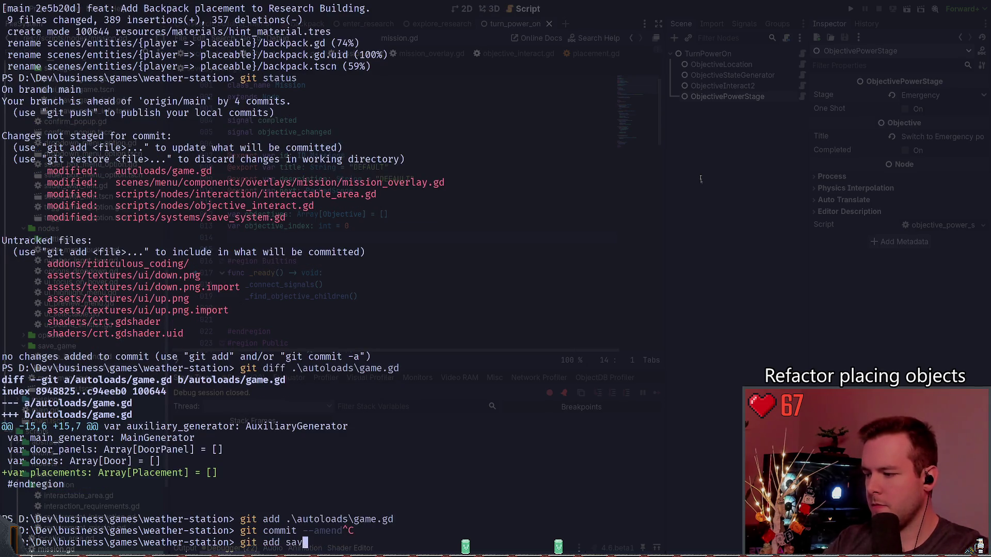
key(BackSpace)
key(BackSpace)
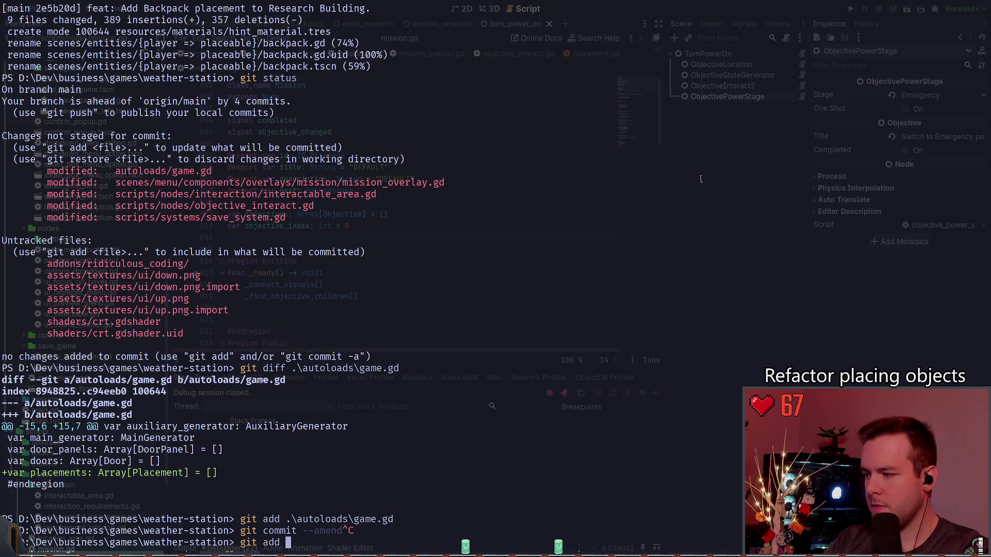
text(.\script)
key(Tab)
key(BackSpace)
key(BackSpace)
key(BackSpace)
text(s\systems\)
key(Return)
text(git status)
key(Return)
text(git )
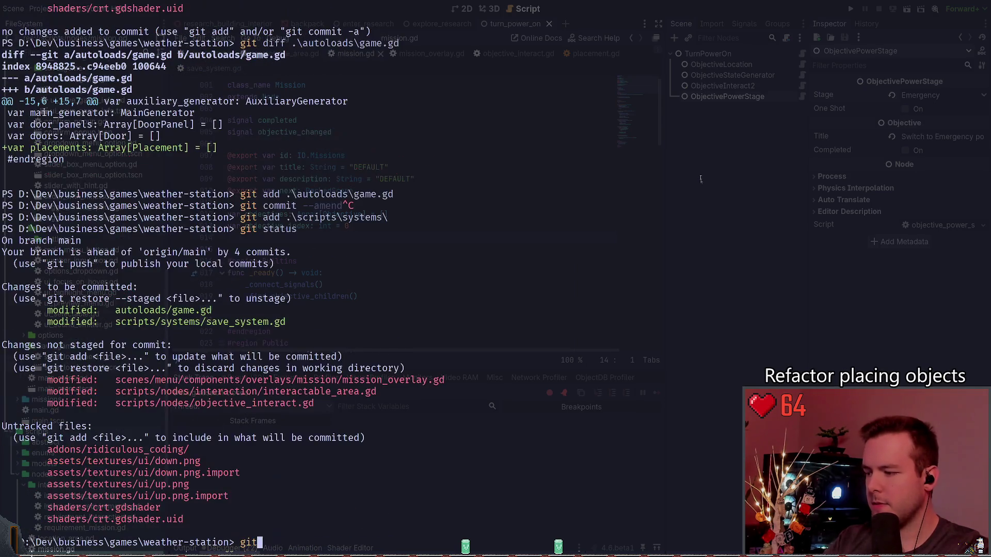
text(commit --amend)
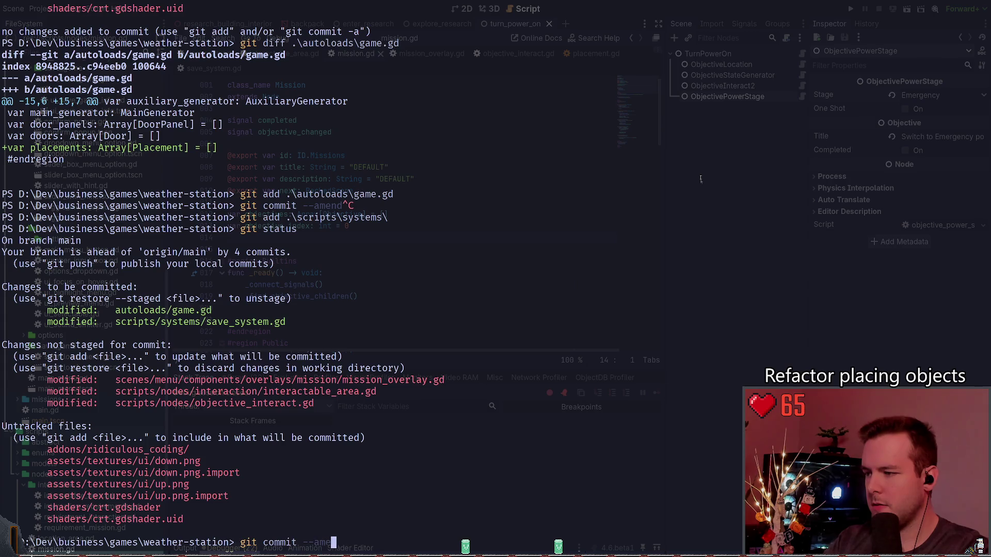
key(ctrl+c)
- Review diffs of objective.gd, objective_completed_event.gd and objective_interact.gd in scripts\nodes
text(git diff .\script_templates\node)
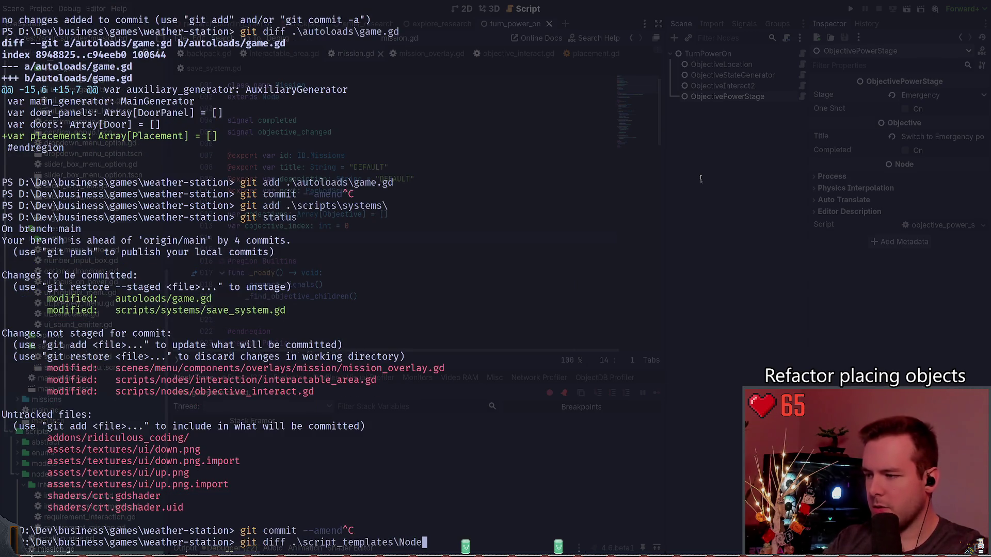
key(BackSpace)
key(BackSpace)
key(BackSpace)
text(scripts\nodes\o)
key(Tab)
text(o)
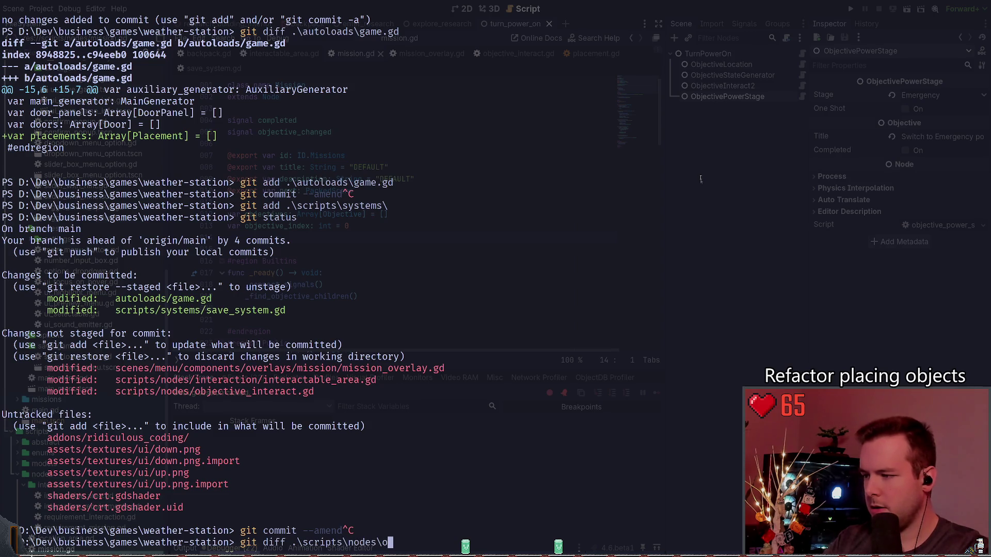
key(Tab)
key(Return)
key(Up)
key(BackSpace)
key(BackSpace)
key(BackSpace)
key(Tab)
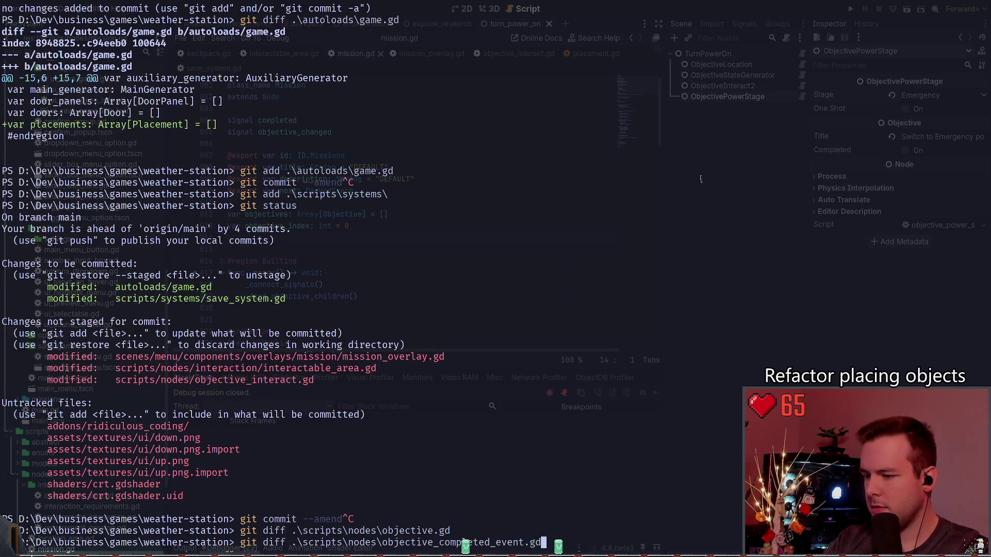
key(Return)
key(Up)
key(BackSpace)
key(BackSpace)
key(BackSpace)
key(BackSpace)
key(BackSpace)
key(BackSpace)
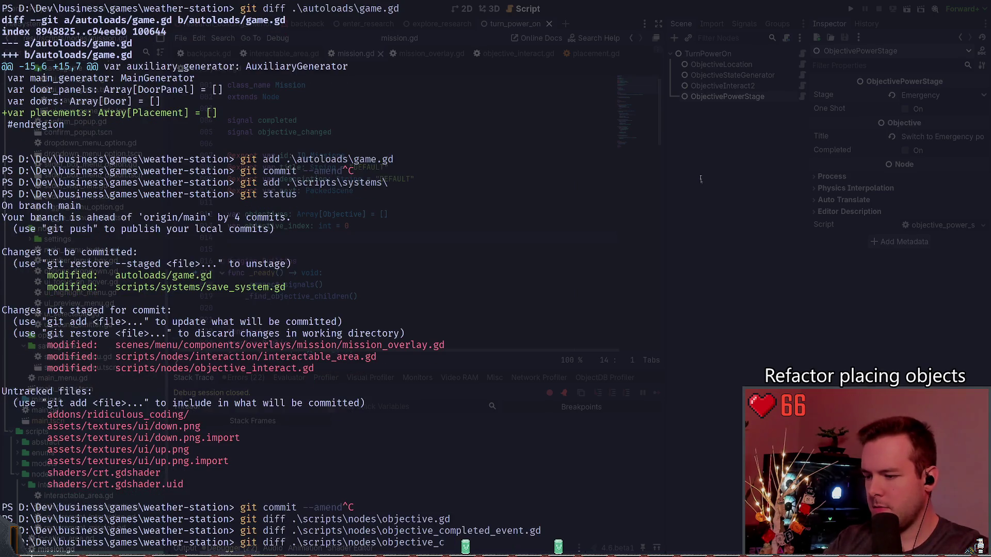
text(i)
key(Tab)
key(Return)
- Stage scripts\nodes\objective_interact.gd and confirm it with git status
text(git add .\scripts\nodes\objective_interact.gd)
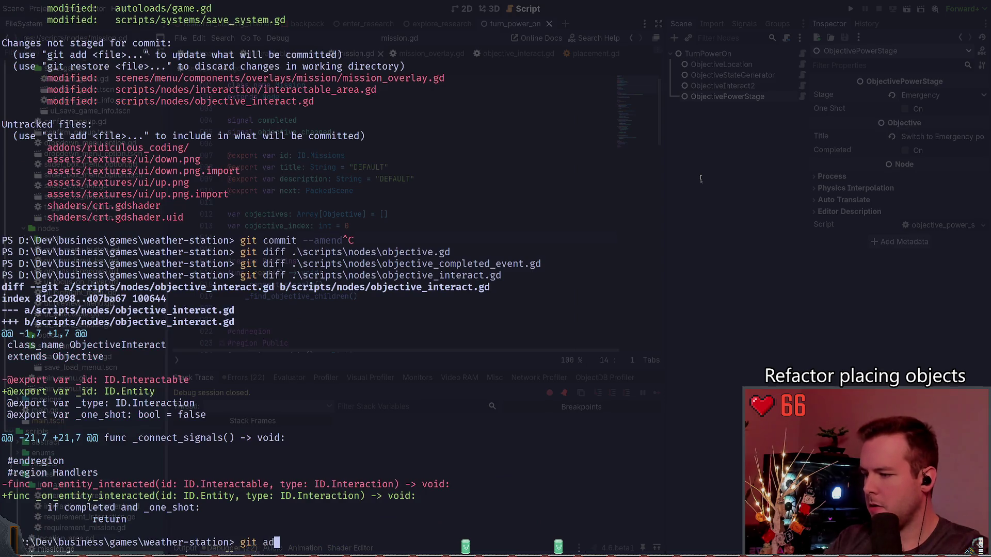
key(Return)
text(git status)
key(Return)
- Review and stage scripts\nodes\interaction\interactable_area.gd, then recheck status
text(git di)
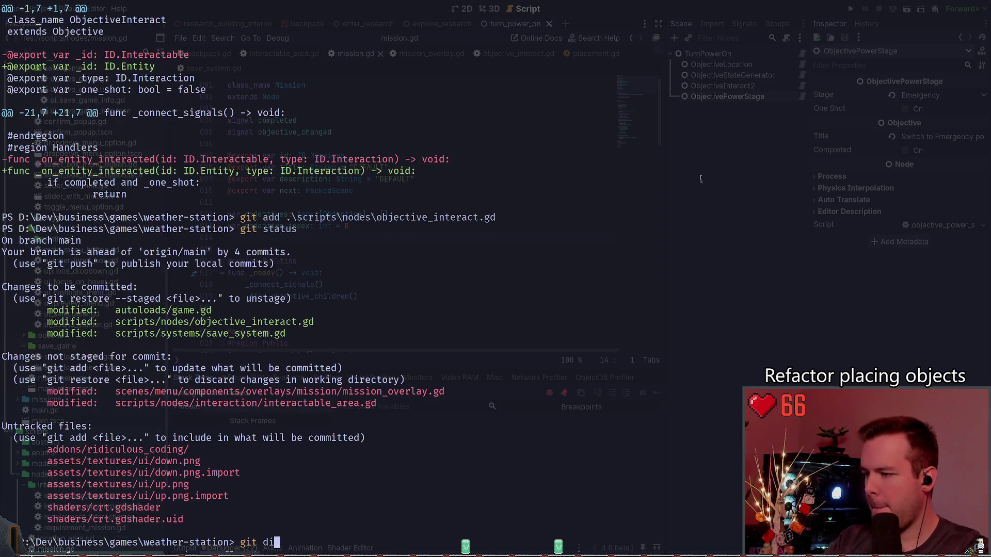
text(ff .\script_templates\Node\)
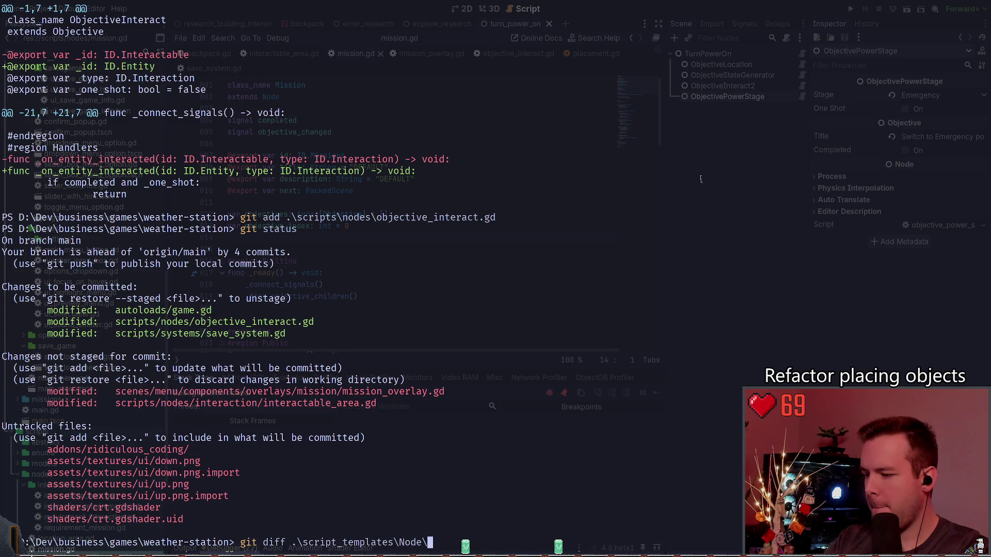
key(BackSpace)
key(BackSpace)
key(BackSpace)
text(s\nodes\)
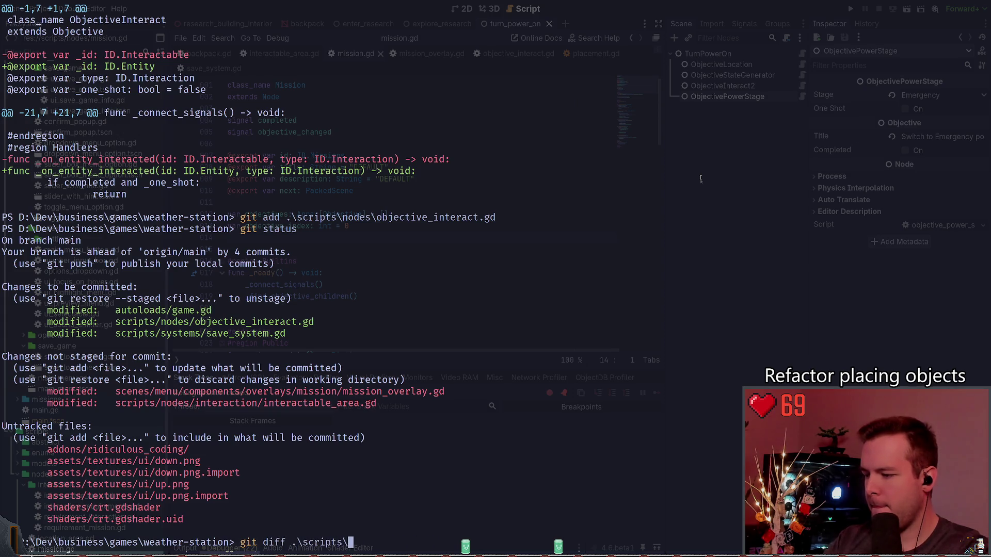
text(int)
key(Tab)
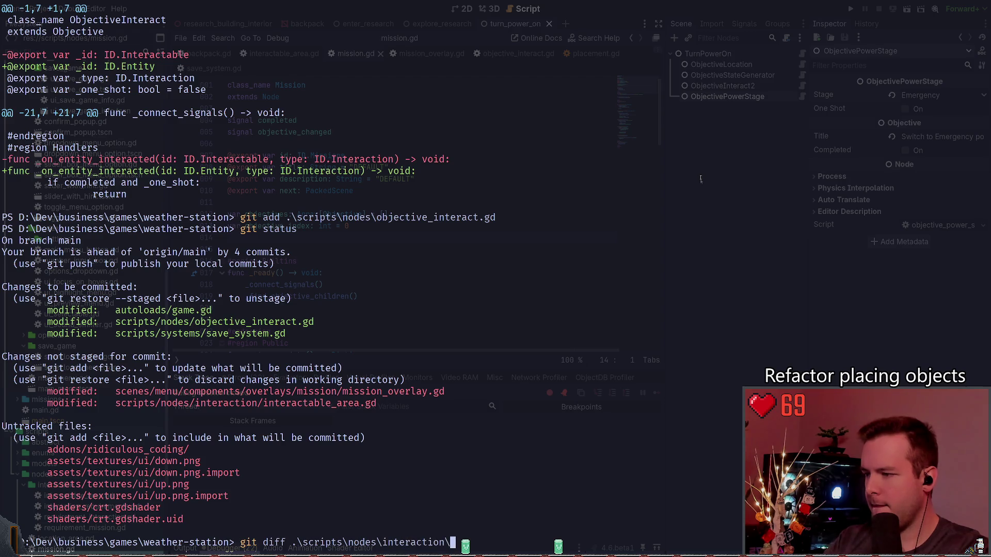
key(Tab)
key(Return)
text(git add .\scripts\nodes\interaction\interactable_area.gd)
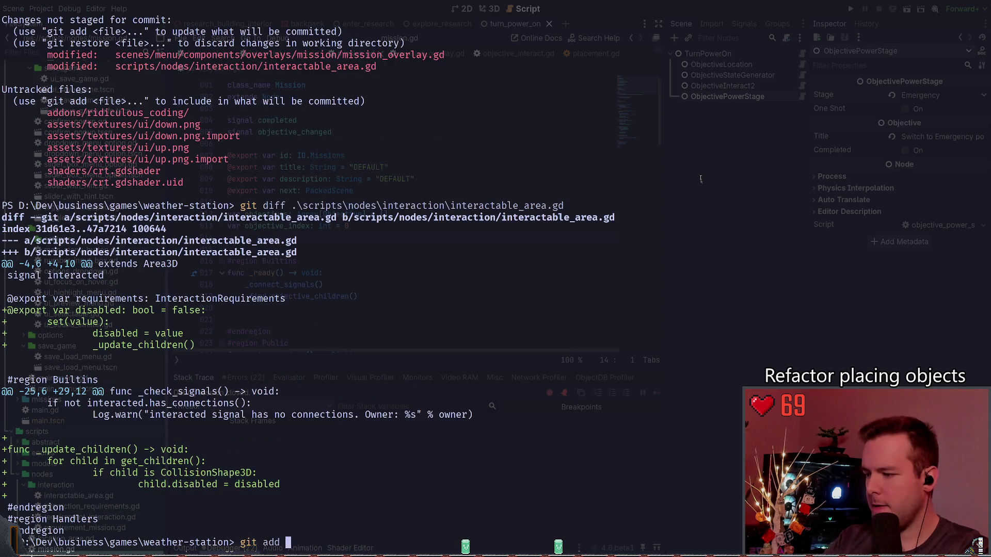
key(Return)
text(git status)
key(Return)
- Run git commit --amend to reopen the Backpack placement commit message
text(diff .\scenes\menu\components\overlays\)
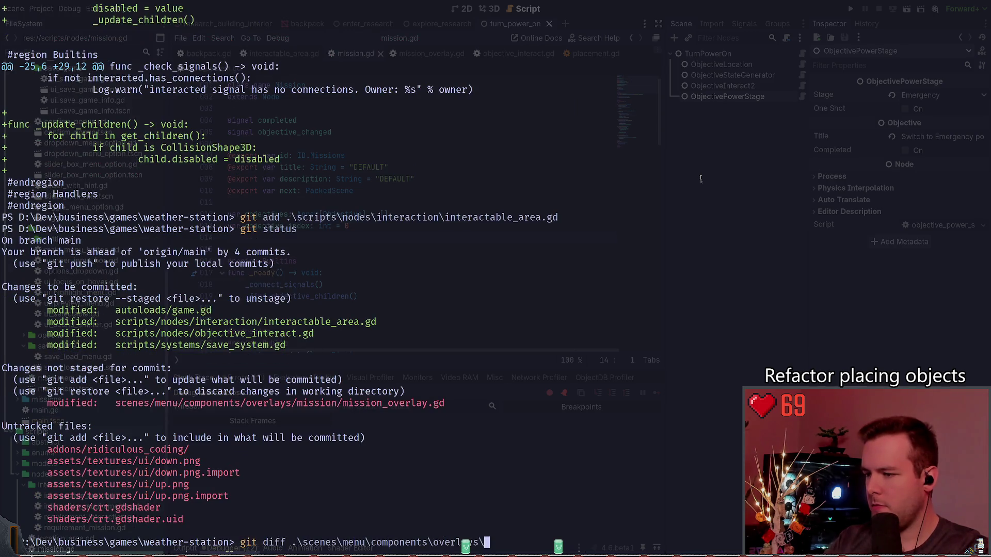
key(ctrl+c)
text(git commit -m "")
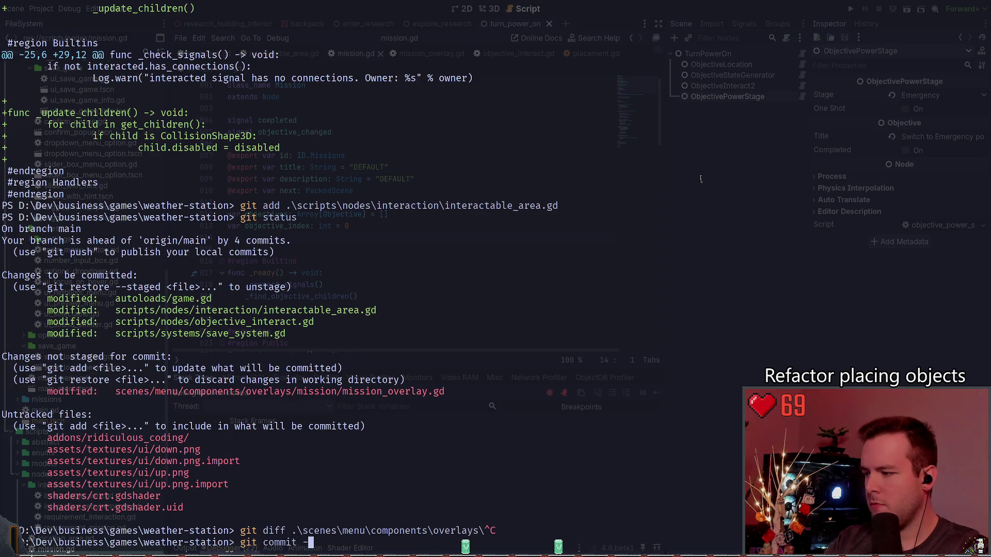
key(Left)
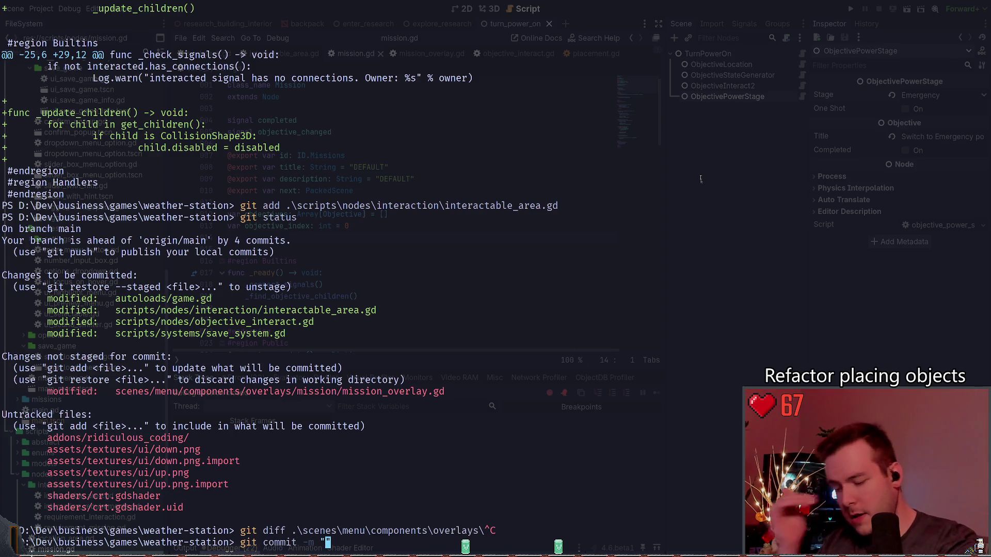
key(Delete)
key(BackSpace)
key(BackSpace)
key(BackSpace)
text(-amen)
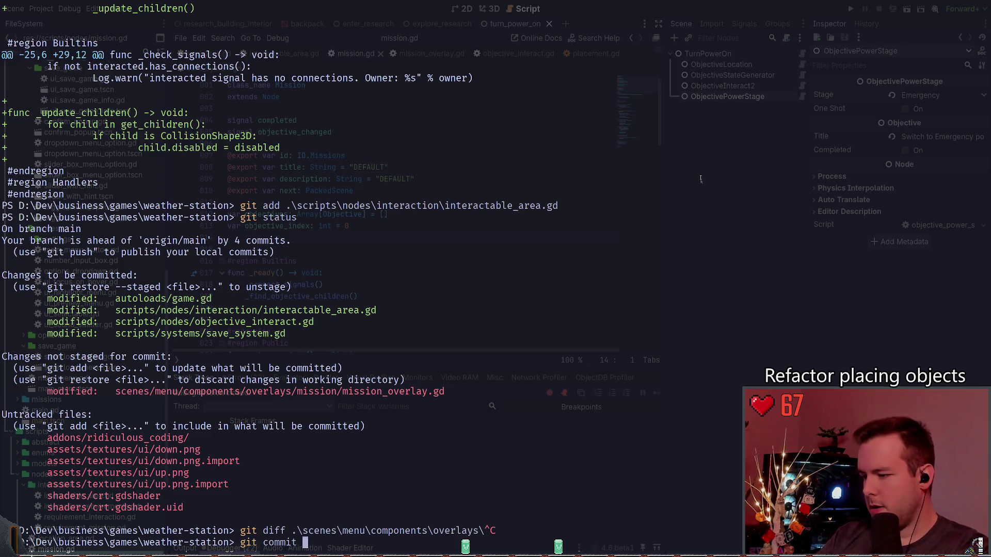
text(d)
key(Return)
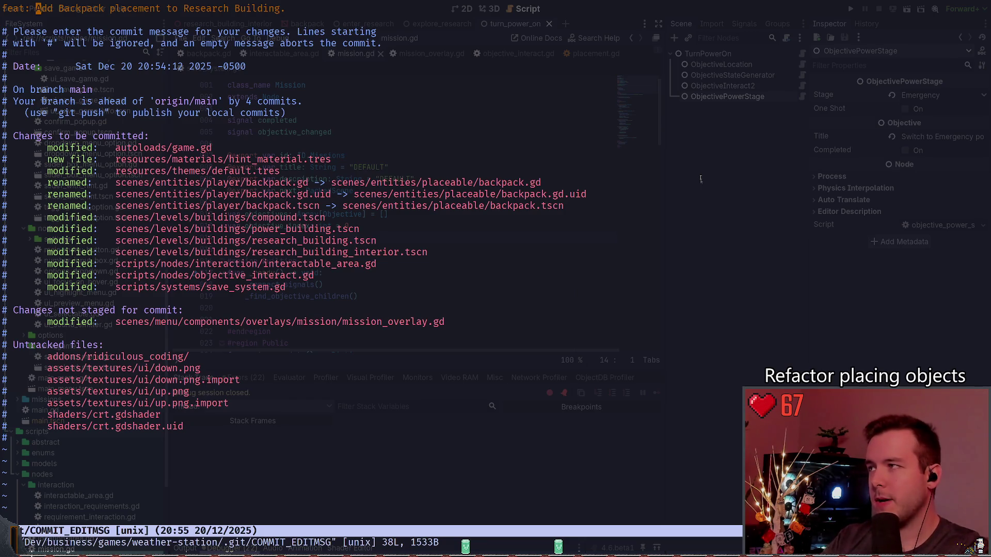
- Capitalize Placement and end the commit title with 'and save Placement state', then save
key(asciitilde)
key(w)
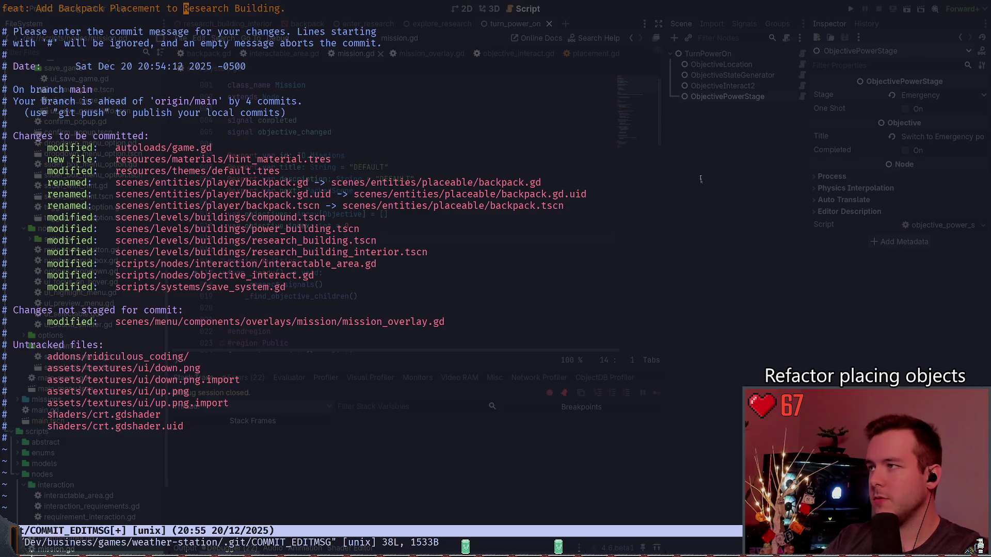
key(A)
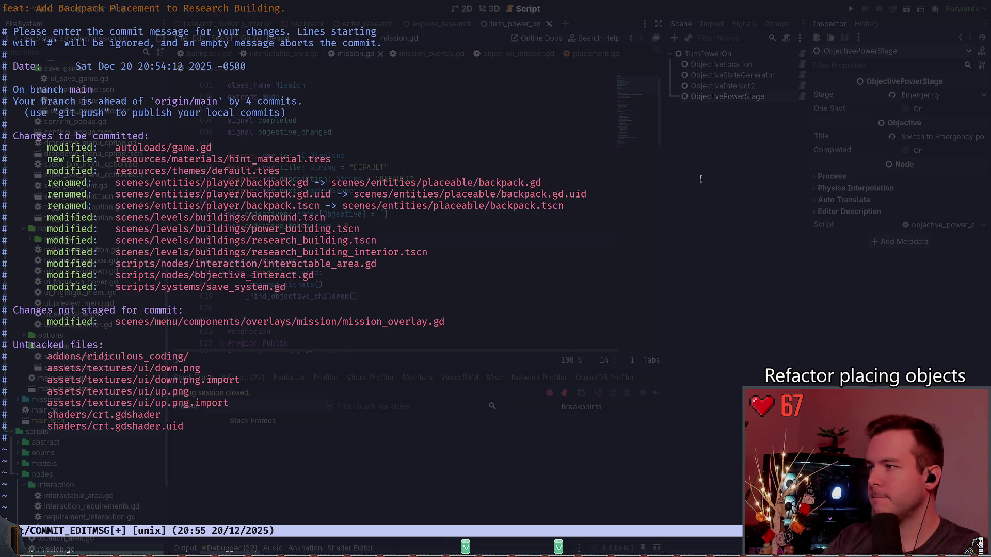
key(BackSpace)
text(and save Pla)
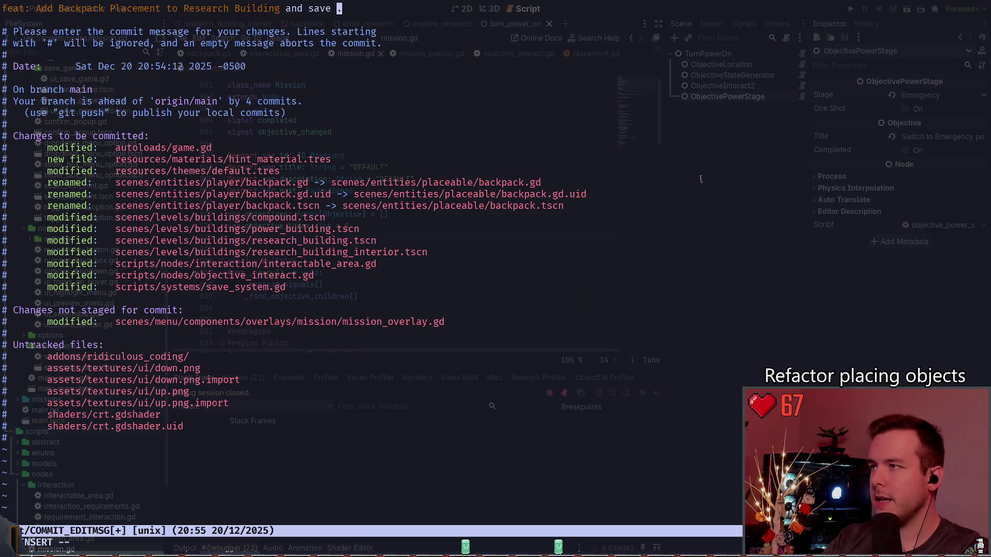
text(cement st)
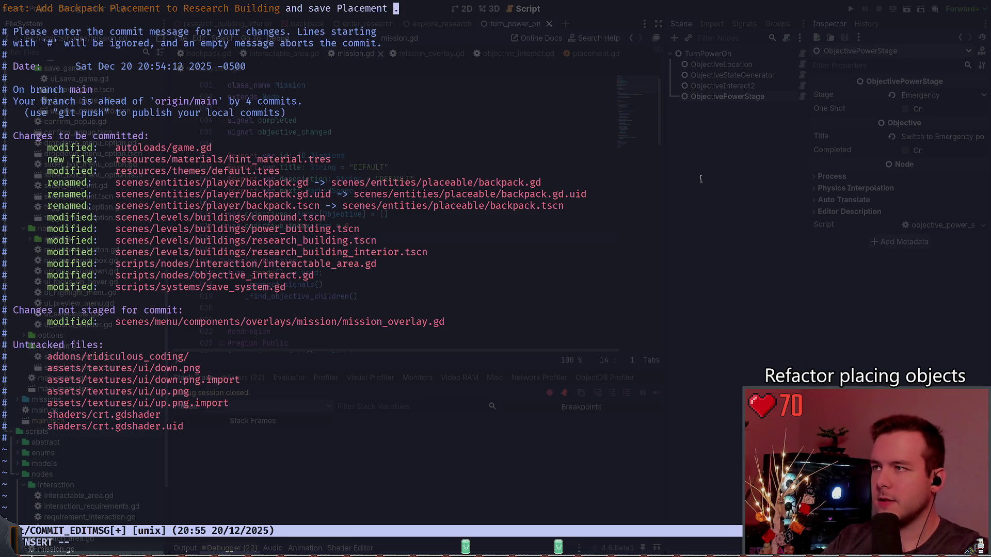
text(ate)
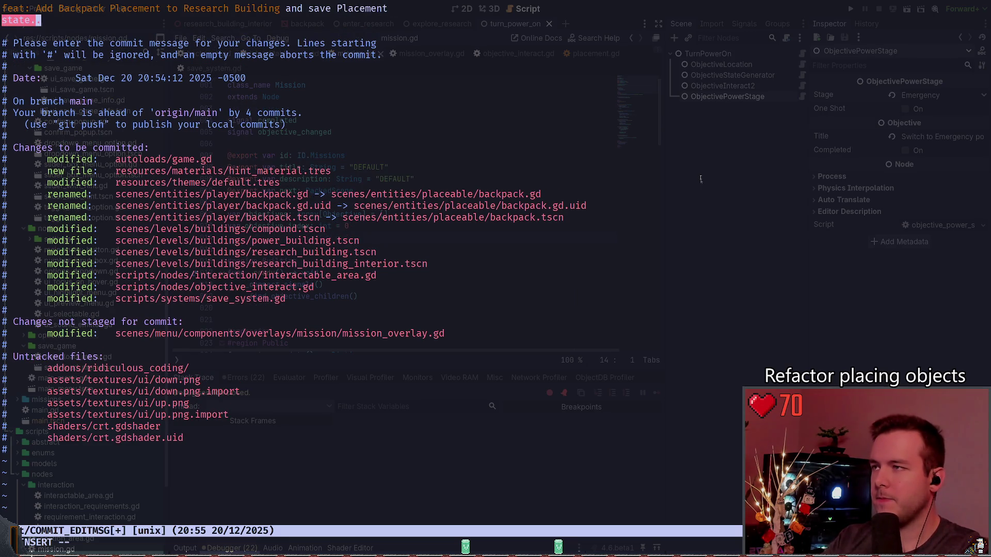
key(Escape)
text(:w)
key(Return)
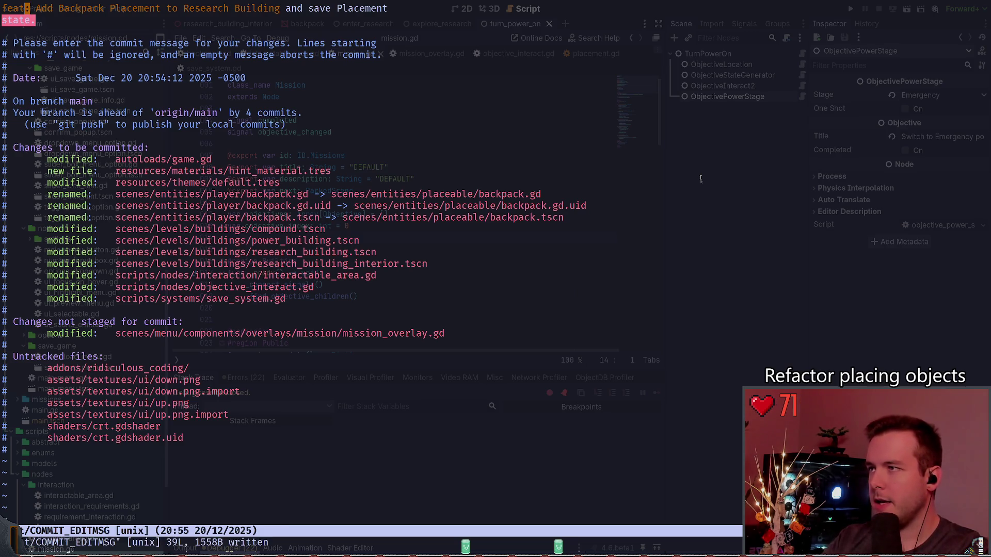
- Write the description line 'implement saving and loading Placement state' and save the message
text(A implement)
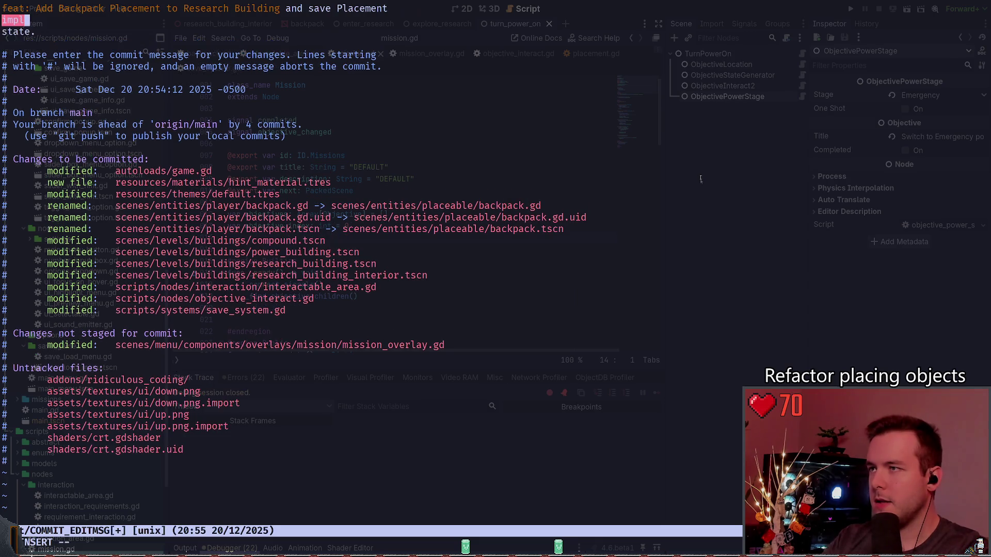
key(Escape)
key(J)
key(i)
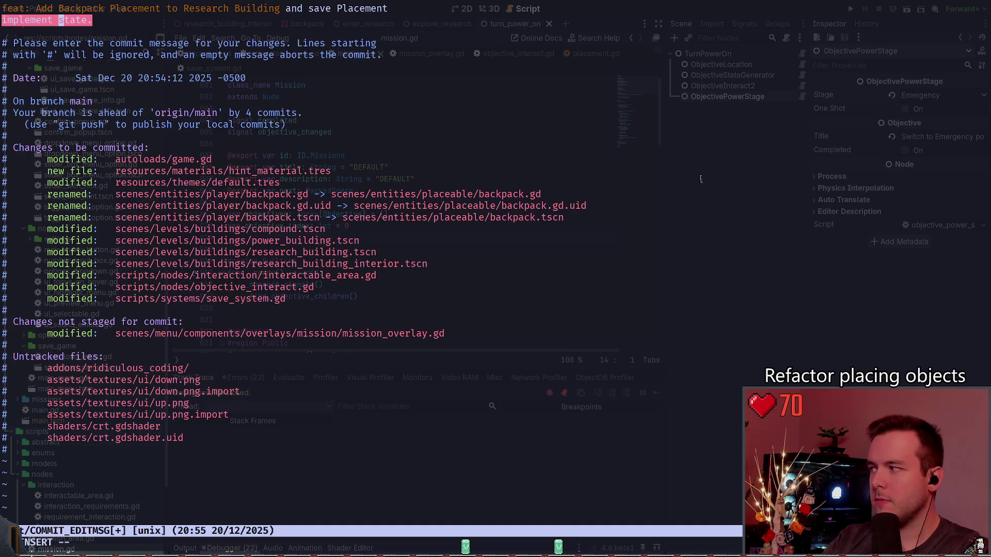
text(saving and loading Placement)
key(Escape)
text(:w)
key(Return)
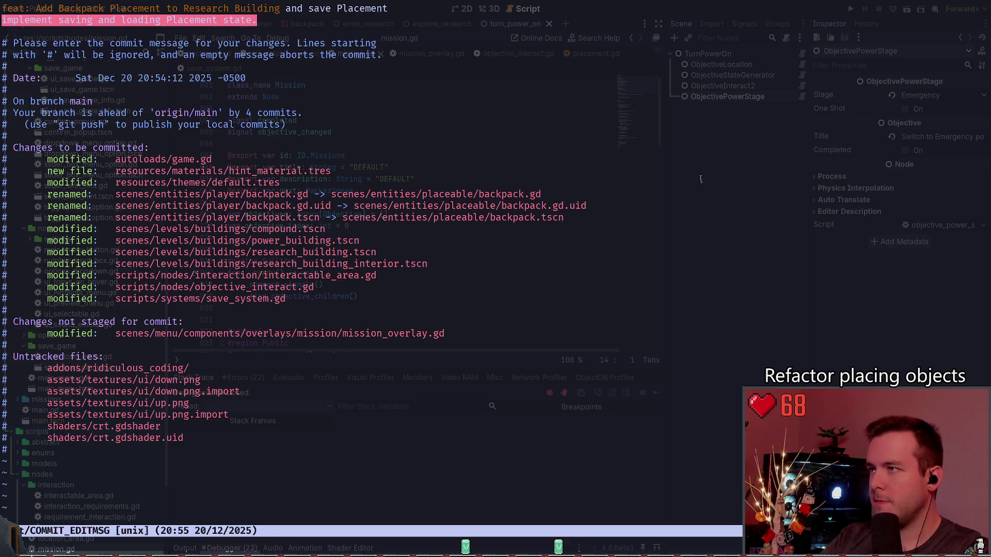
- Trim the title and merge the description onto it, then finish the amend with :wq
key(w)
key(w)
key(w)
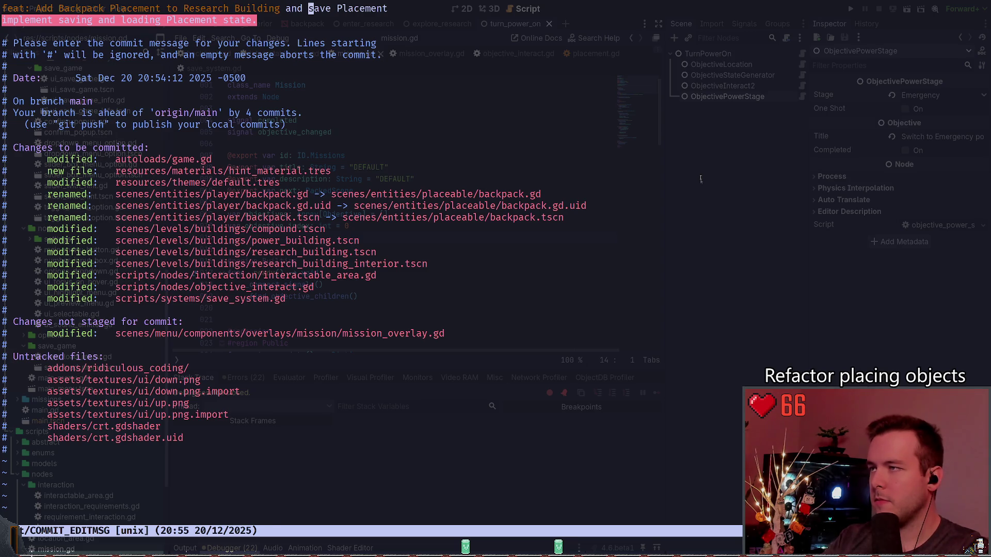
key(d)
key(w)
key(i)
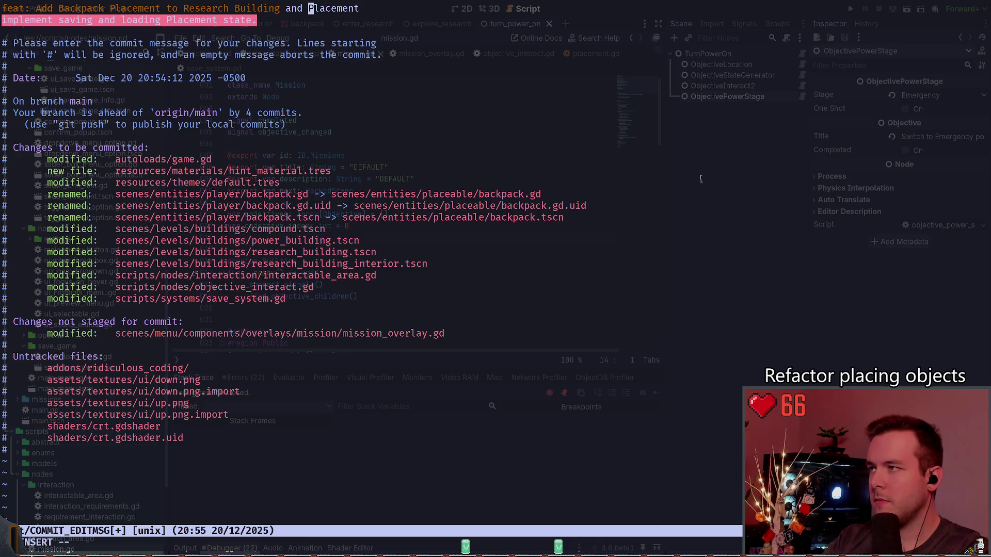
key(Escape)
key(D)
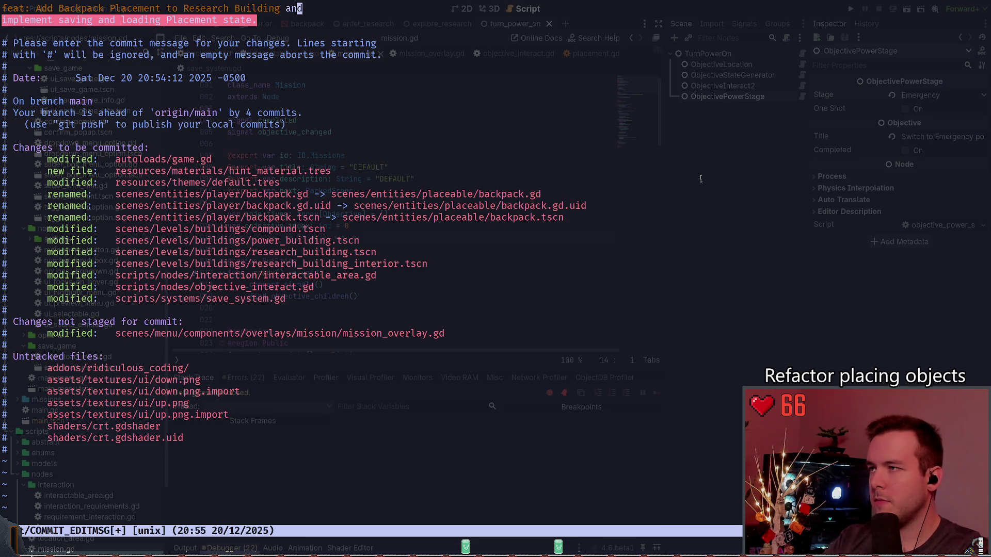
key(J)
text(h)
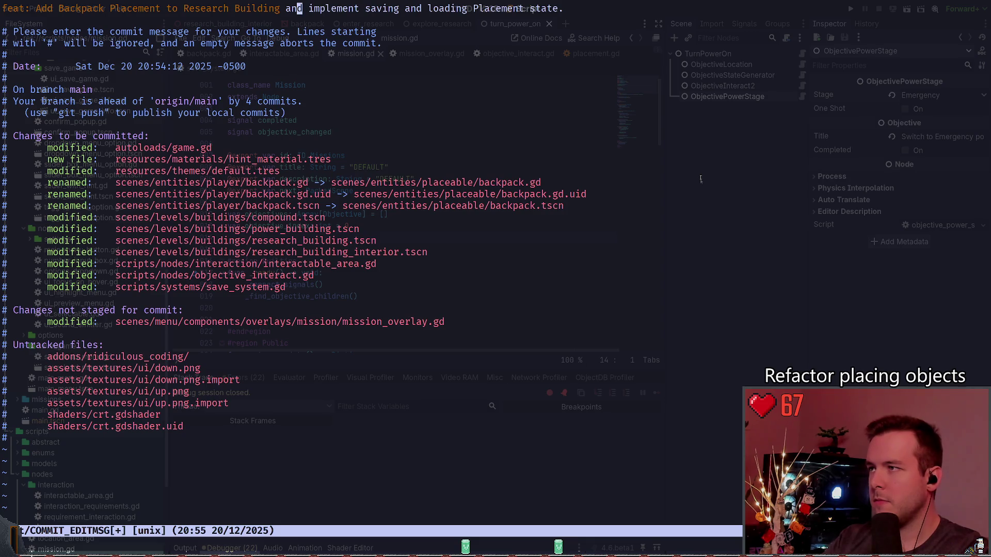
text(:wq)
key(Return)
- Check git status, push the amended commit to origin, and return to Godot
text(git stat)
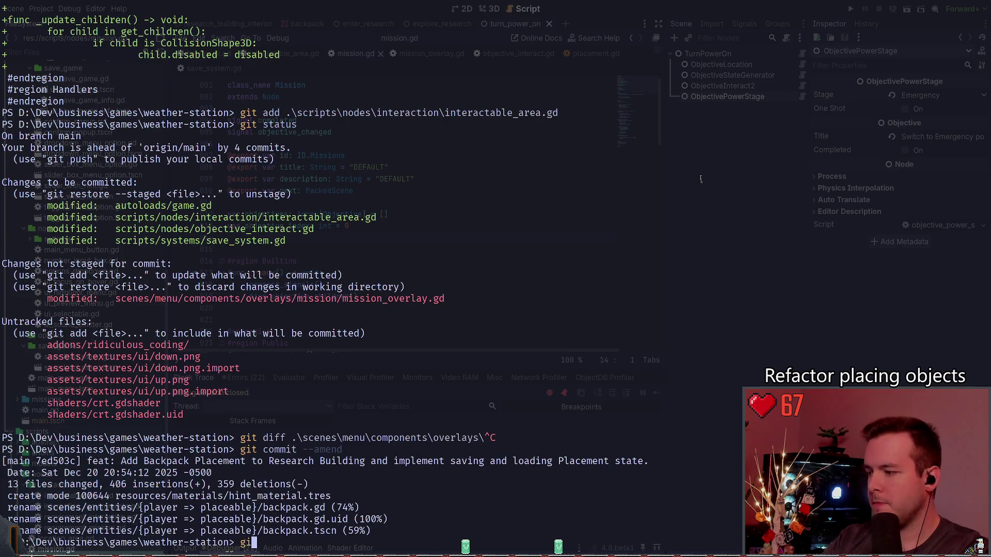
text(us)
key(Return)
text(git push)
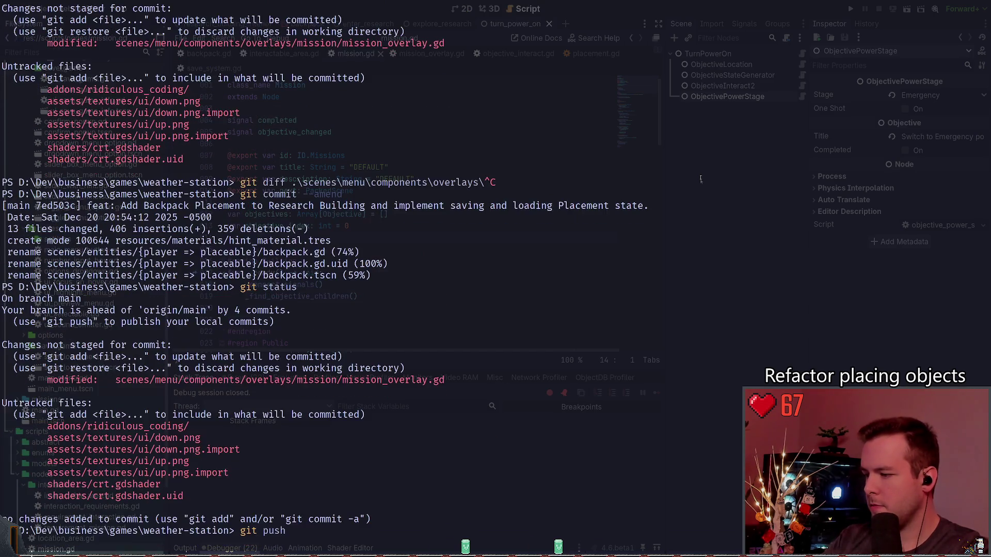
key(Return)
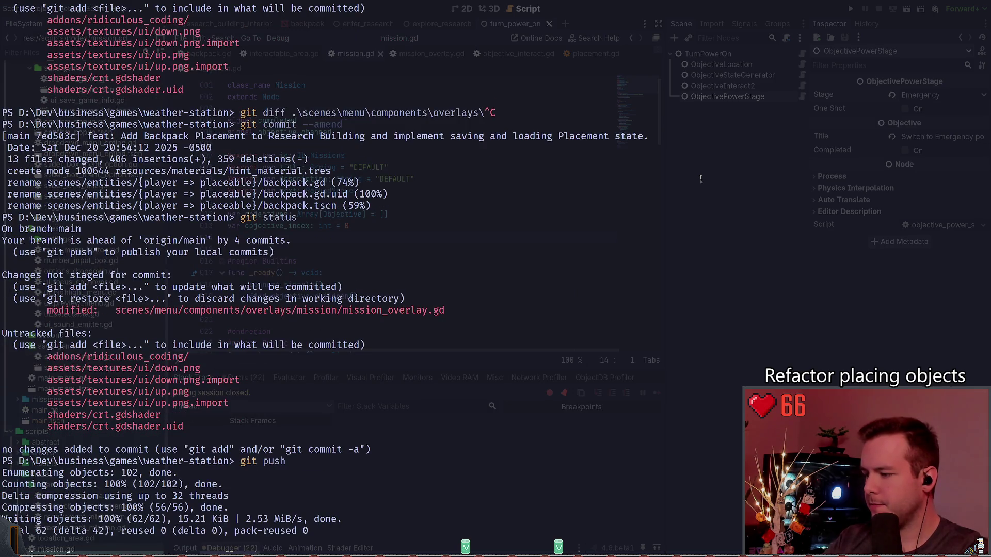
key(super+grave)
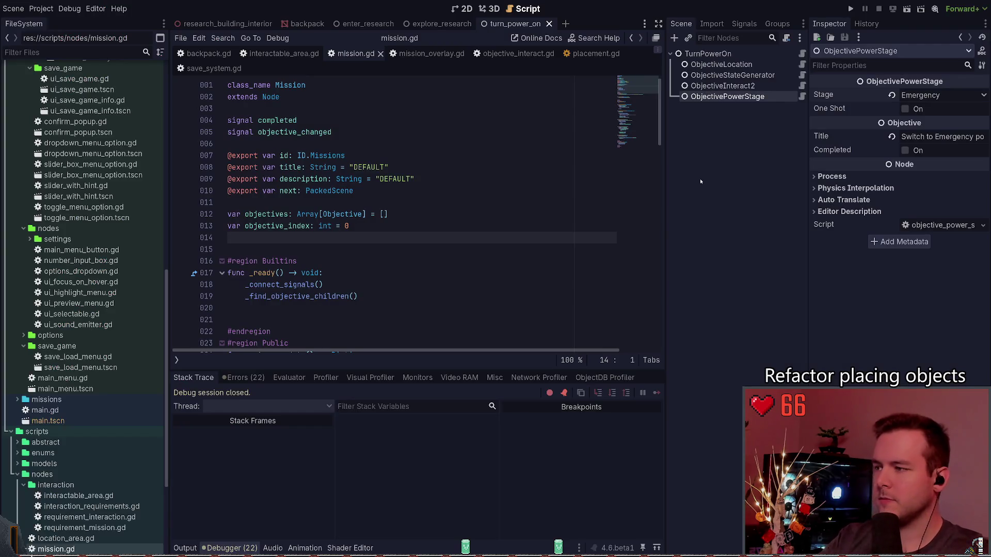
- Save the turn_power_on scene and close the explore_research, enter_research and backpack scene tabs
click(407, 170)
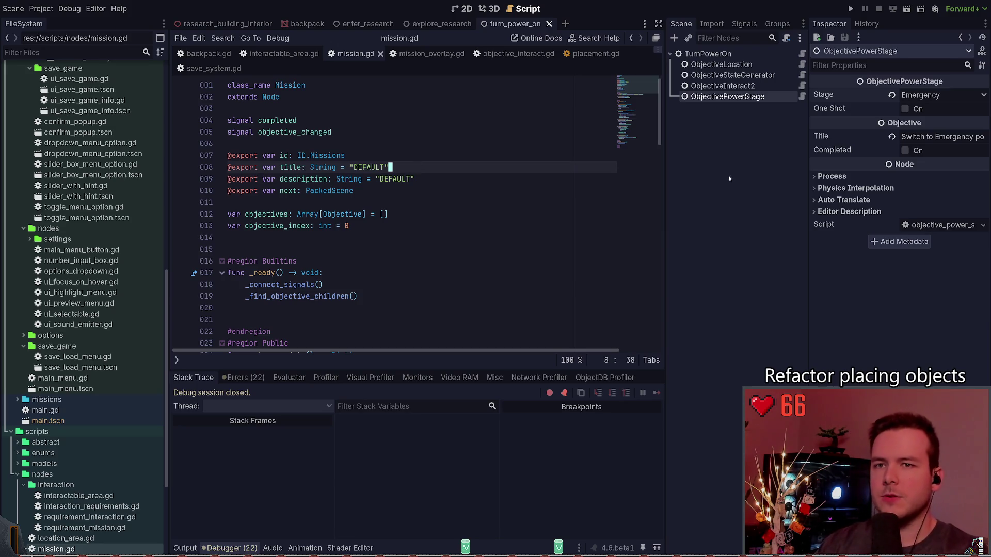
click(722, 86)
key(ctrl+s)
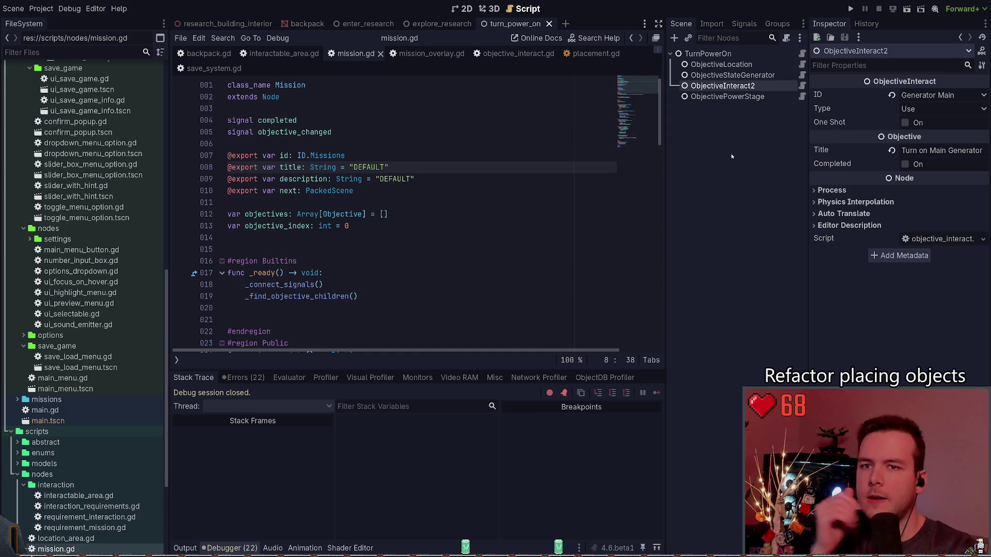
click(492, 9)
click(473, 10)
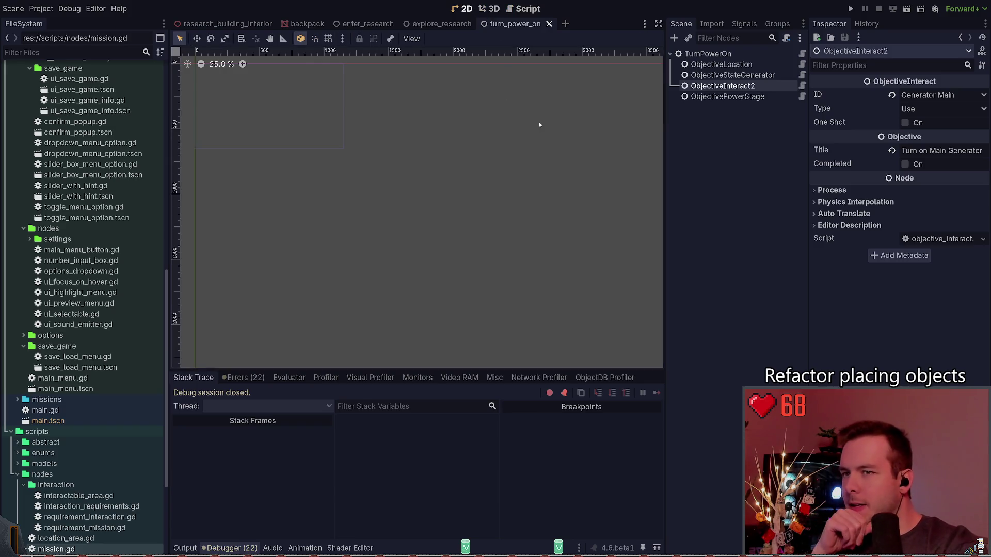
click(480, 24)
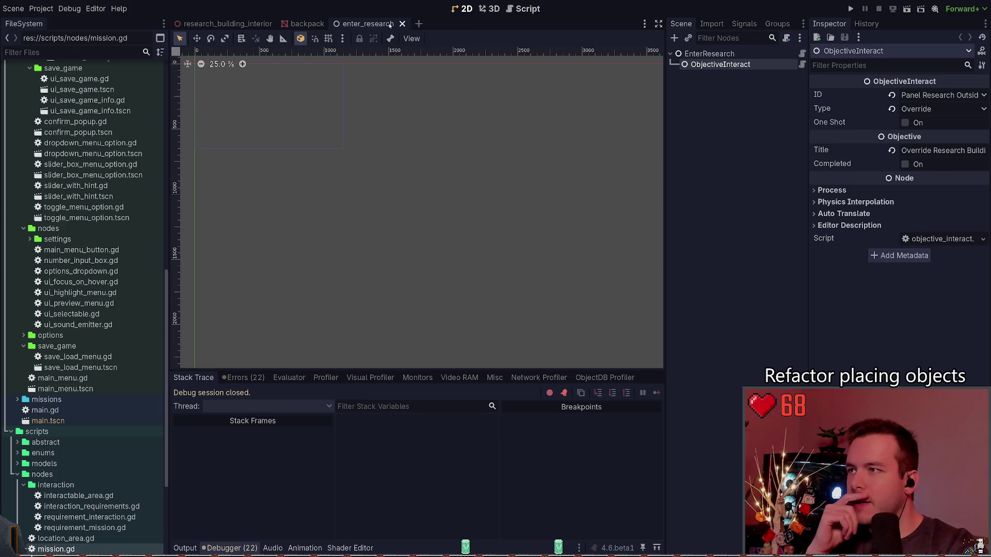
click(403, 24)
click(332, 23)
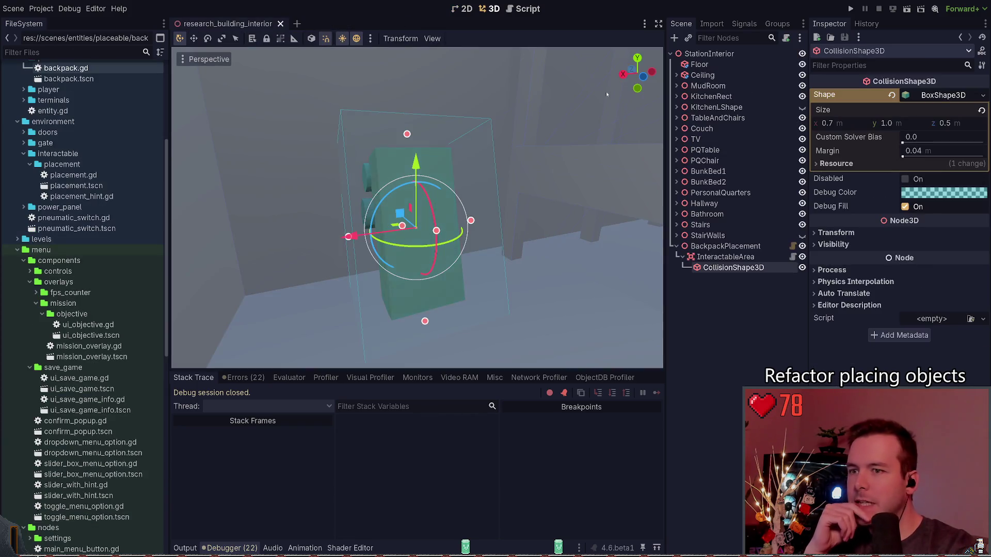
- Deselect the CollisionShape3D, save research_building_interior, and run the project
scroll(562, 243, down, 5)
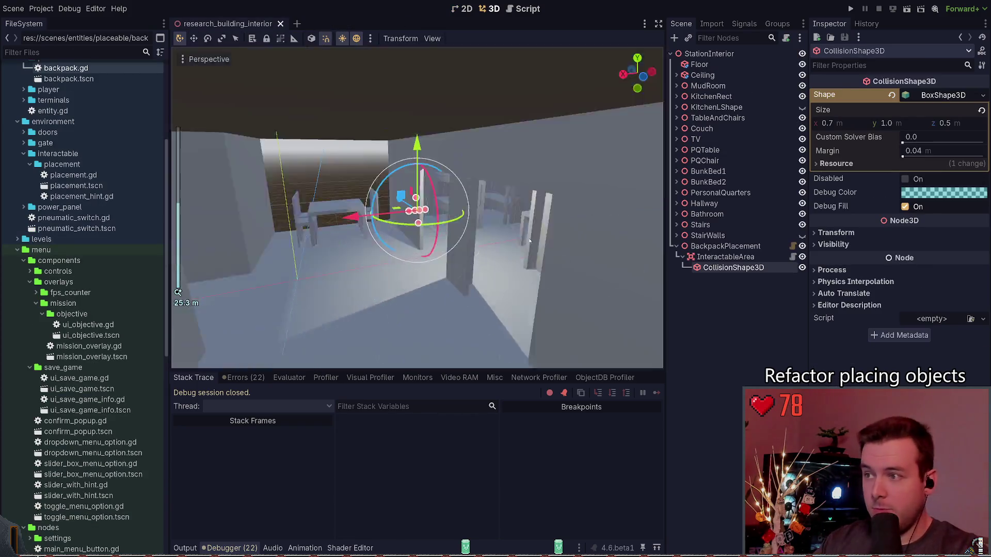
scroll(540, 297, up, 5)
mouse_move(540, 297)
mouse_down()
mouse_move(474, 281)
mouse_move(527, 294)
mouse_up()
click(743, 327)
key(ctrl+s)
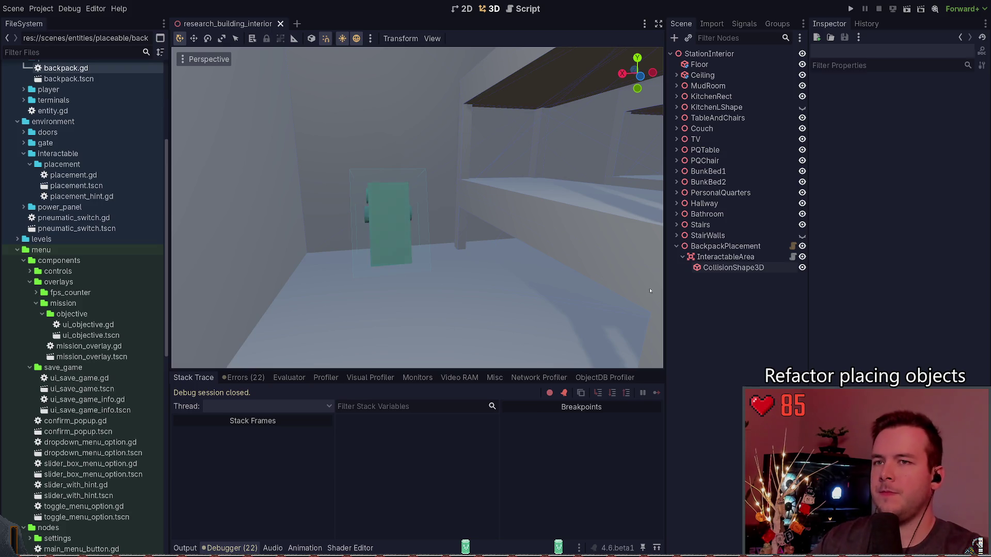
click(846, 9)
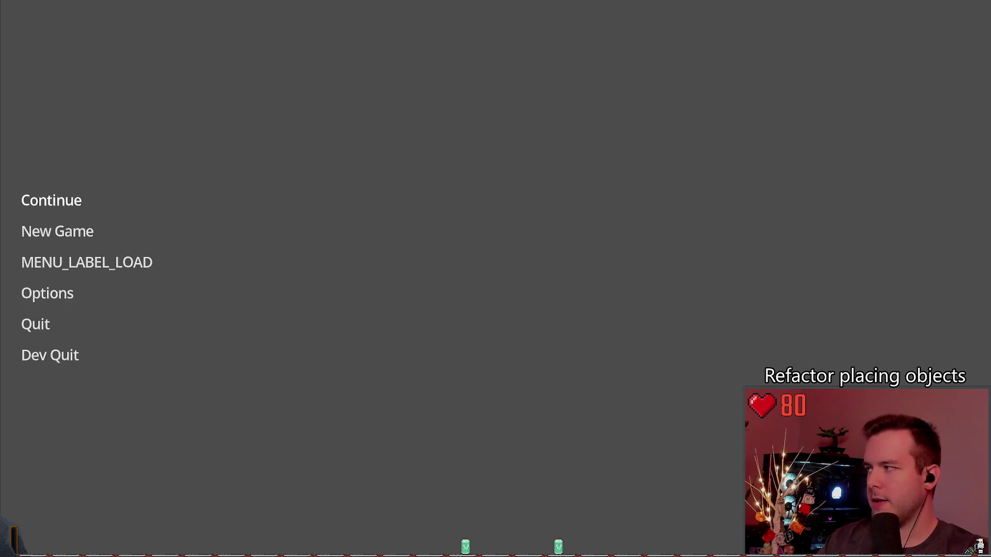
- Continue the saved game and look at the Load list from the pause menu
click(51, 199)
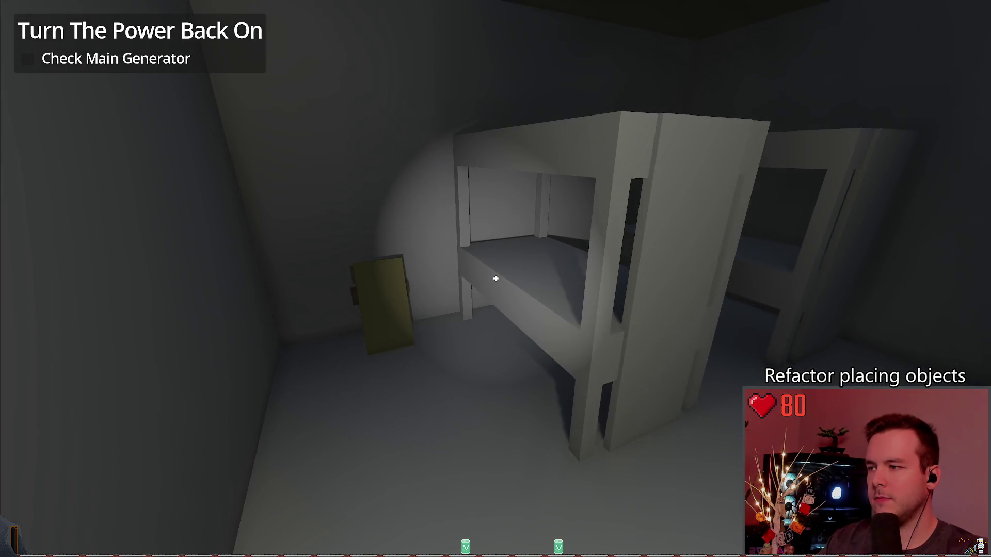
key(Escape)
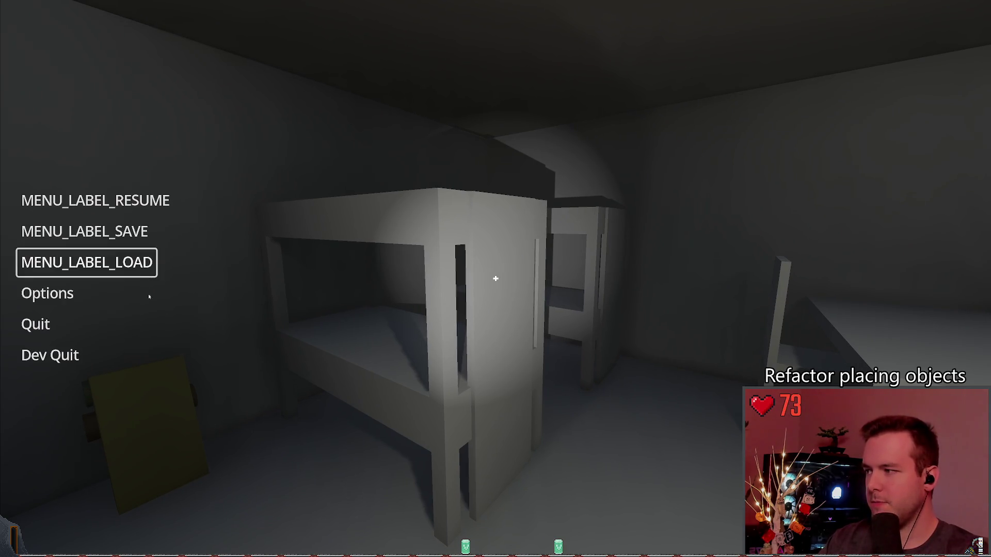
key(Escape)
key(Escape)
key(Down)
key(Return)
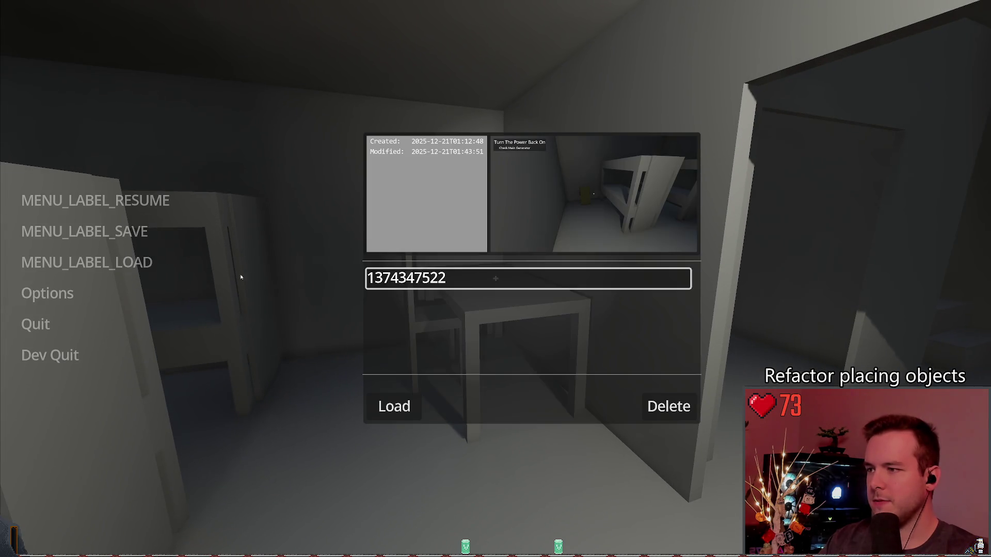
- Quit to the main menu, glance at saved games, and start a New Game
key(Escape)
key(Down)
key(Down)
key(Return)
key(Left)
key(Return)
key(Down)
key(Down)
key(Return)
key(Escape)
key(Up)
key(Return)
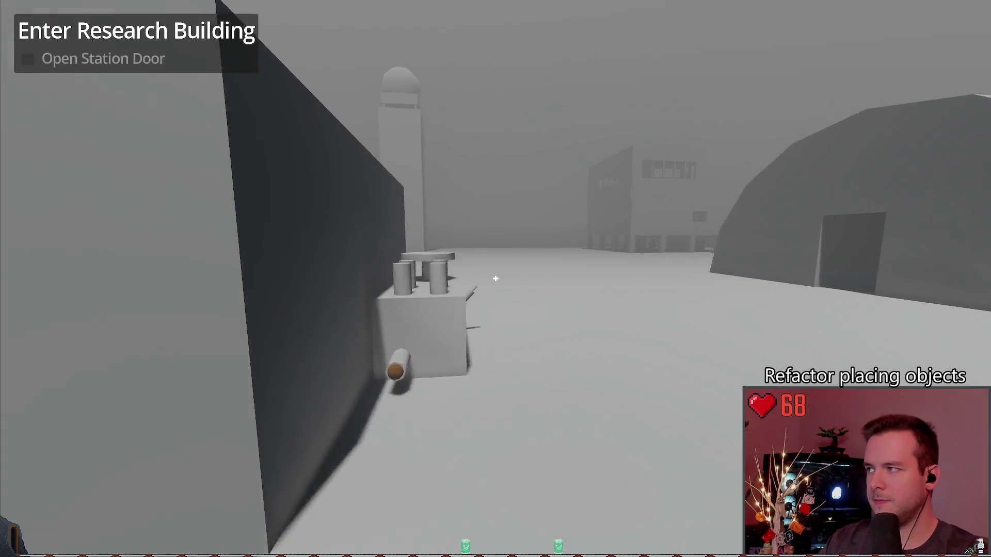
- Walk to the power building and switch the station power Off
key(w)
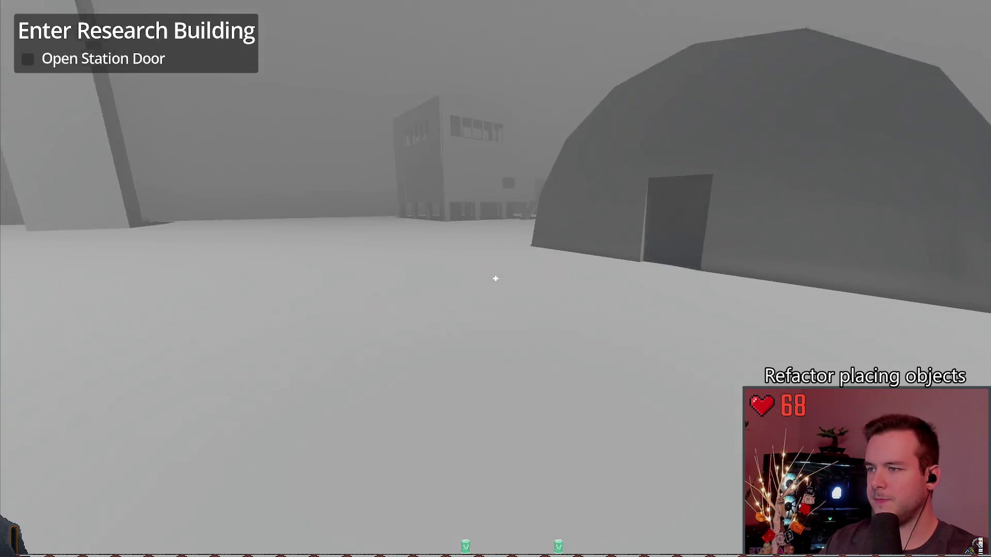
key(w)
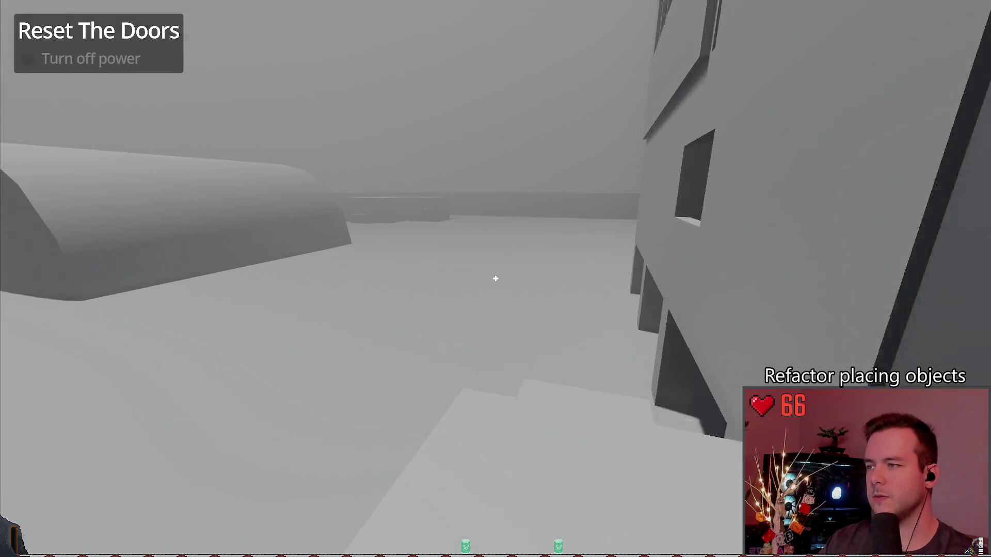
key(w)
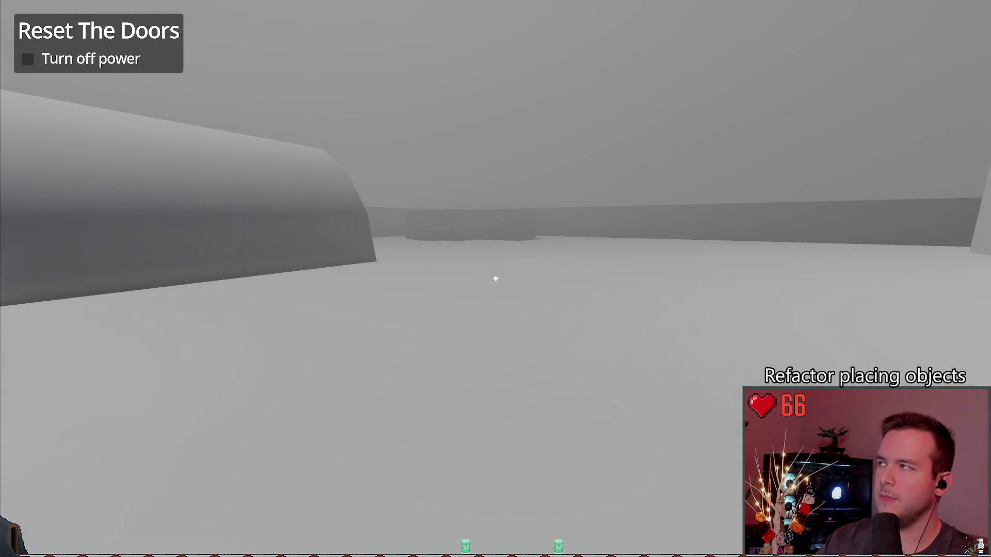
key(w)
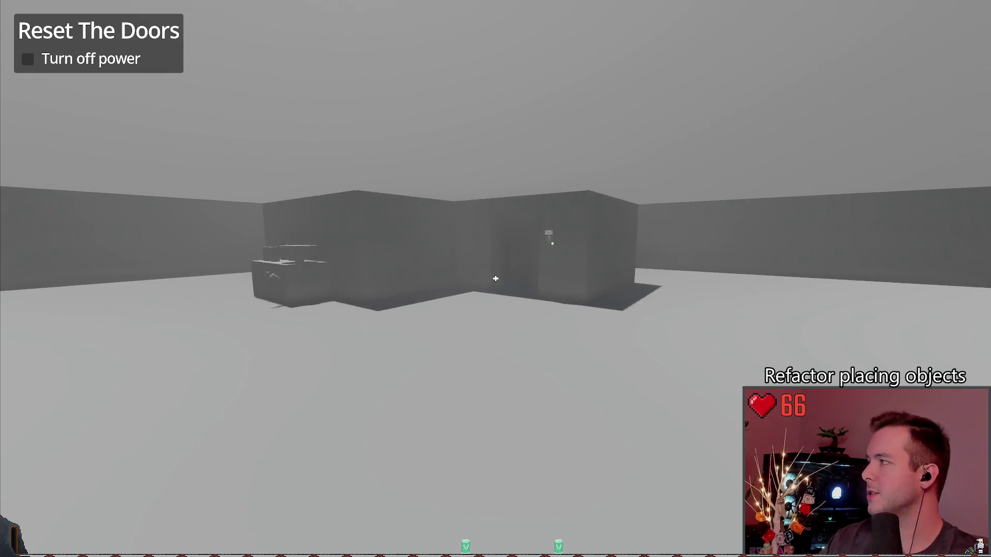
key(w)
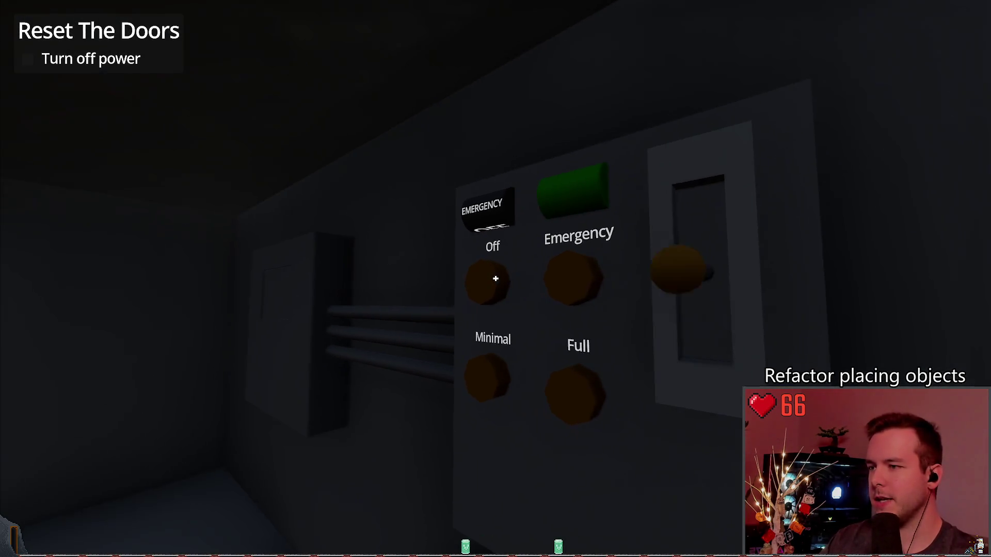
click(495, 278)
- At the research building, save to a new slot, then use the door panel override
key(w)
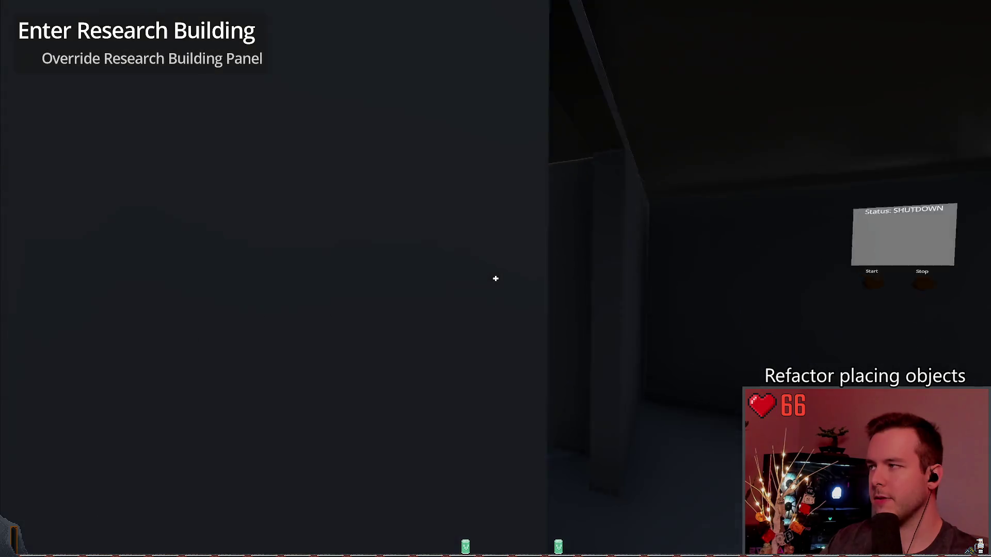
key(w)
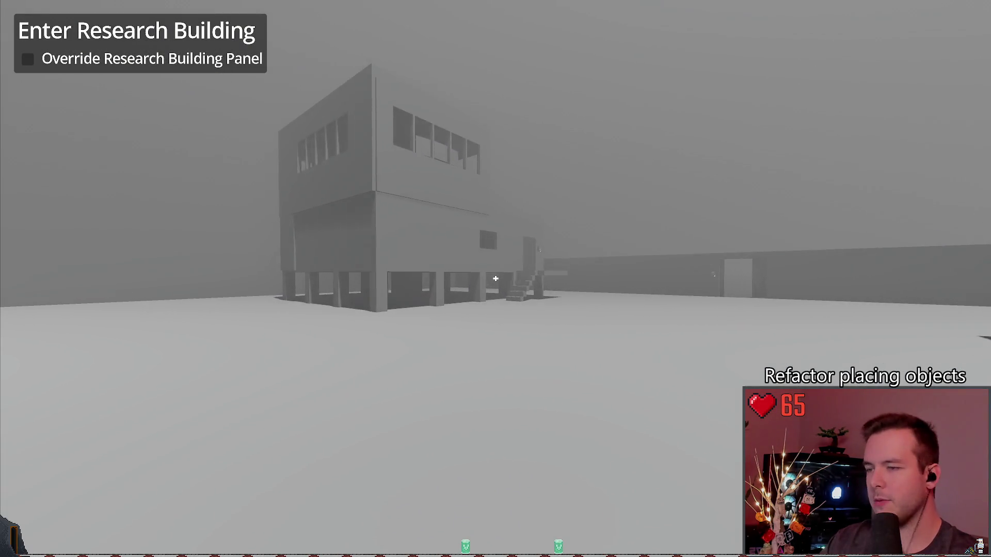
key(w)
key(Escape)
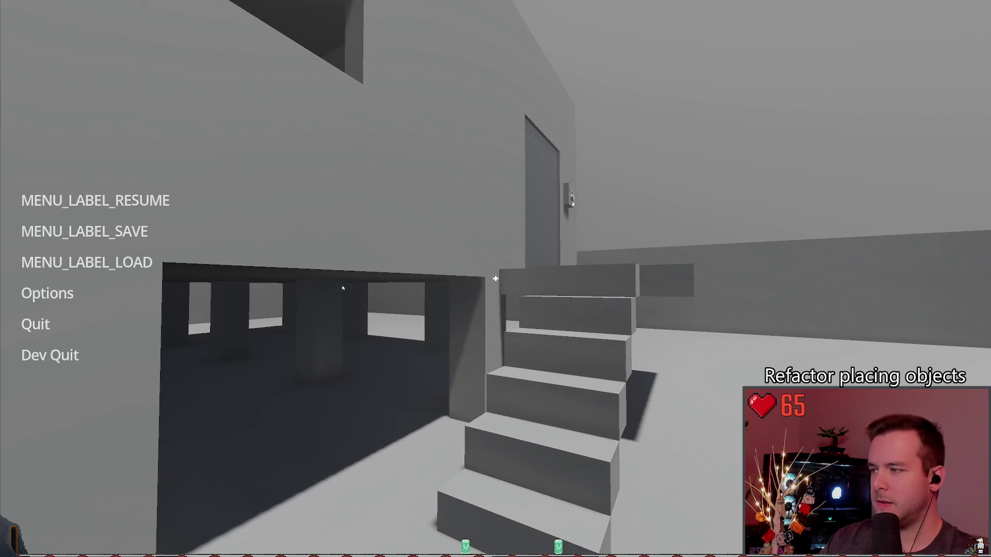
click(137, 243)
click(415, 421)
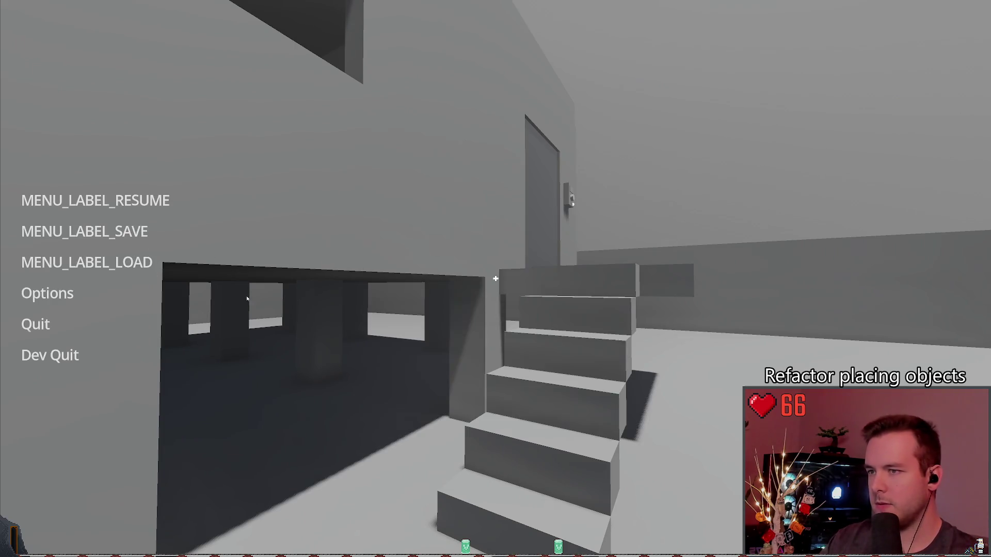
key(Escape)
key(w)
key(w)
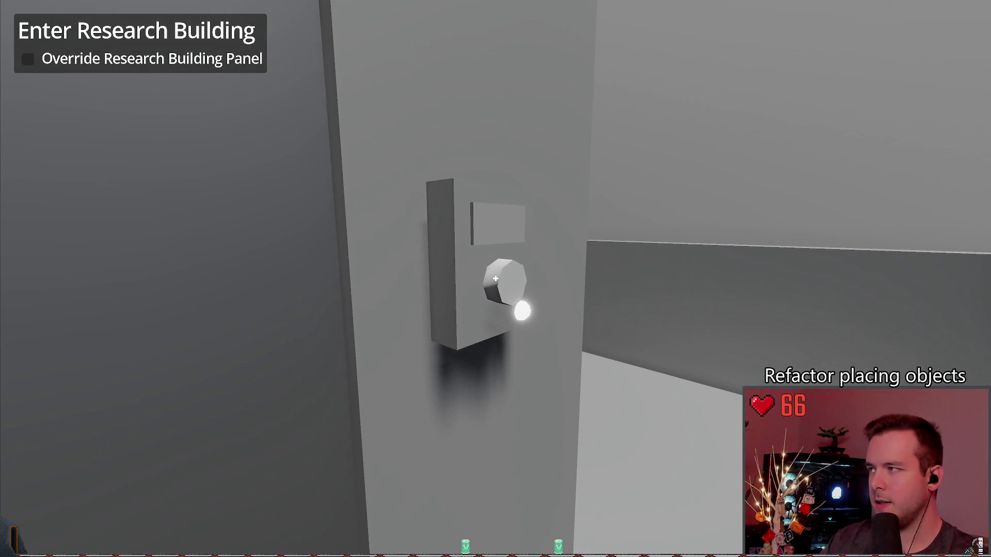
key(e)
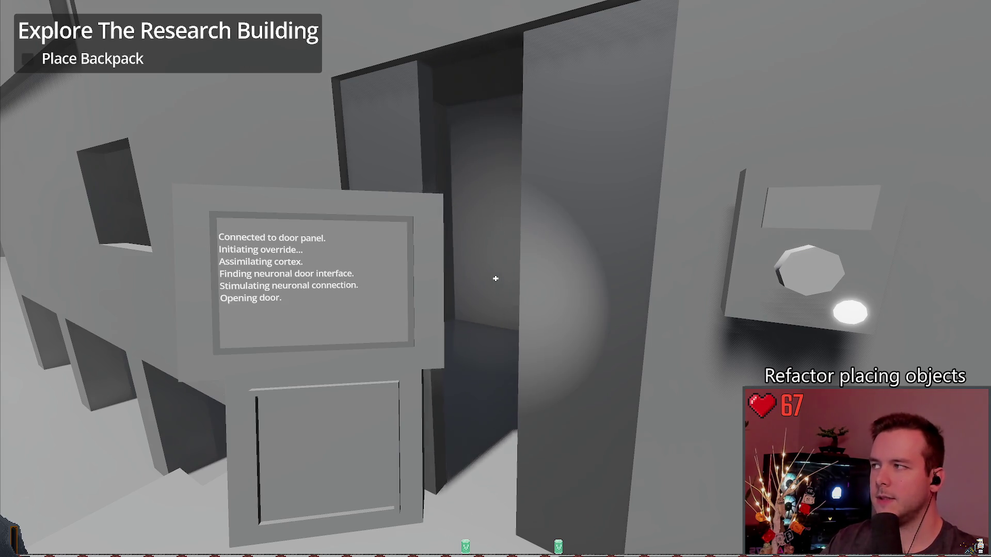
- Place the backpack at its marked spot and climb upstairs to the desk room
key(w)
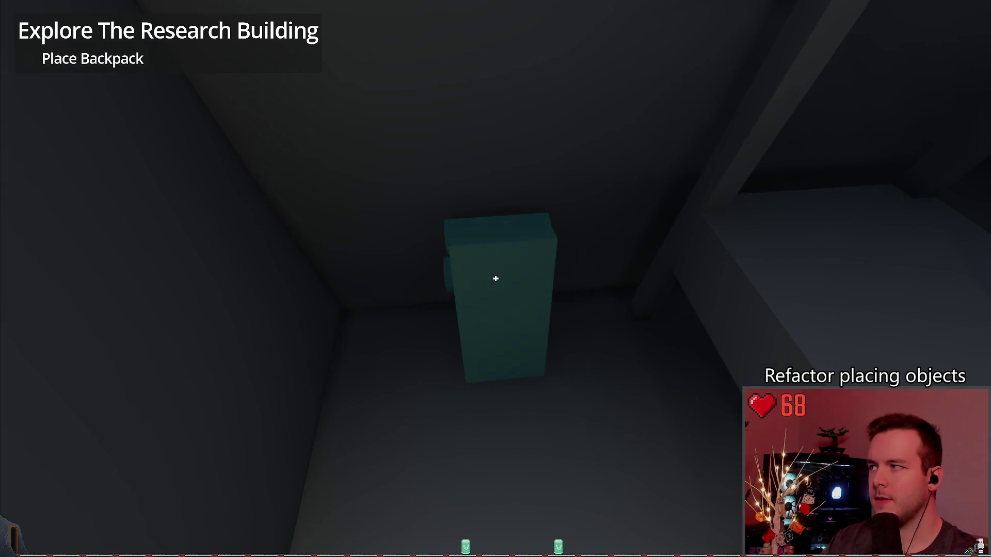
click(495, 278)
key(w)
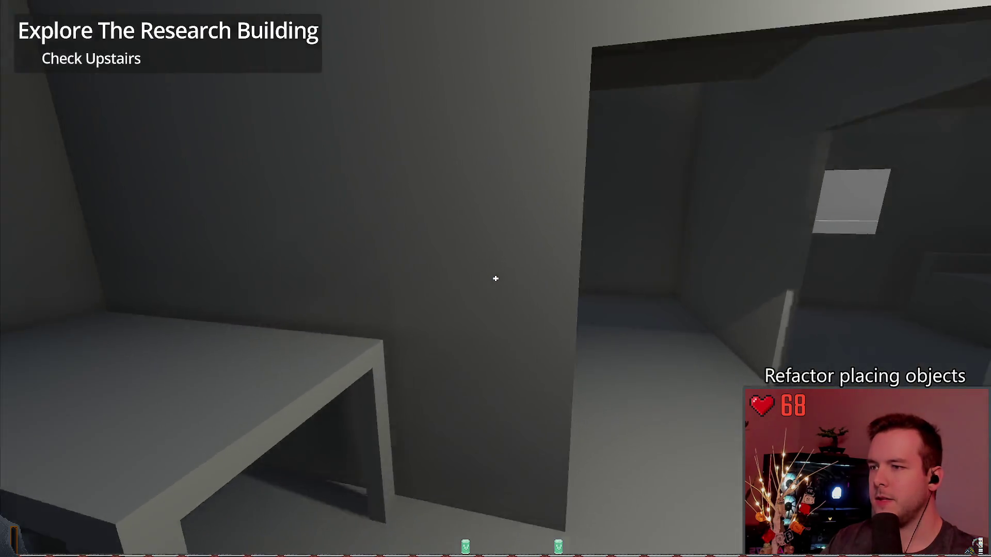
key(w)
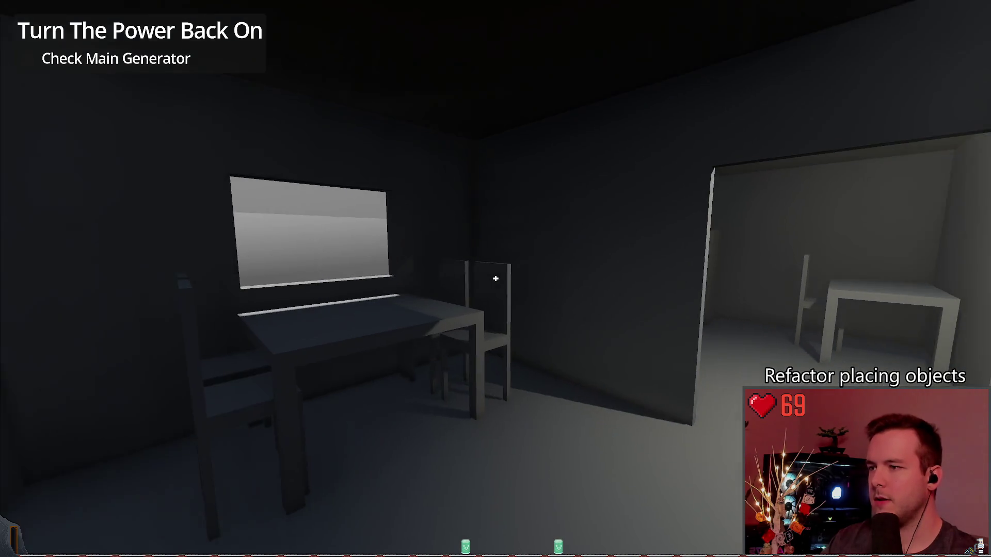
- Save the game as a new slot and load that newest save
key(Escape)
click(84, 231)
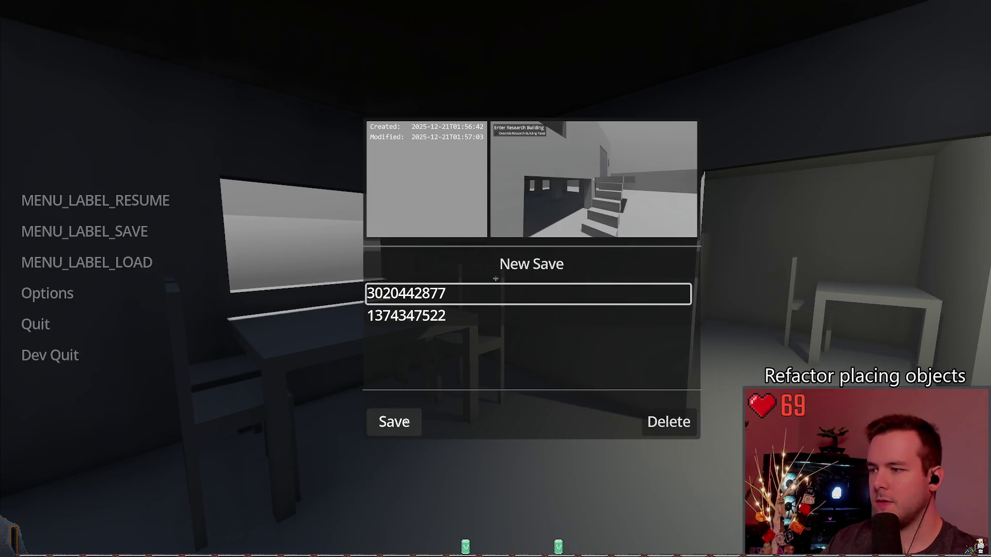
click(406, 422)
click(87, 263)
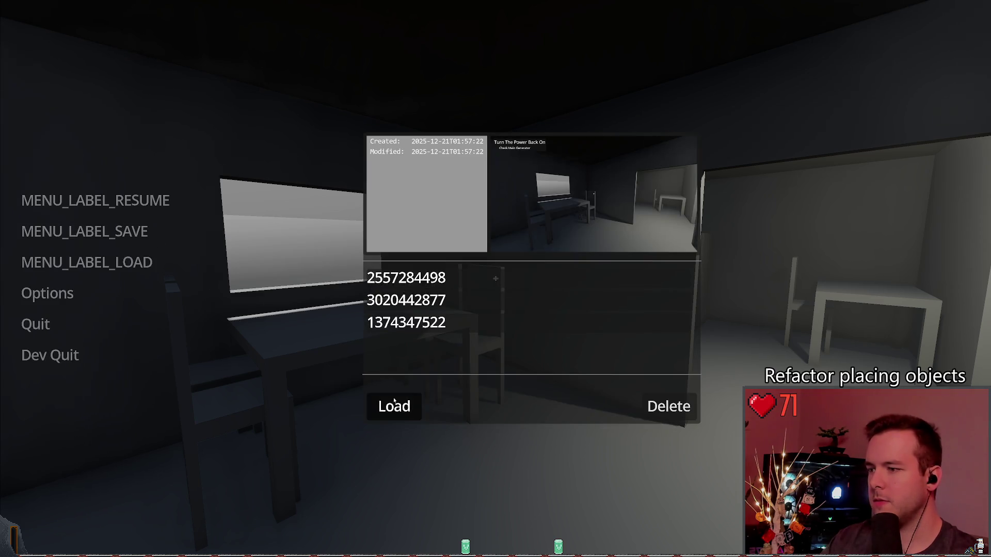
click(394, 406)
key(w)
key(w)
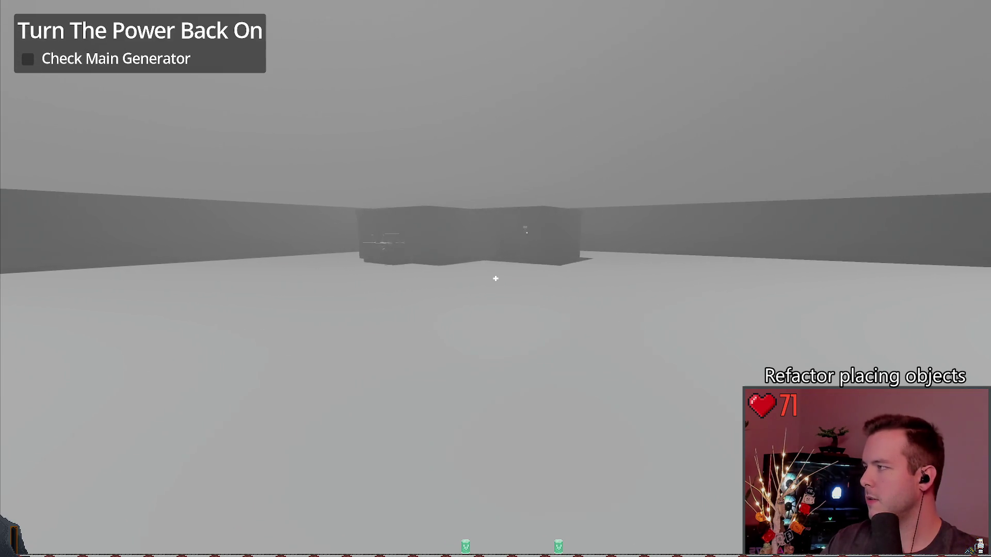
- Go outside and turn on the auxiliary and main generators
key(w)
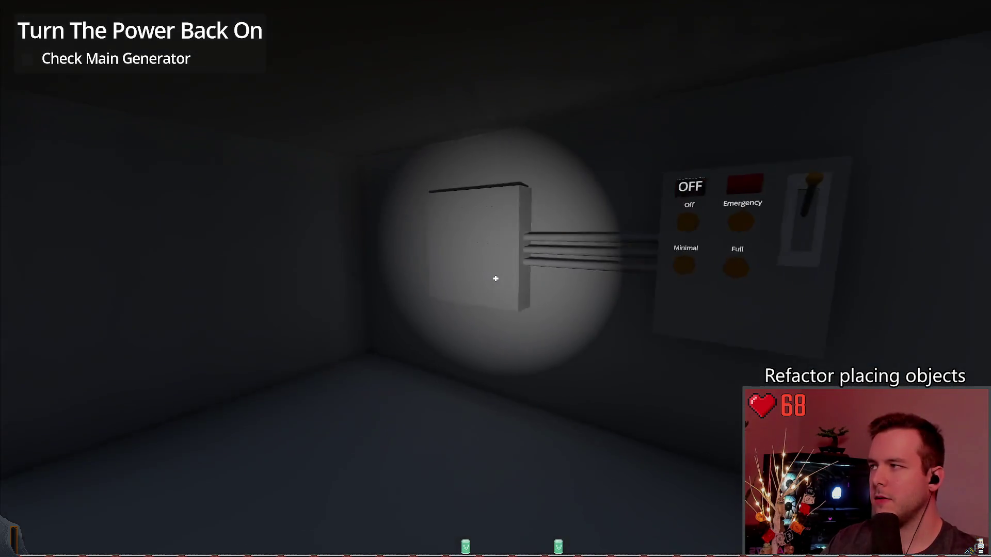
key(w)
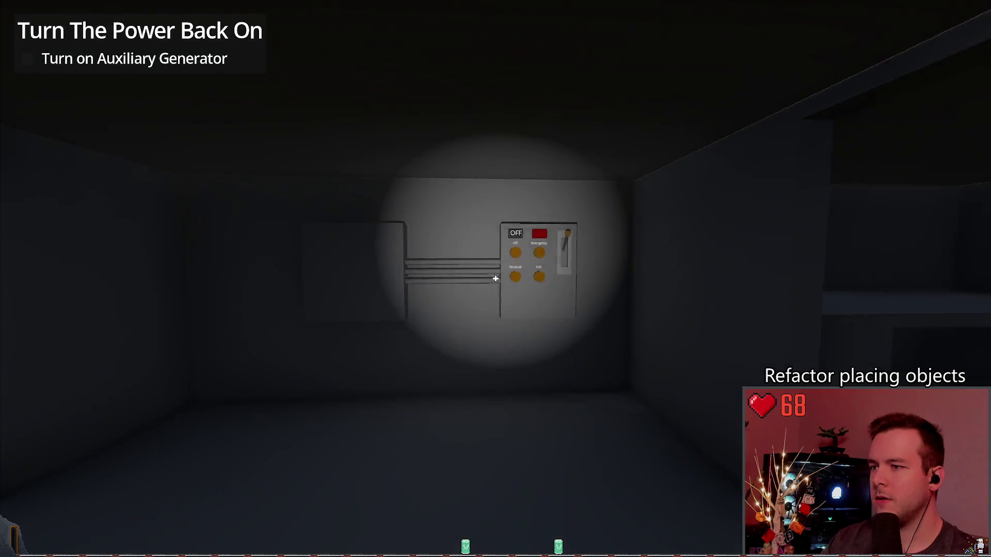
key(w)
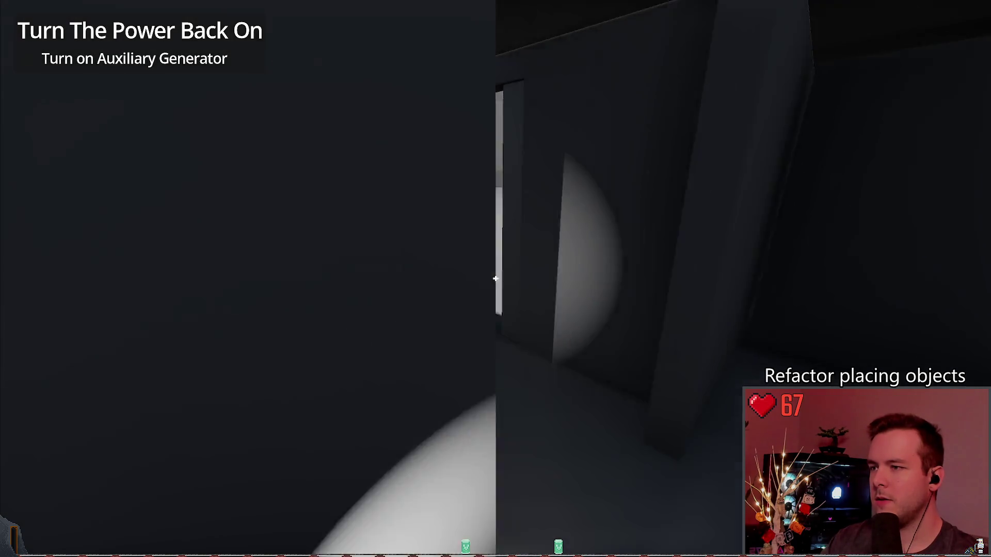
key(w)
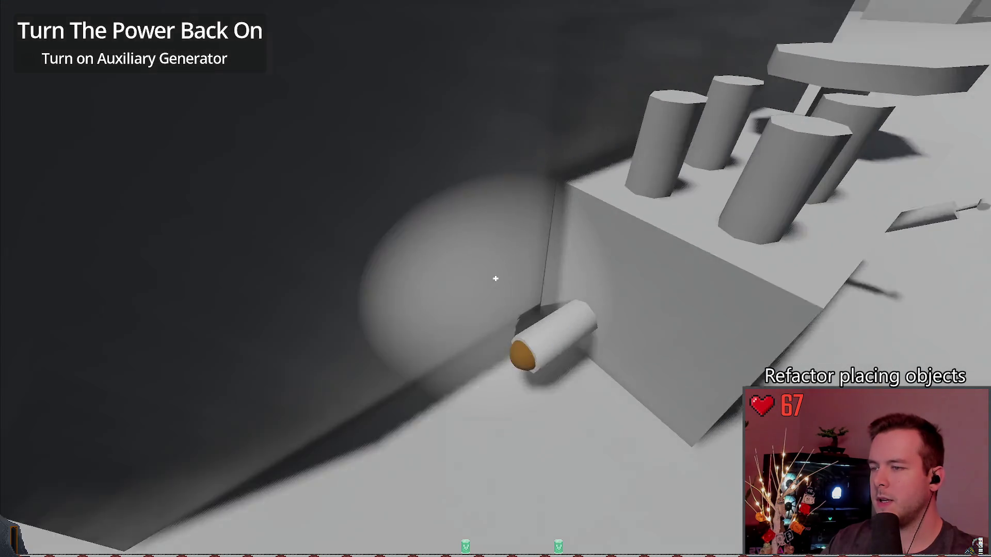
key(s)
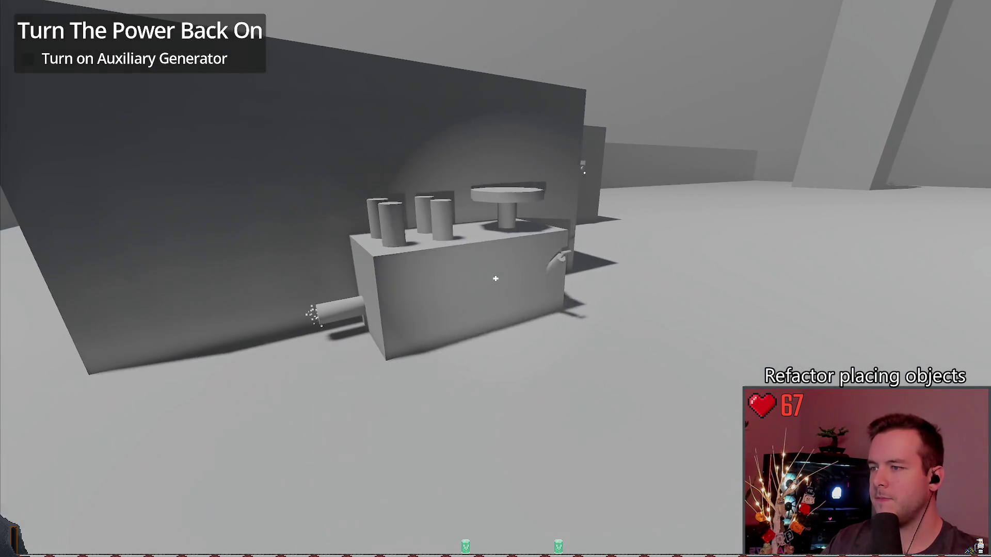
key(s)
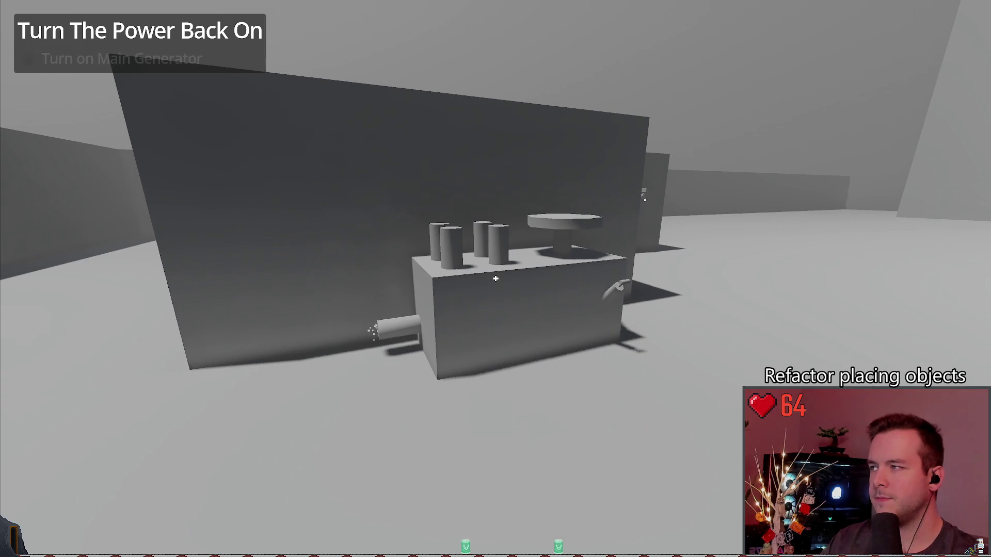
key(w)
key(s)
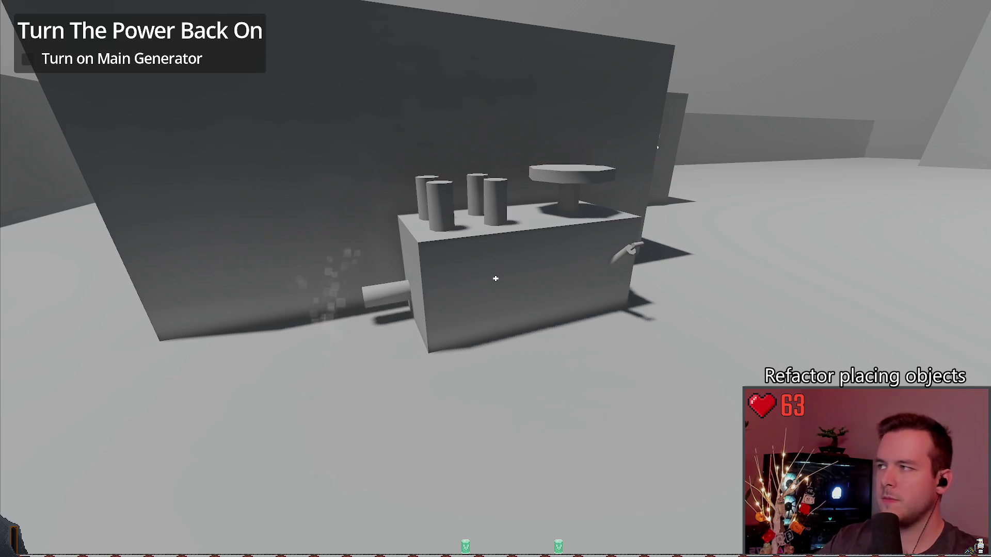
- Start the generator, switch to Emergency power, quit the game, and select the 'Objectives are empty.' error
key(w)
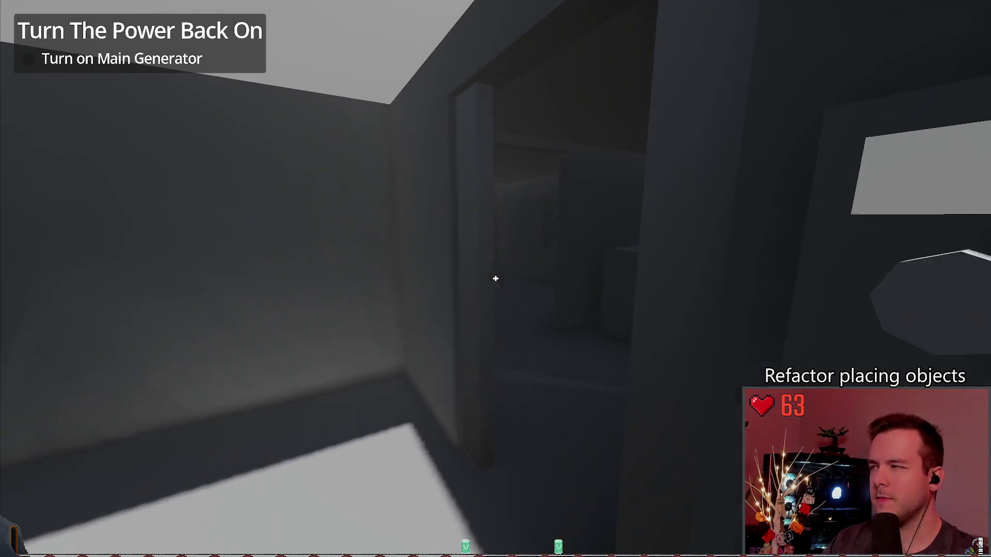
key(w)
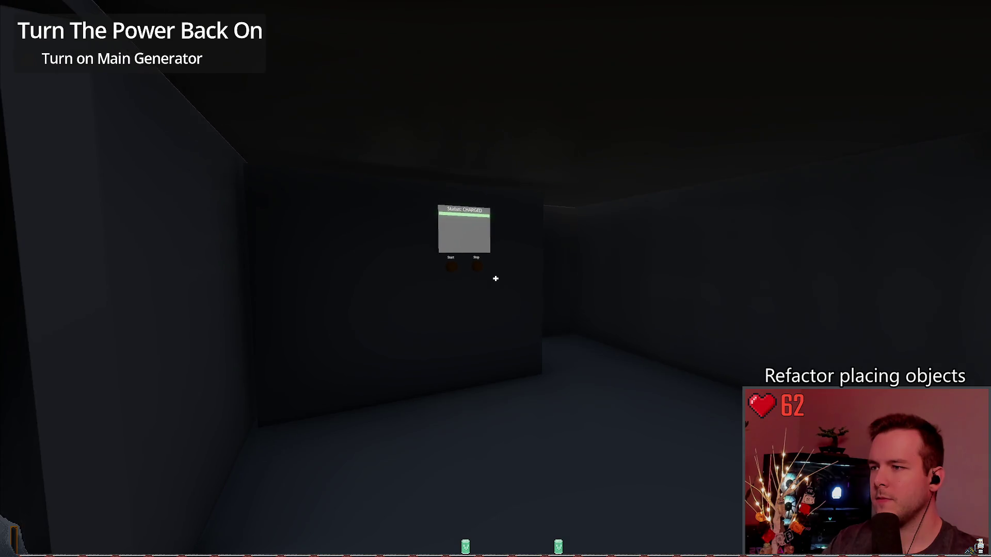
click(495, 278)
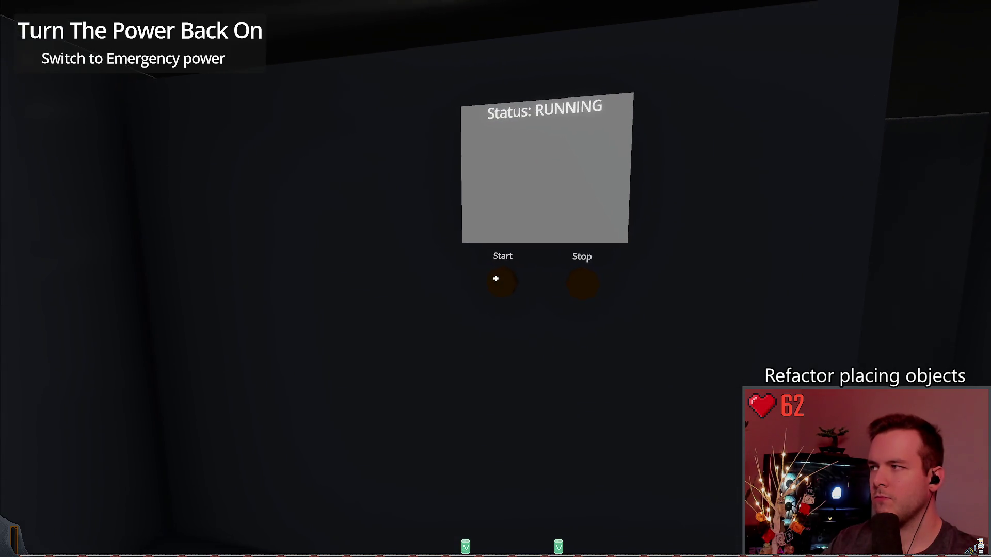
key(w)
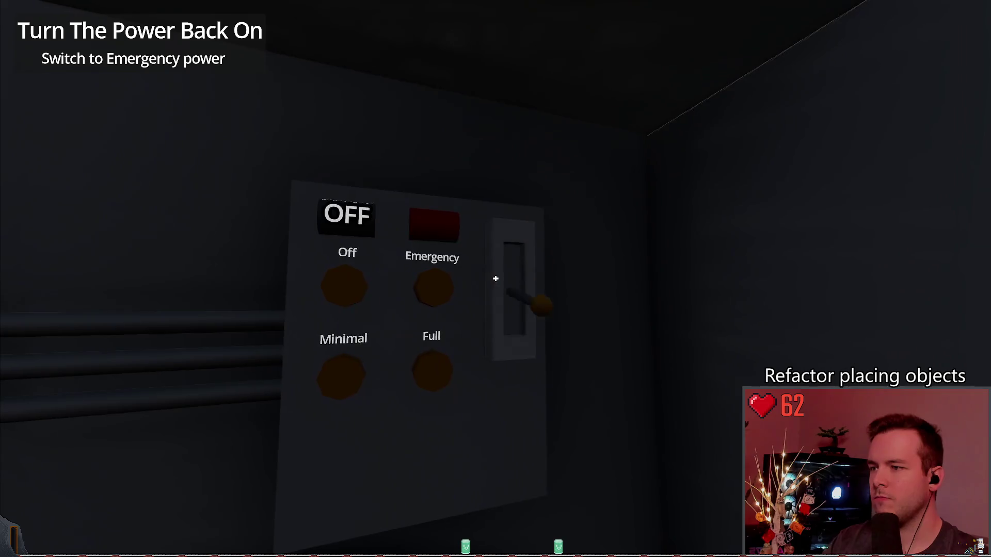
click(495, 279)
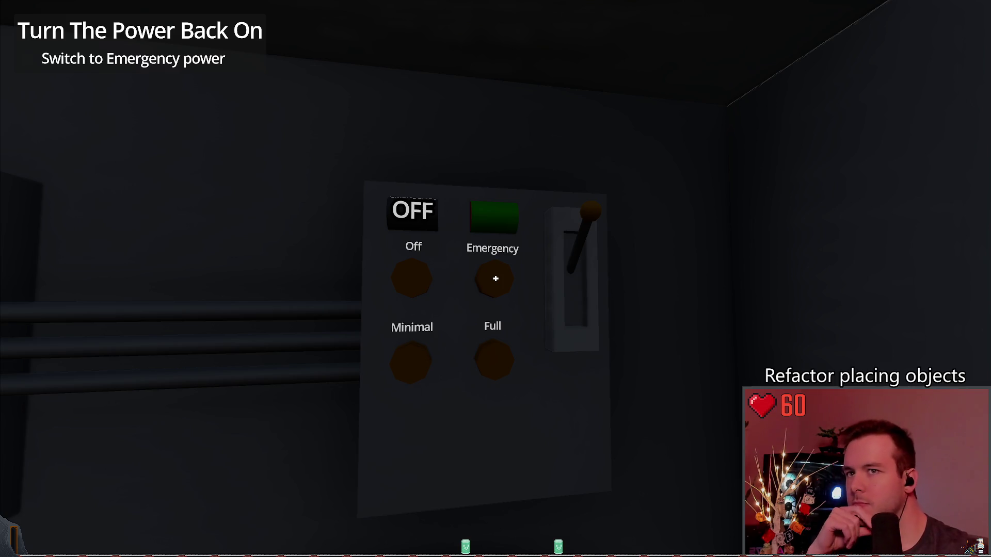
key(F8)
drag(480, 214, 227, 214)
- Jump to the save_system.gd line 98 error and expand its stack trace to the overwrite() caller
click(243, 377)
scroll(367, 438, down, 5)
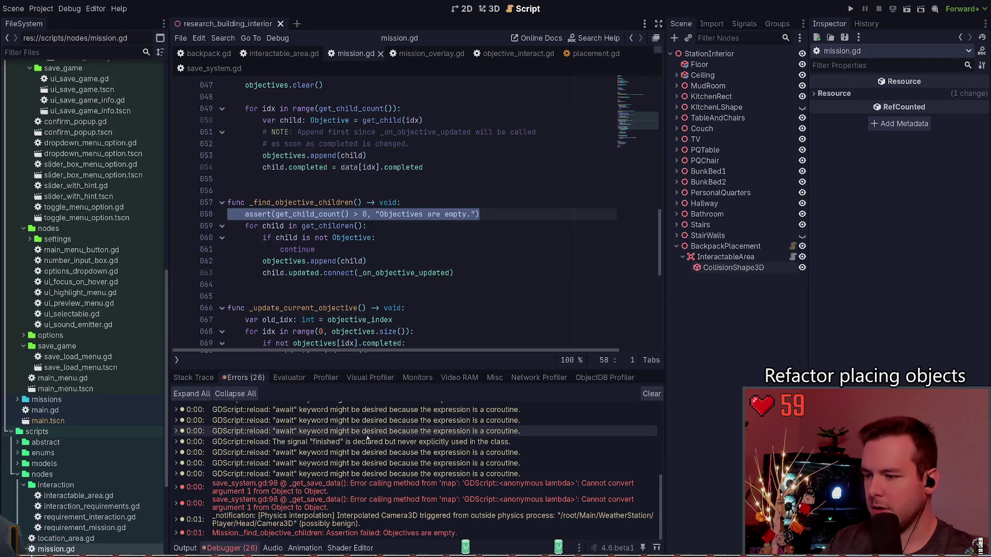
click(361, 487)
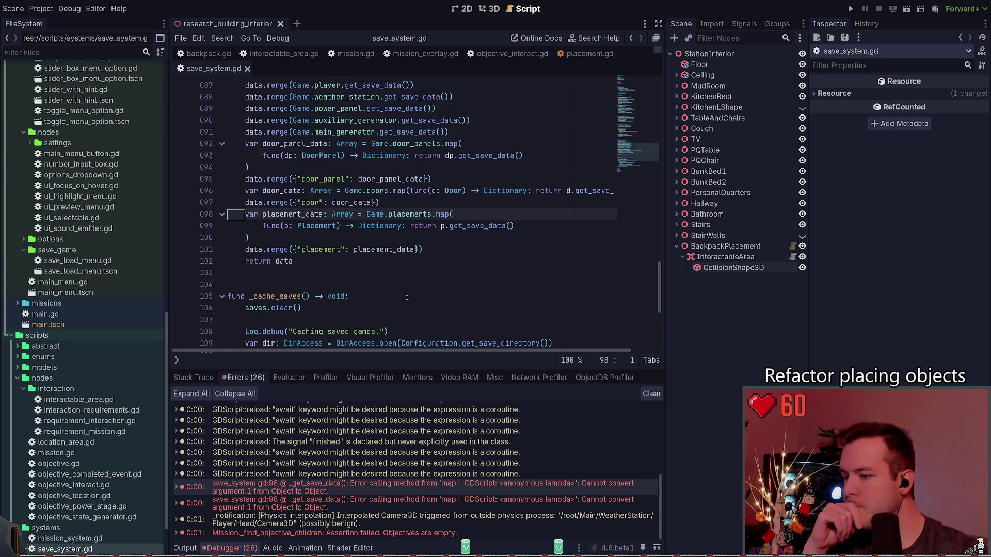
click(175, 487)
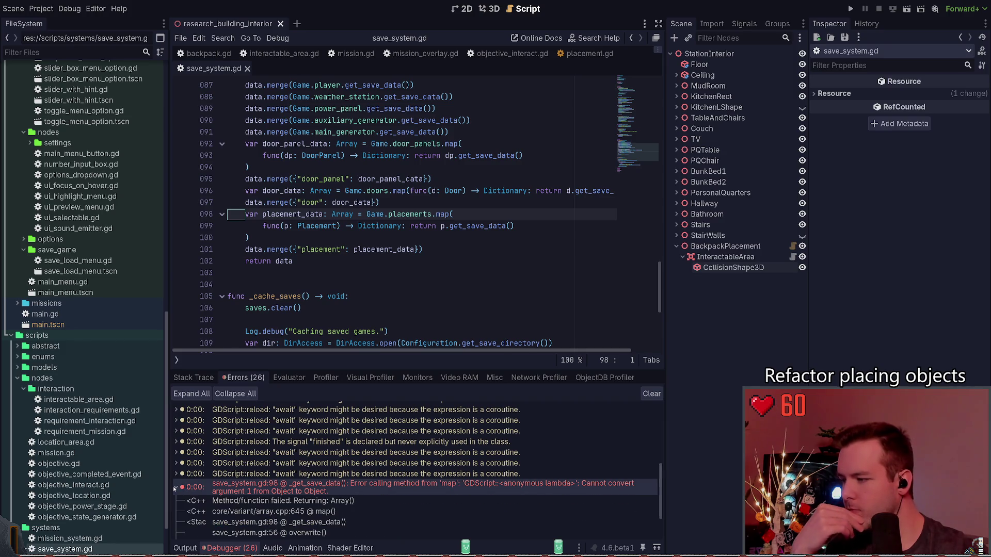
scroll(255, 486, down, 3)
click(262, 483)
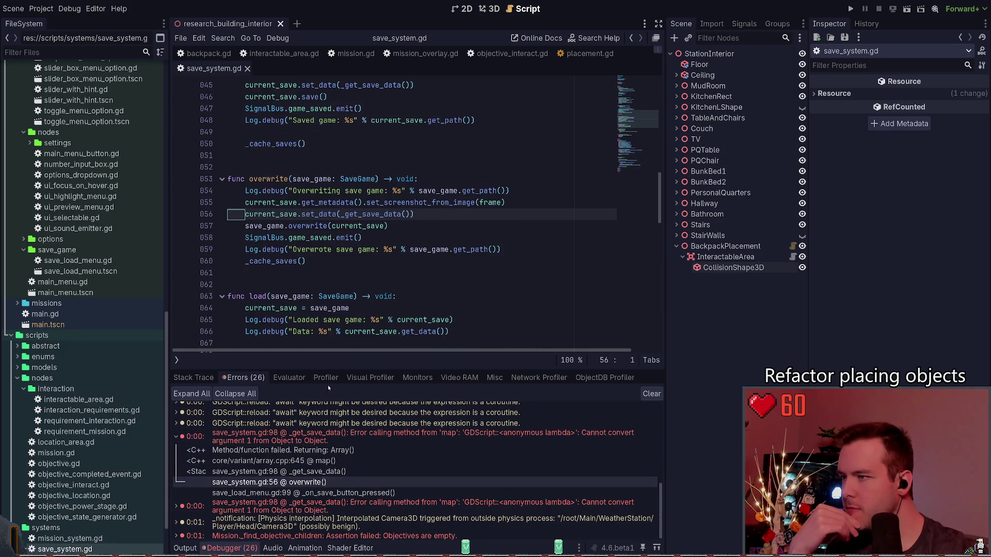
- Follow the stack entries back to line 98's map() call and open get_save_data in placement.gd
scroll(344, 294, up, 2)
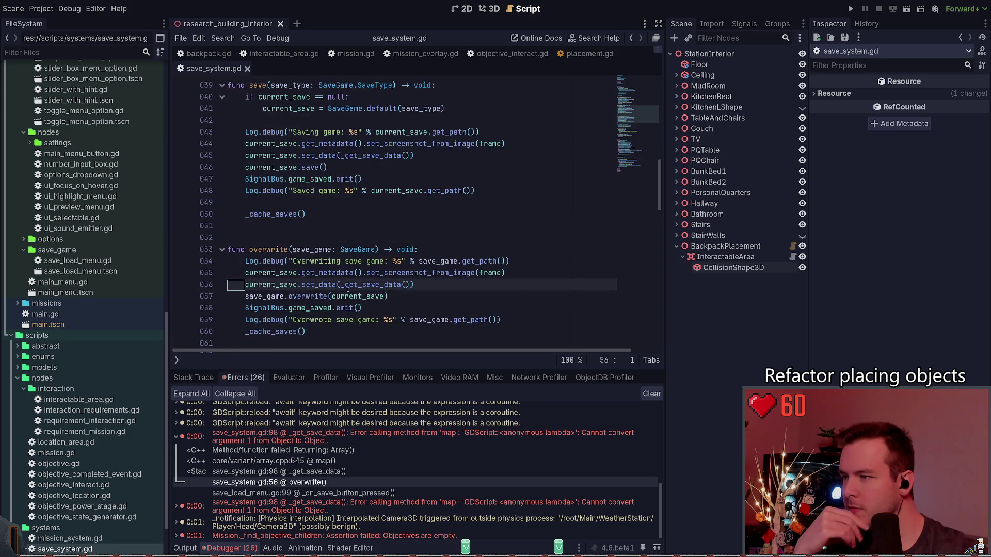
click(291, 463)
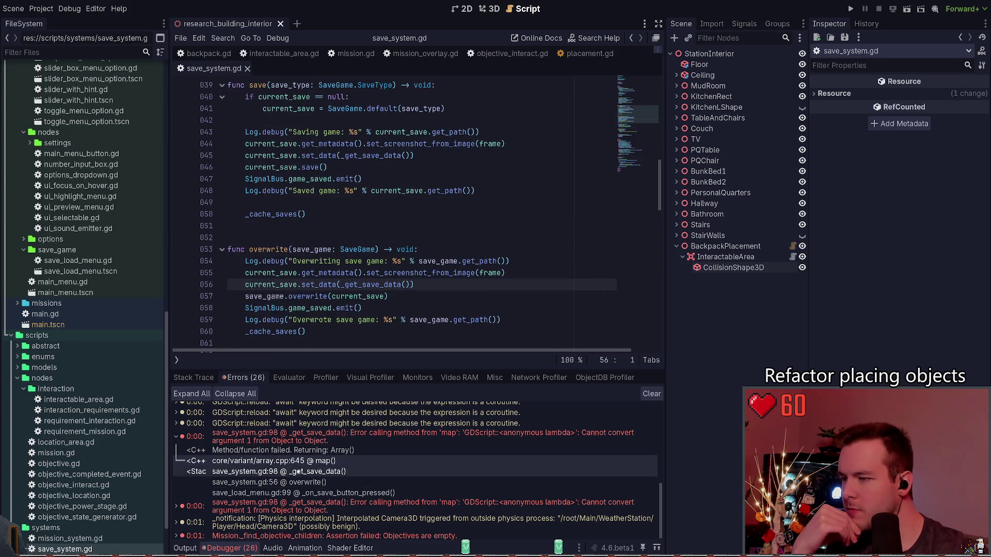
click(291, 492)
click(290, 471)
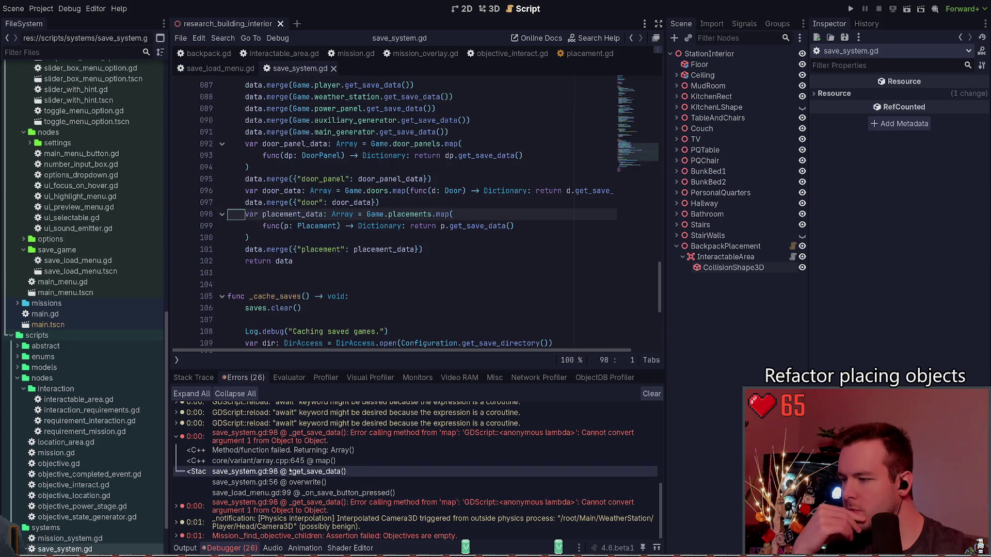
click(290, 453)
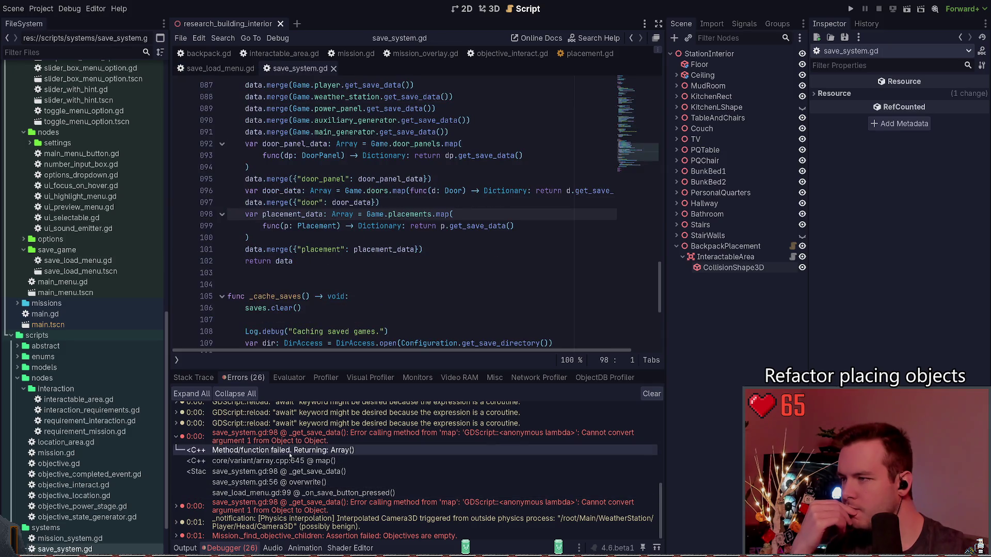
click(397, 235)
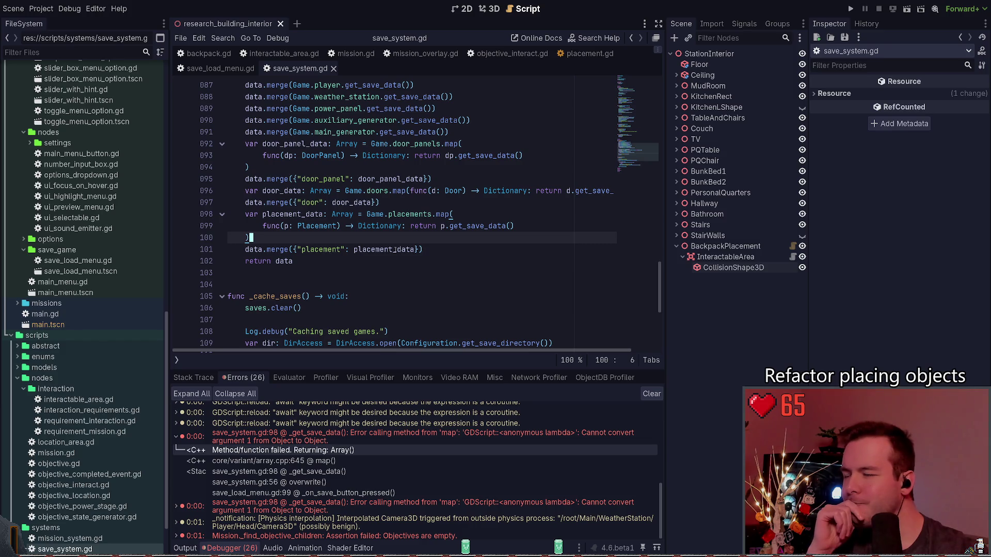
click(471, 217)
ctrl+click(480, 226)
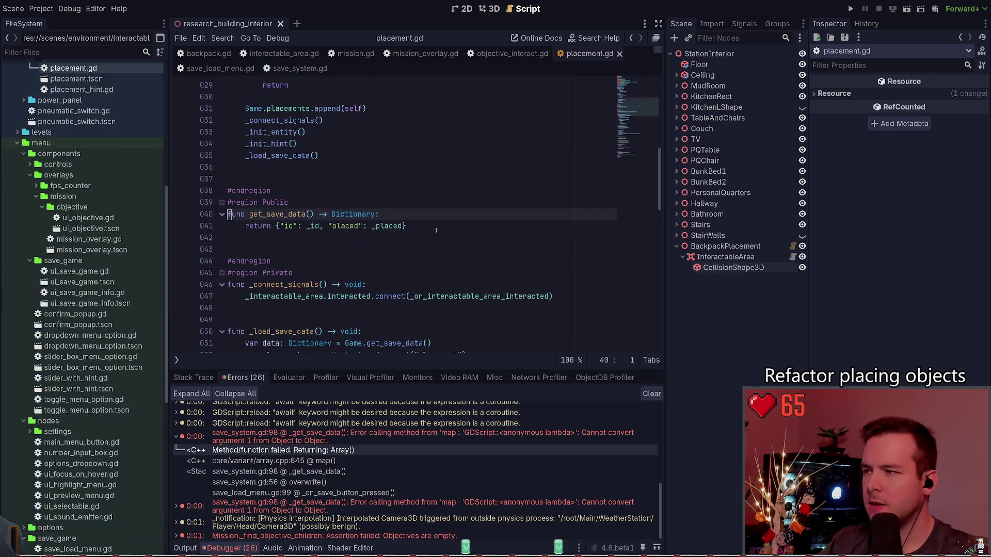
- Inspect the dictionary returned on line 41 of get_save_data, then revisit the save_system.gd line 98 error
drag(407, 226, 295, 226)
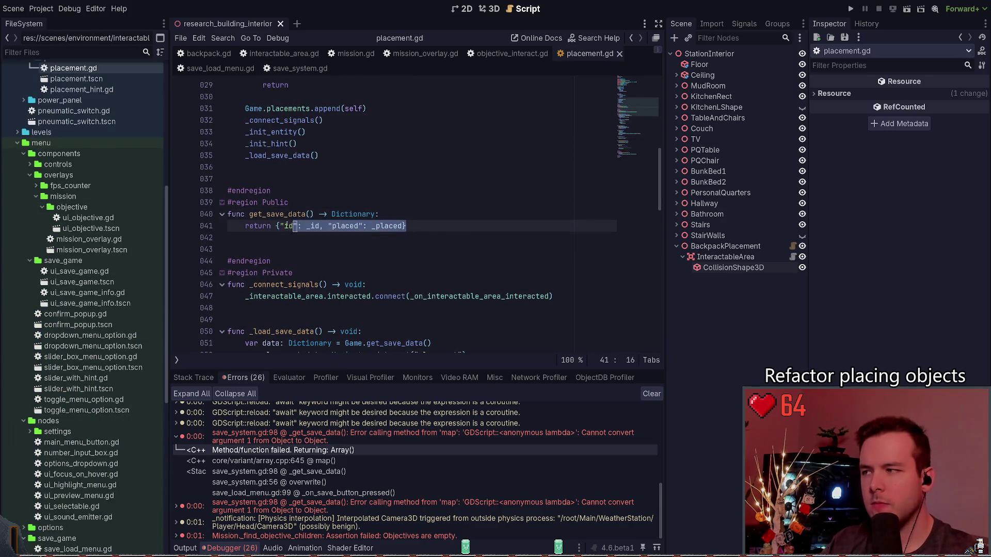
scroll(287, 246, up, 10)
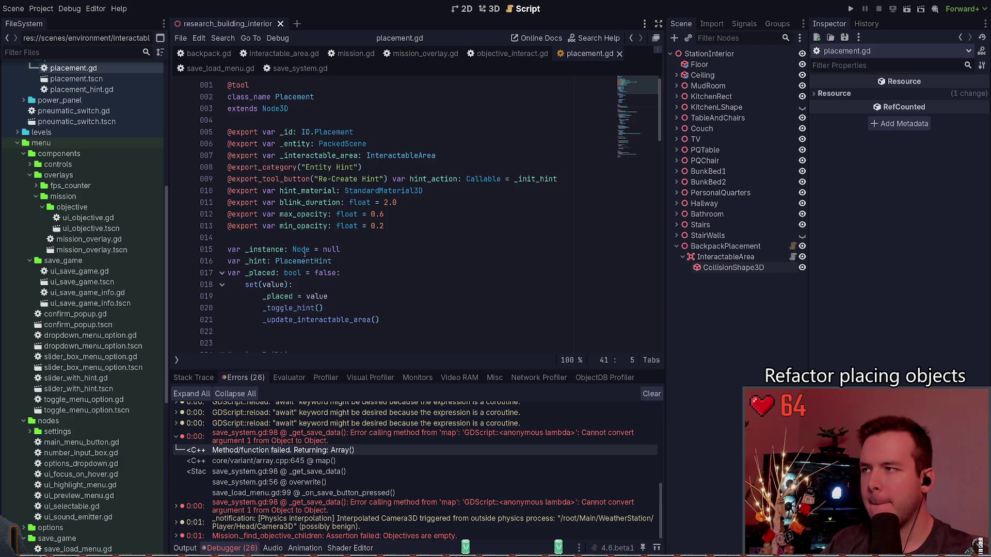
scroll(378, 255, down, 6)
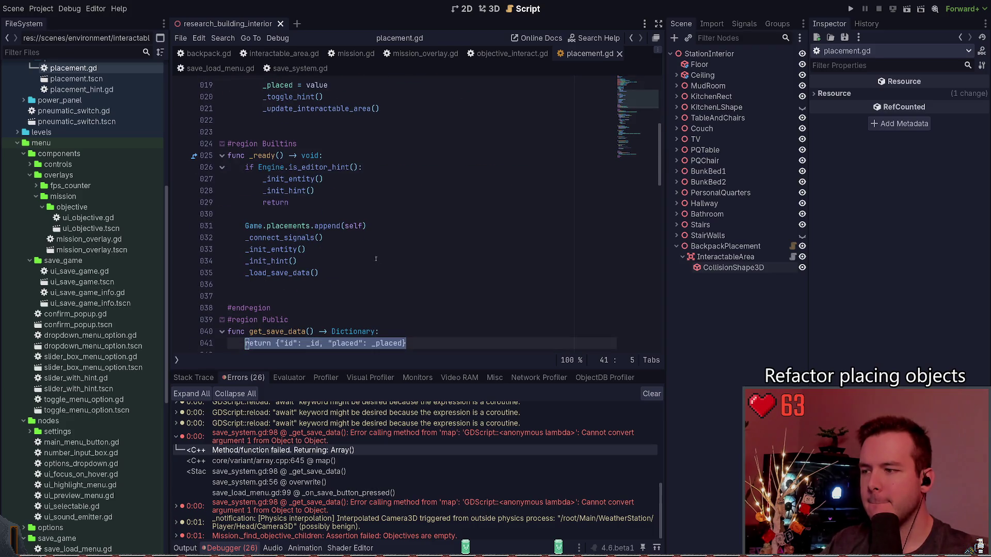
scroll(377, 263, up, 6)
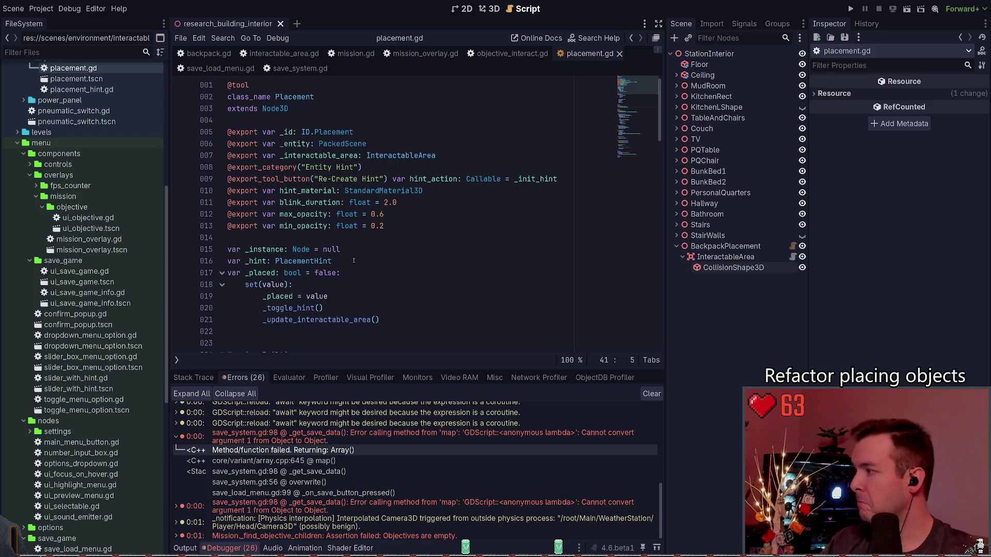
scroll(353, 261, down, 5)
click(289, 250)
scroll(289, 253, down, 5)
scroll(288, 253, down, 4)
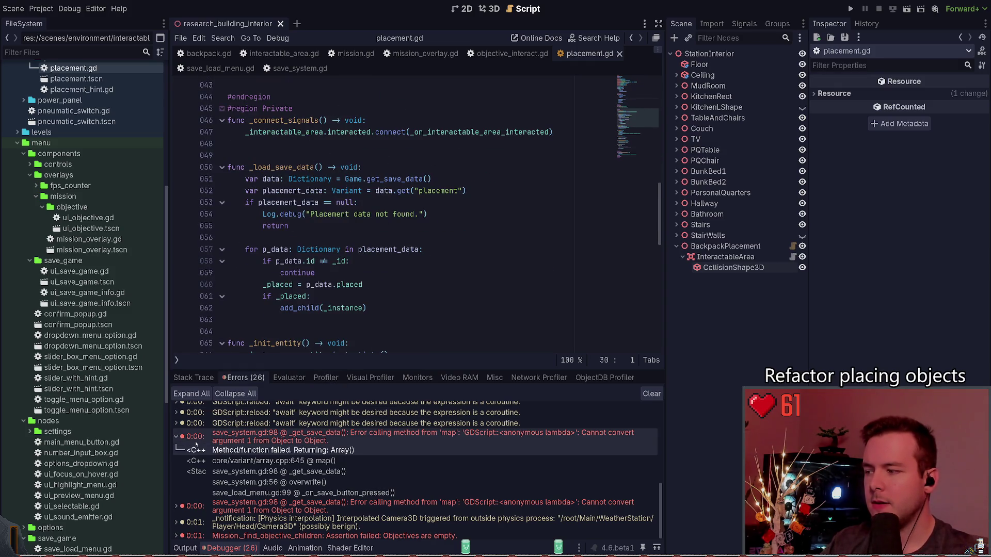
click(176, 437)
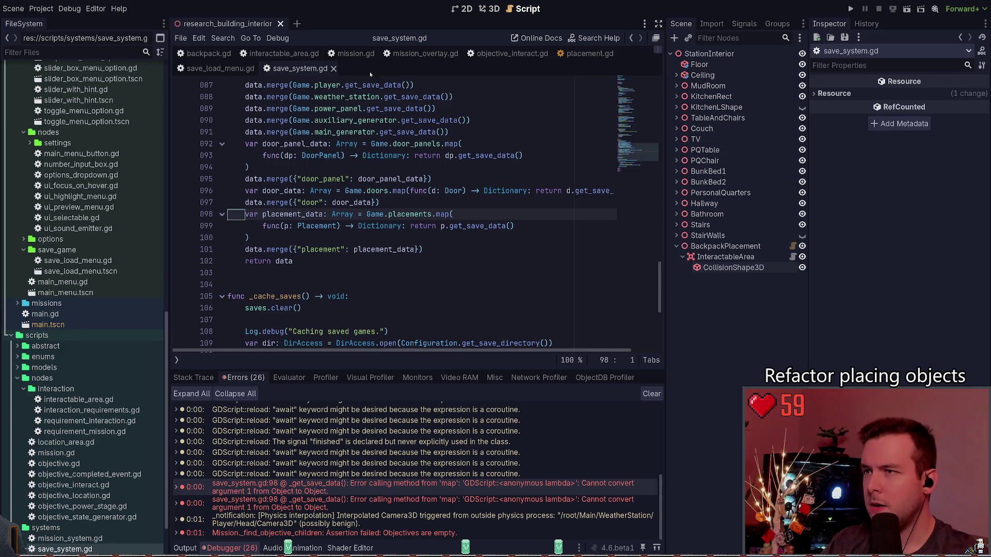
- Review Game.placements.append(self) on line 31 of placement.gd, then bring up mission.gd
click(589, 54)
scroll(384, 207, up, 5)
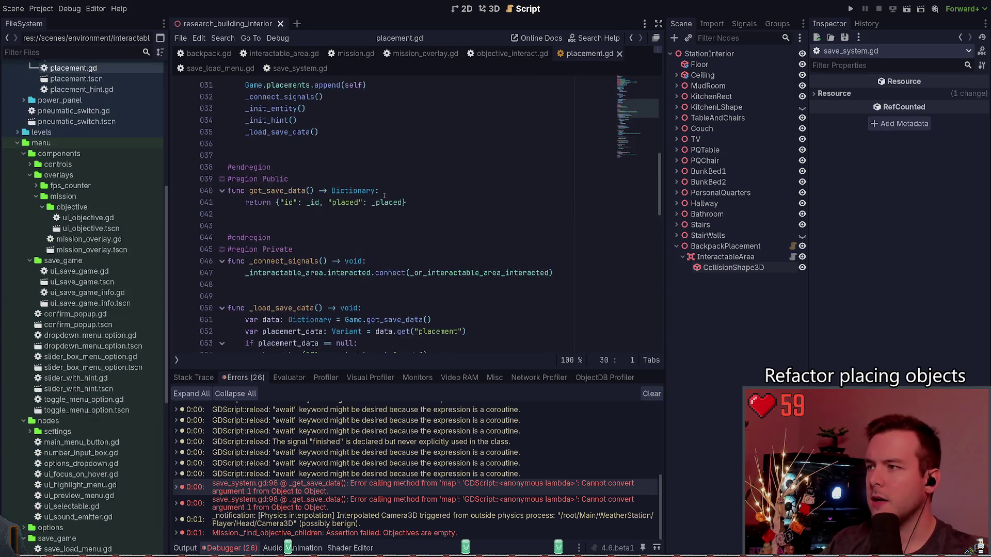
mouse_move(397, 215)
mouse_down()
mouse_move(364, 226)
mouse_move(247, 226)
mouse_up()
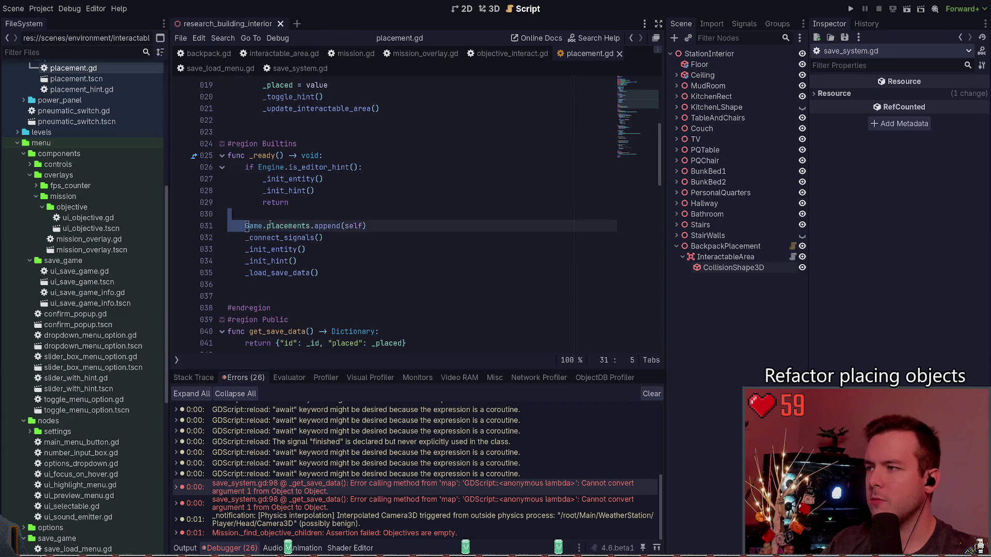
drag(410, 225, 246, 226)
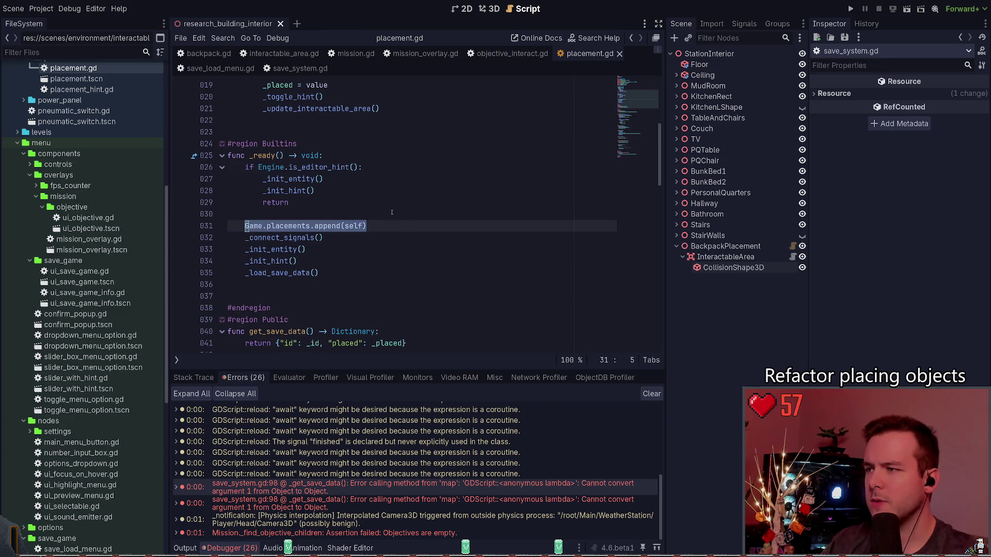
click(382, 226)
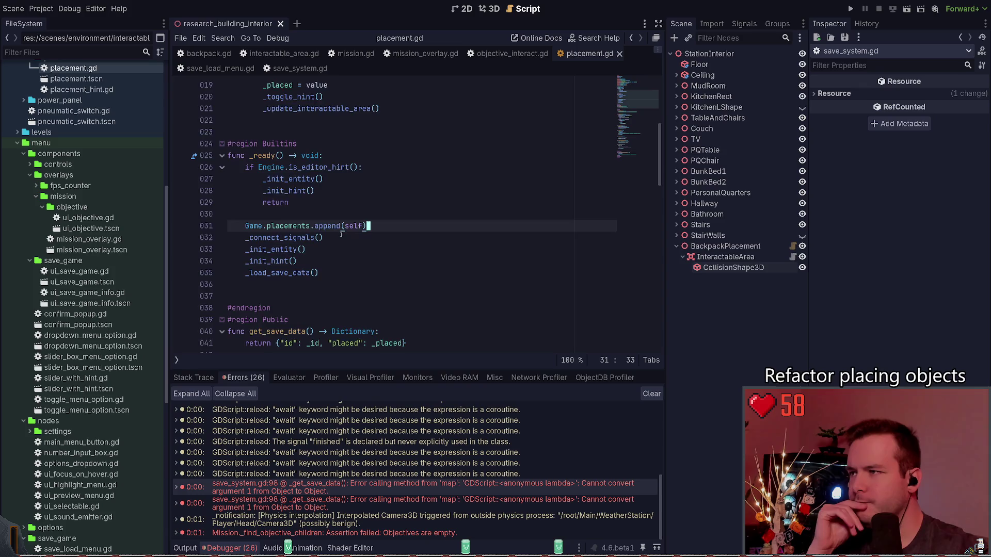
scroll(379, 234, up, 1)
key(shift+Home)
click(277, 250)
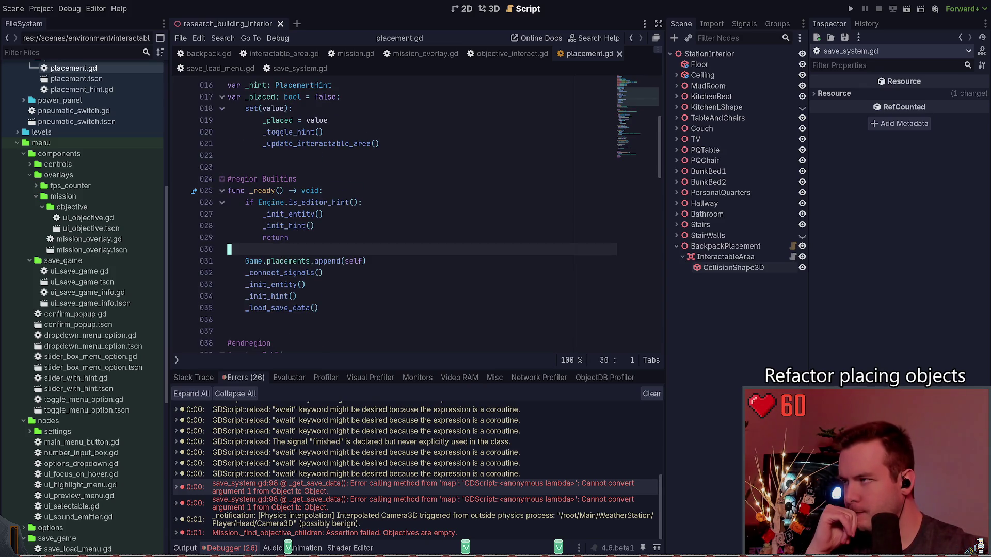
click(356, 53)
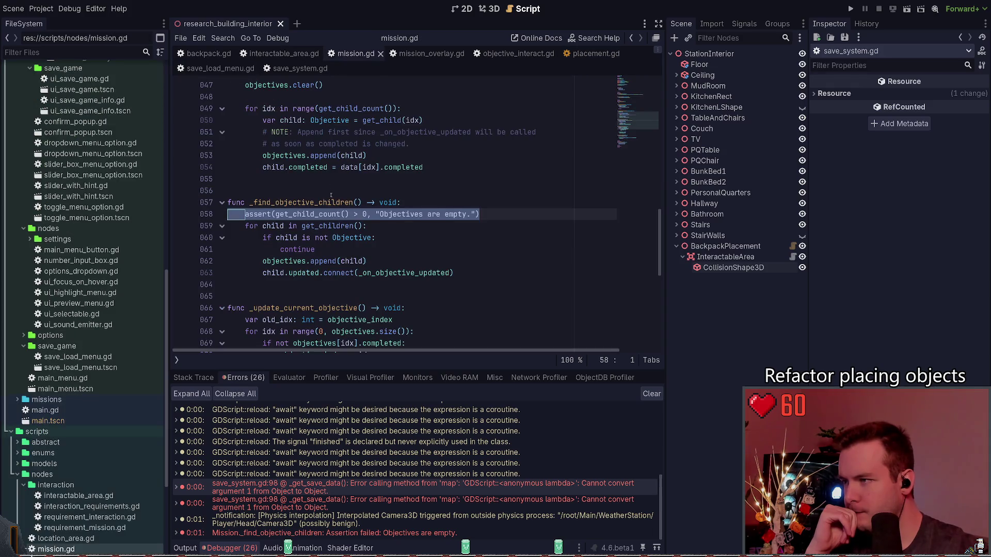
- Look through the save_system.gd and save_load_menu.gd scripts
click(289, 68)
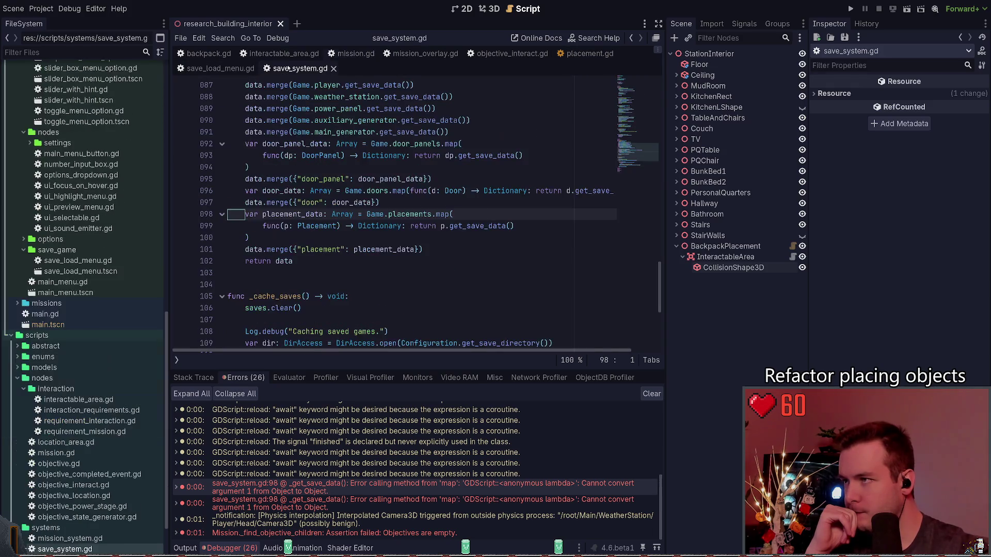
scroll(276, 193, down, 6)
scroll(243, 103, up, 4)
click(235, 72)
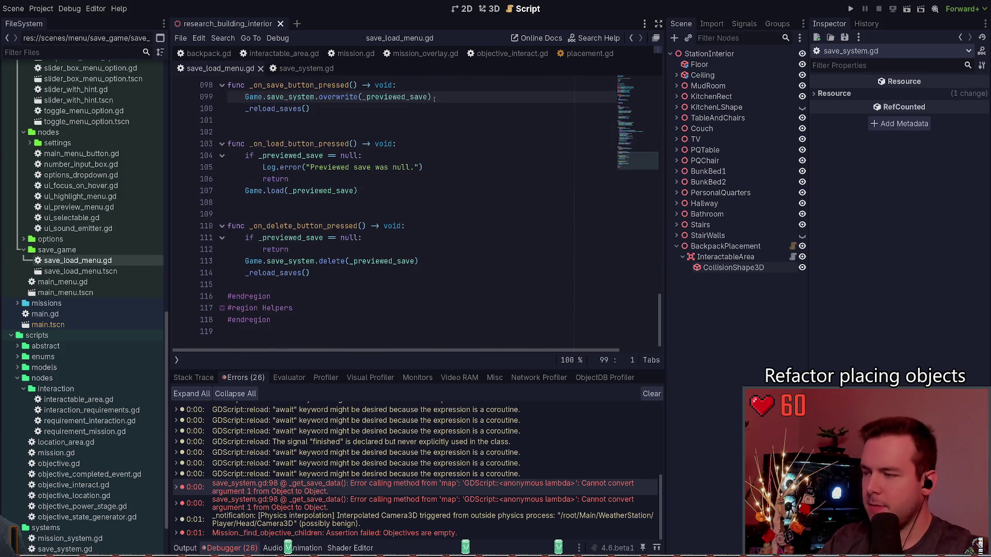
- Open autoloads/game.gd and put the caret after door_panels.clear() in new_game()
ctrl+click(253, 97)
scroll(348, 190, down, 6)
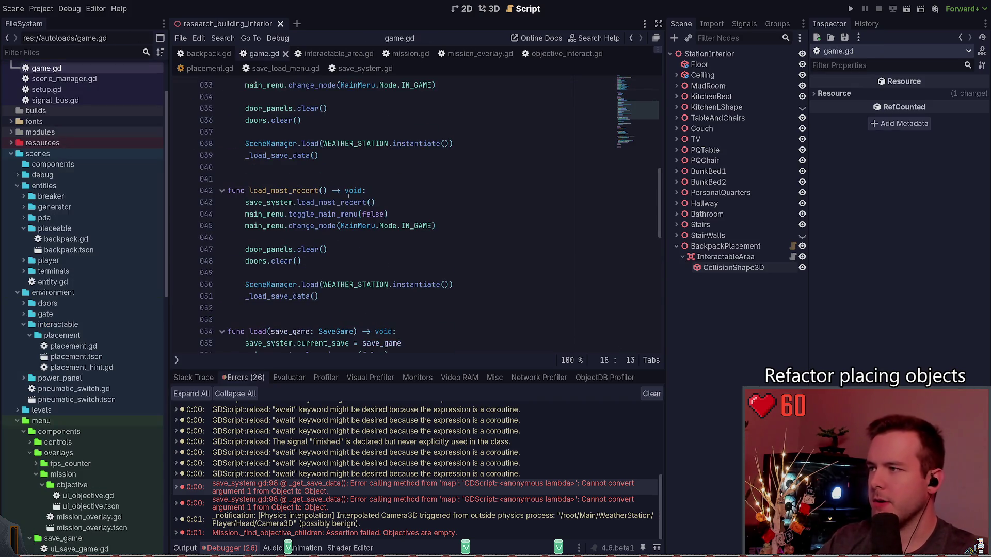
scroll(348, 190, up, 2)
click(393, 144)
scroll(392, 188, up, 1)
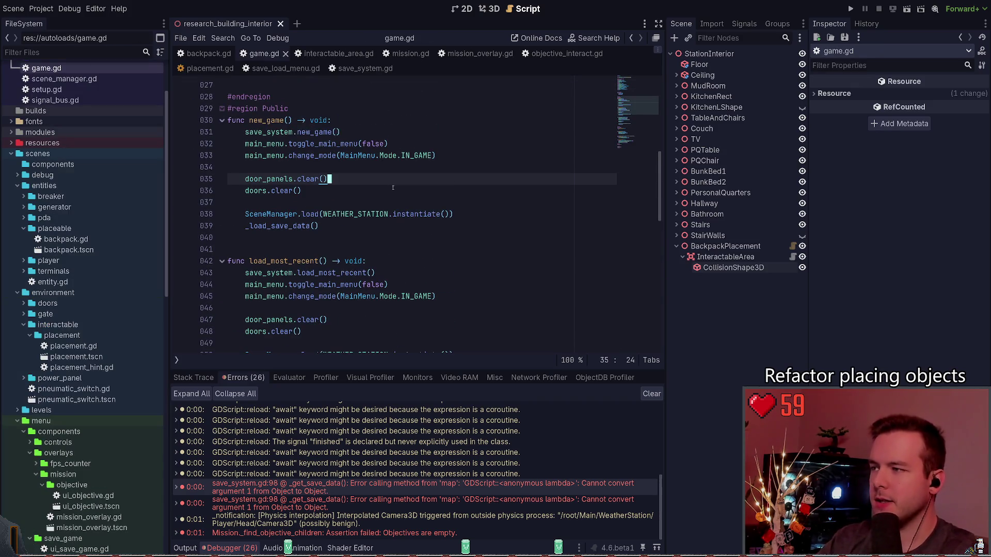
- Highlight the door_panels and doors clear lines, then the SceneManager.load line in new_game()
key(Down)
key(shift+Up)
key(shift+Home)
key(shift+Home)
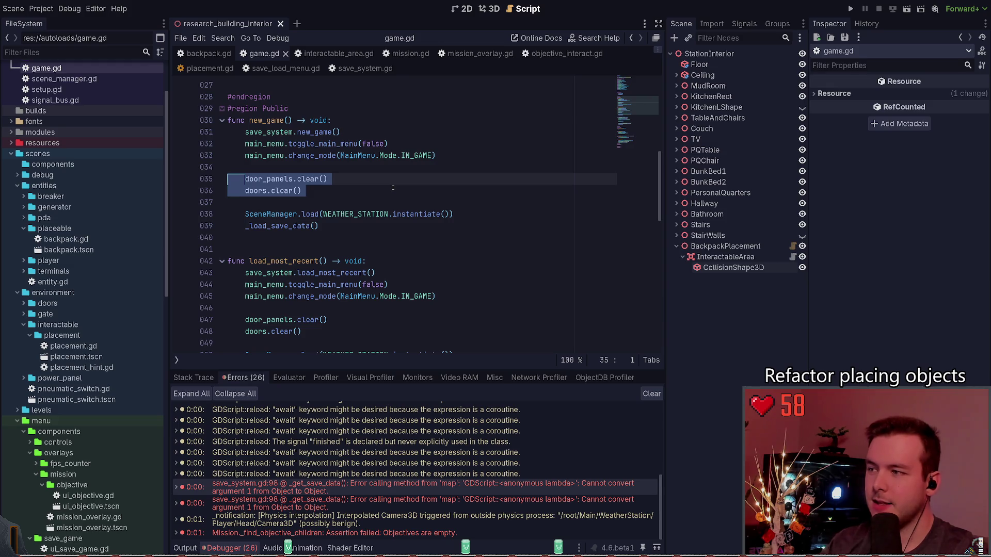
key(Left)
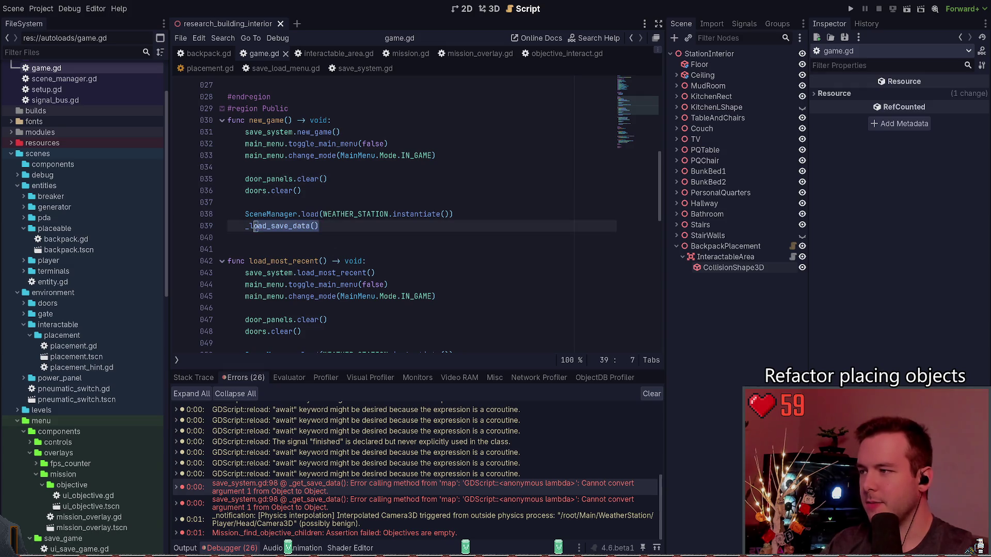
drag(245, 213, 484, 214)
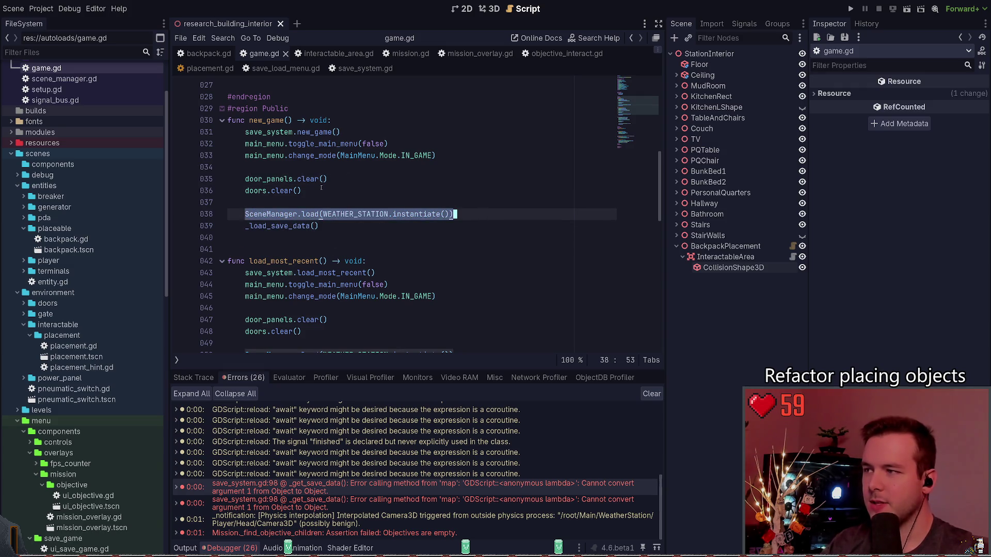
- Add a _reset_state() call on line 37 of new_game(), before the weather station loads
drag(321, 188, 175, 176)
drag(307, 190, 210, 178)
key(ctrl+c)
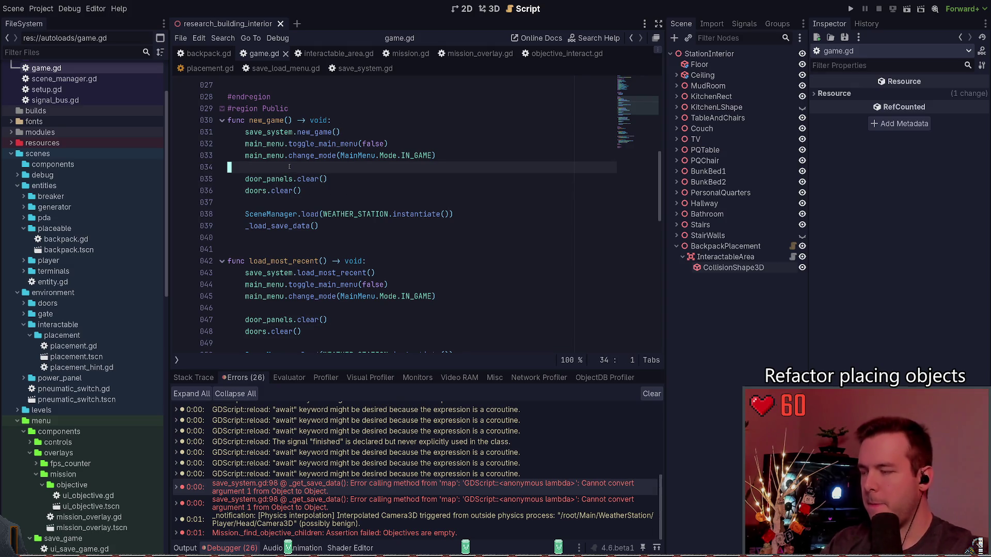
click(332, 179)
key(Down)
key(Down)
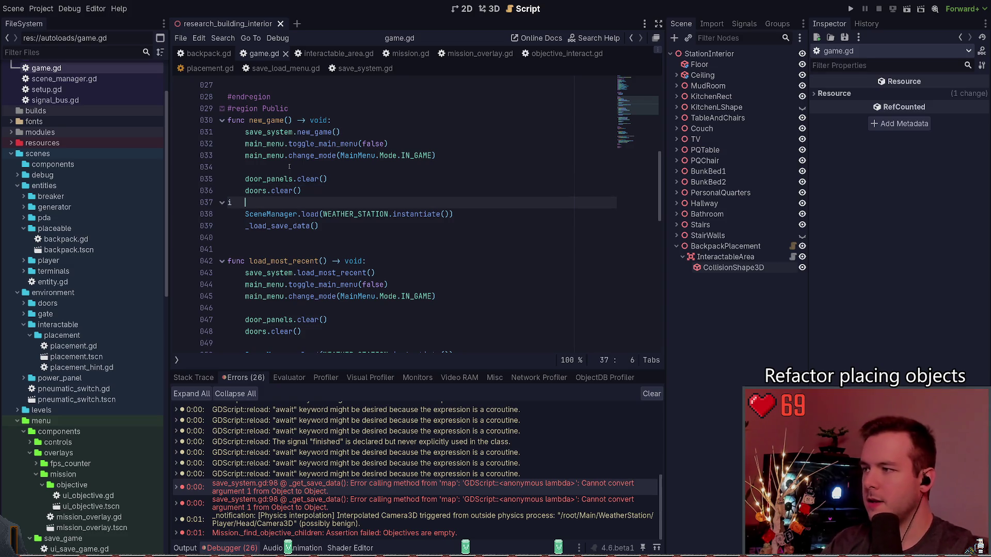
key(Tab)
text(_clear_)
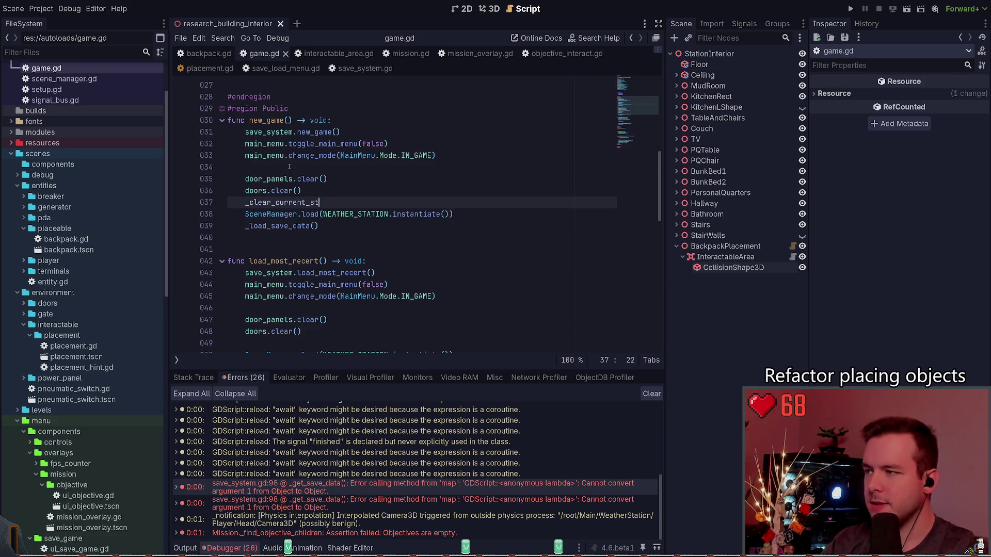
key(BackSpace)
key(BackSpace)
key(BackSpace)
text(reset_stat)
key(Return)
- Add a blank line after add_child(mission_system) in _setup_systems for a new function
key(Up)
key(Up)
key(Home)
scroll(361, 186, down, 10)
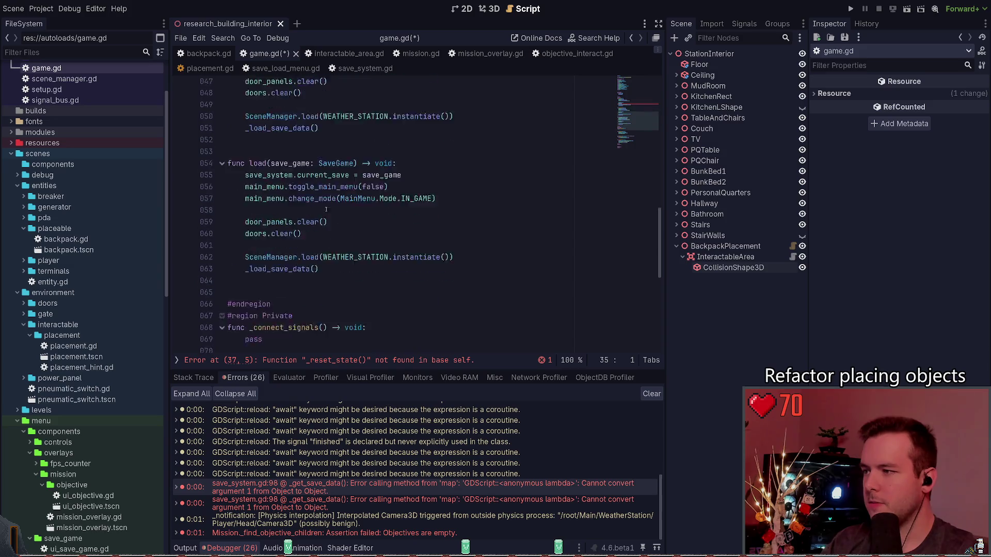
click(382, 195)
key(Down)
key(Return)
- Declare func _reset_state() -> void: below _setup_systems
text(reste_st)
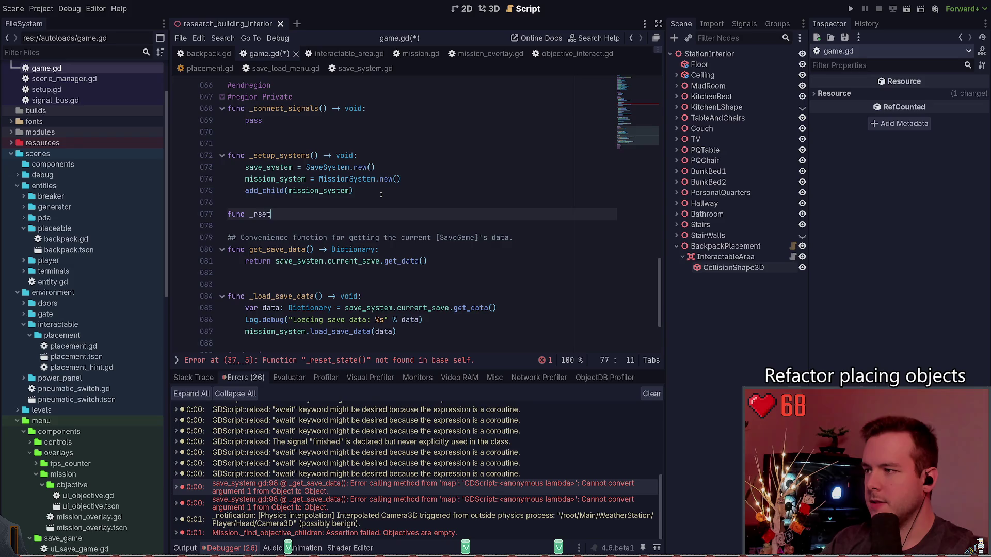
key(BackSpace)
key(BackSpace)
text(et_state)
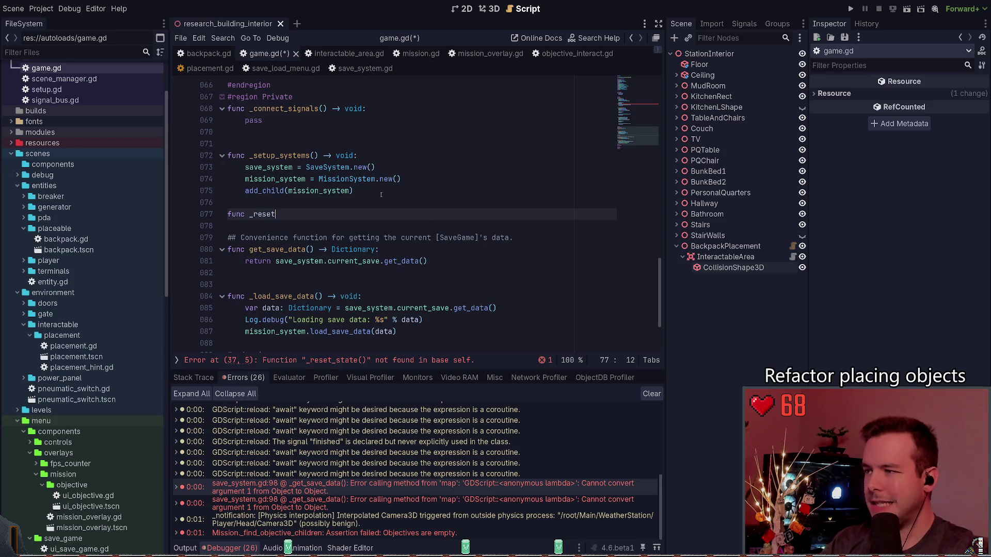
text() -> void)
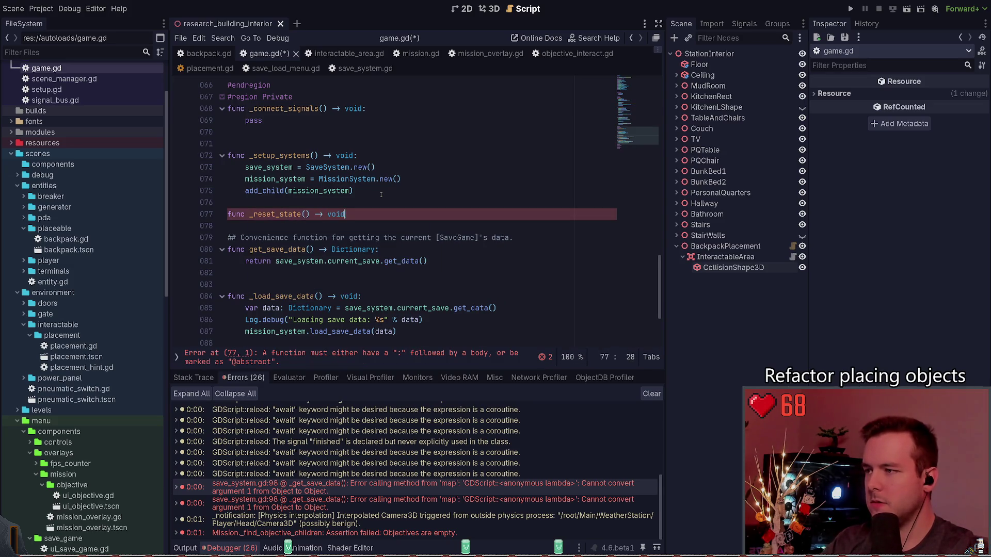
text(:)
key(Return)
- Move the door_panels and doors clears from load() into _reset_state(), add placements.clear(), and save
scroll(313, 214, up, 5)
click(338, 190)
key(ctrl+shift+k)
key(ctrl+shift+k)
key(Down)
key(Down)
key(Down)
key(Down)
key(Down)
key(Down)
key(ctrl+v)
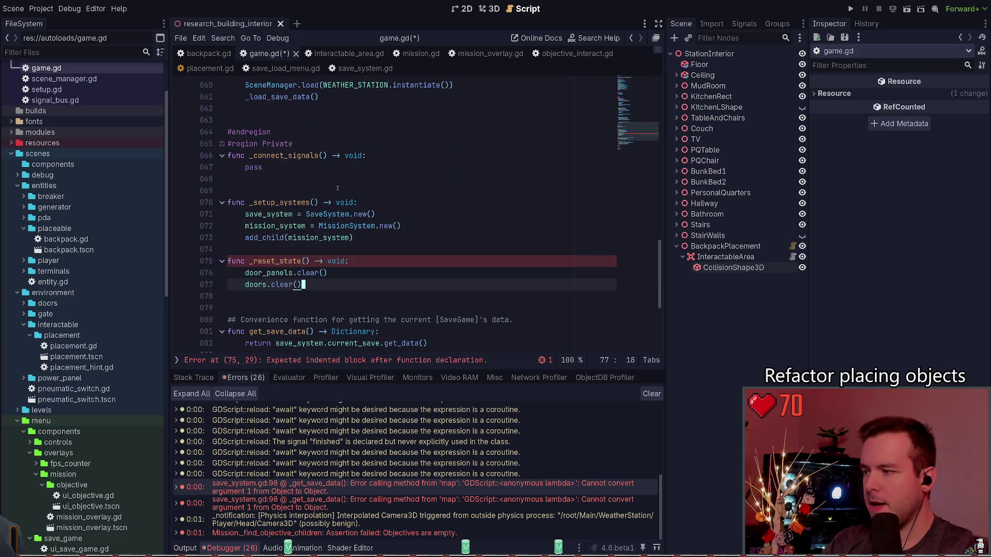
key(Down)
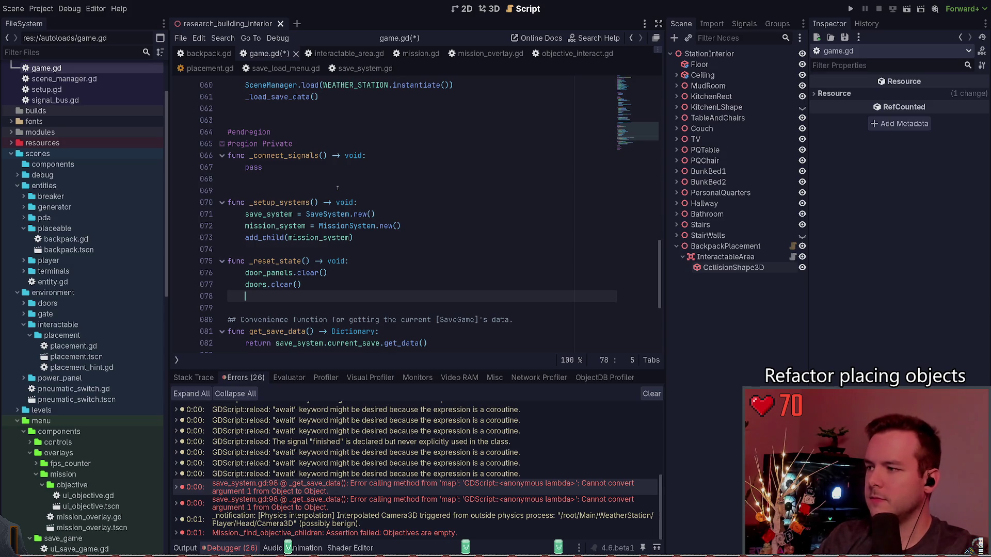
text(ments.c)
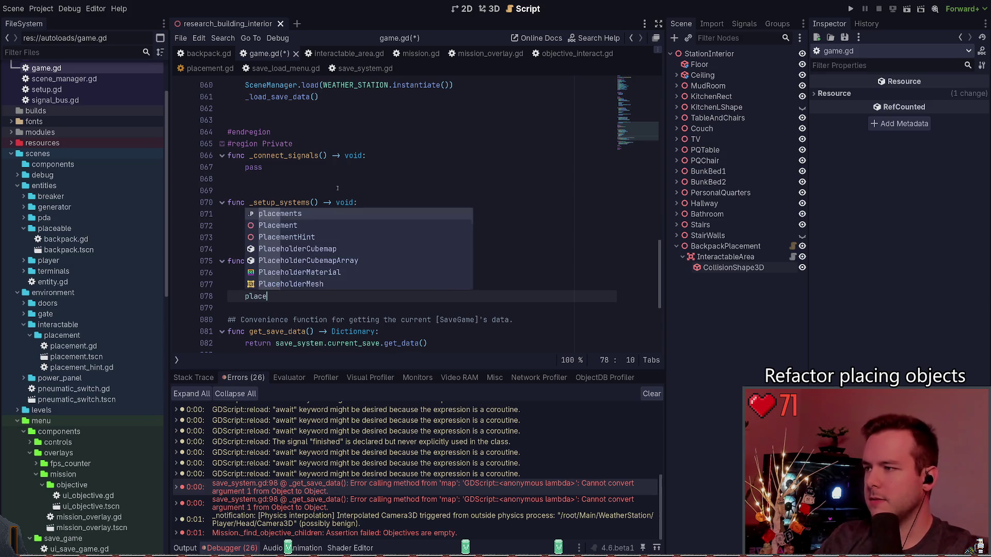
key(ctrl+s)
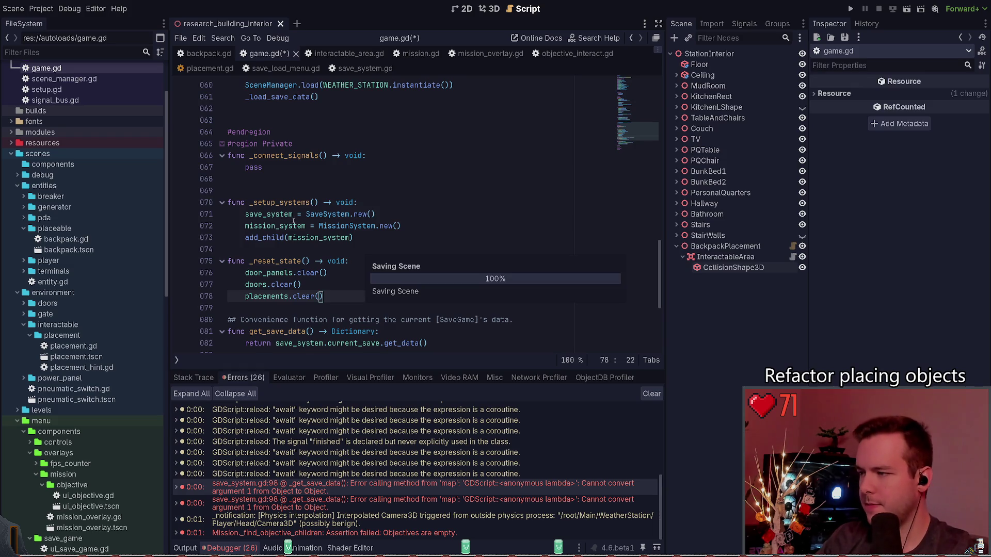
scroll(330, 217, up, 7)
scroll(326, 236, up, 10)
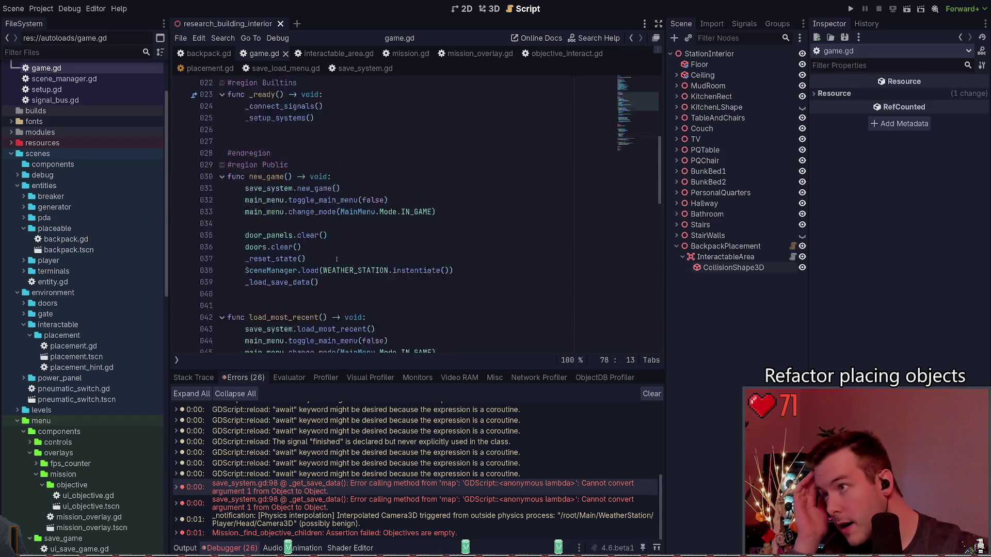
- Delete the now-redundant door_panels and doors clears from new_game() and save
scroll(316, 258, down, 4)
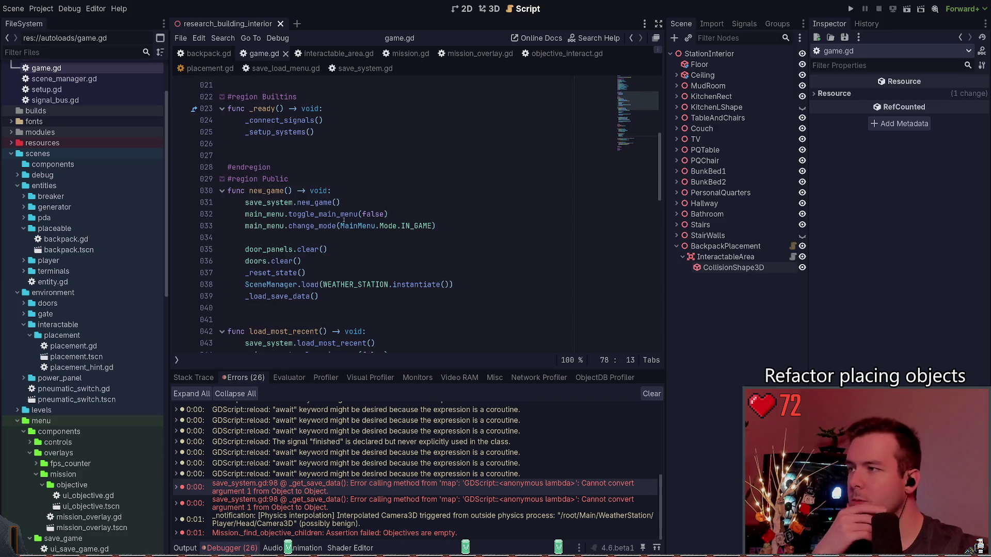
click(357, 261)
drag(228, 249, 228, 273)
key(BackSpace)
key(ctrl+s)
- Replace the clear lines in load_most_recent() with a _reset_state() call and save
scroll(325, 197, down, 2)
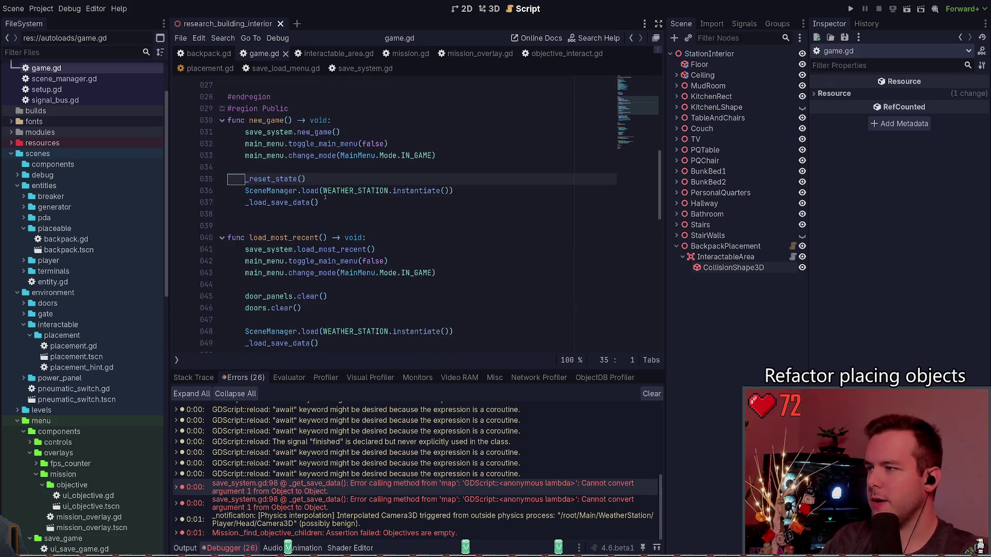
scroll(325, 179, down, 2)
click(392, 235)
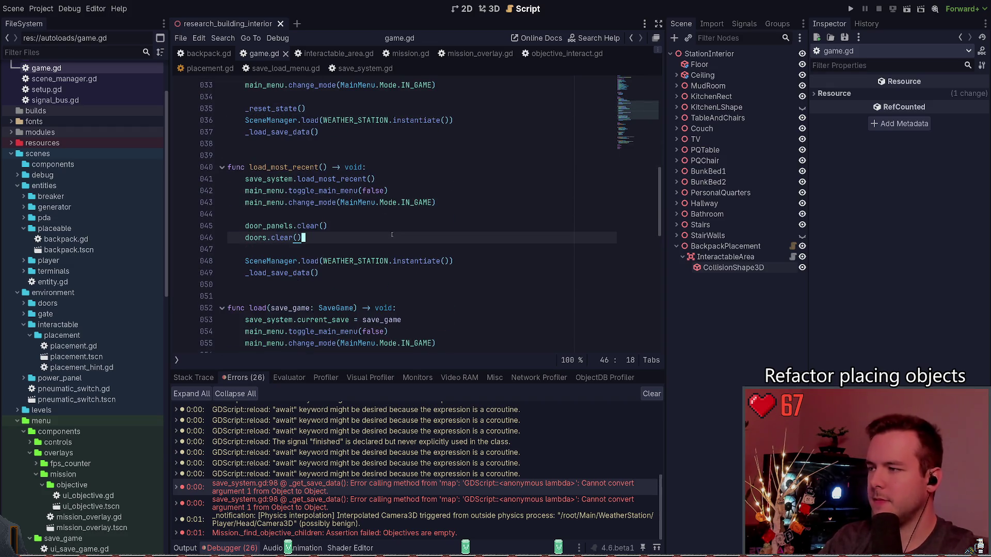
key(ctrl+shift+k)
key(ctrl+shift+k)
text(_res)
key(Return)
key(ctrl+s)
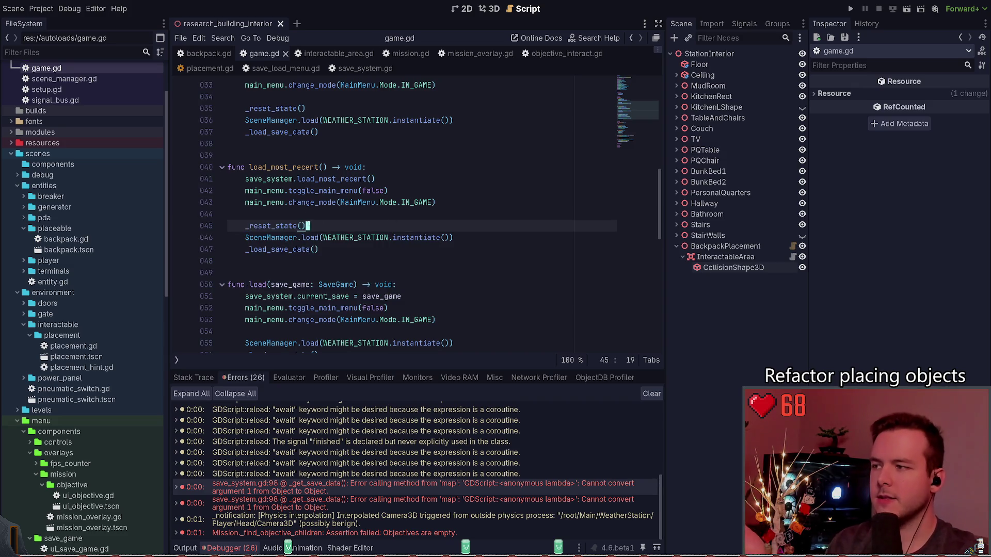
key(shift+Home)
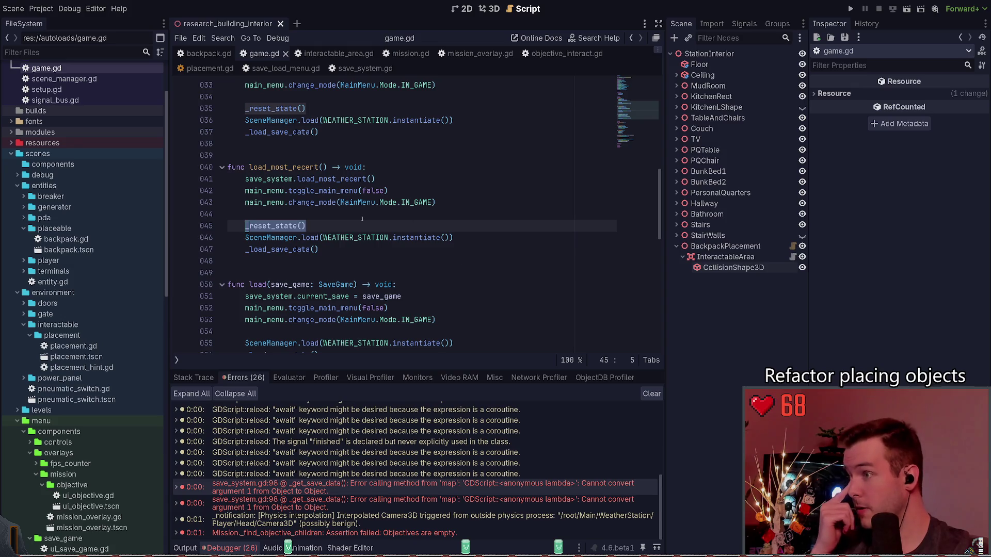
click(321, 227)
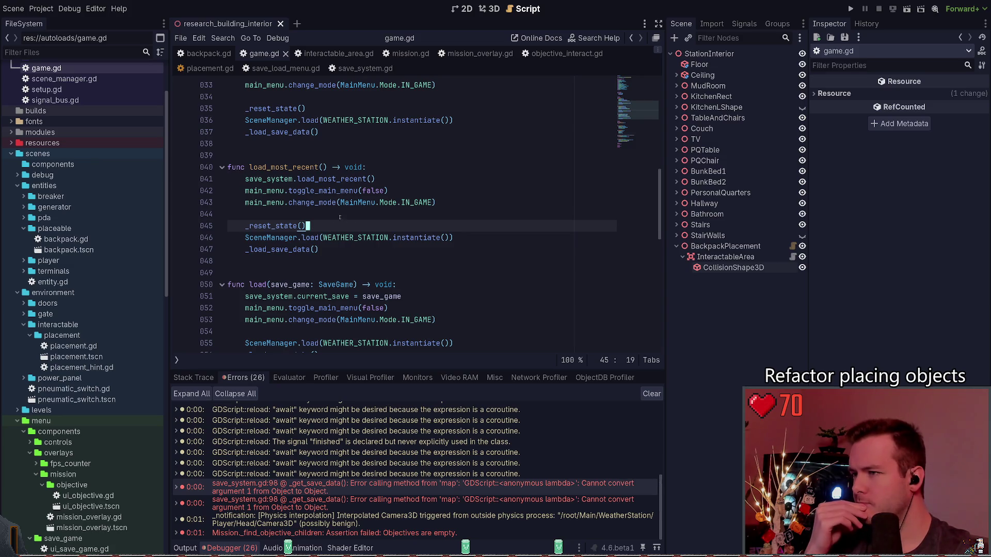
- Paste the _reset_state() call into load() before the station loads, save, and run the project
scroll(334, 220, down, 1)
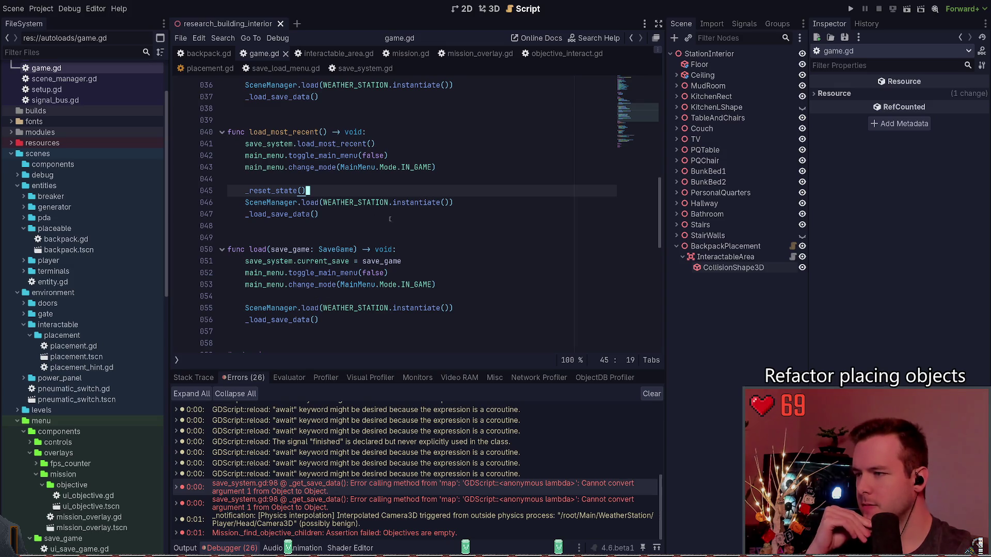
key(ctrl+c)
key(Down)
key(Down)
key(Down)
key(ctrl+v)
key(ctrl+s)
scroll(393, 204, down, 5)
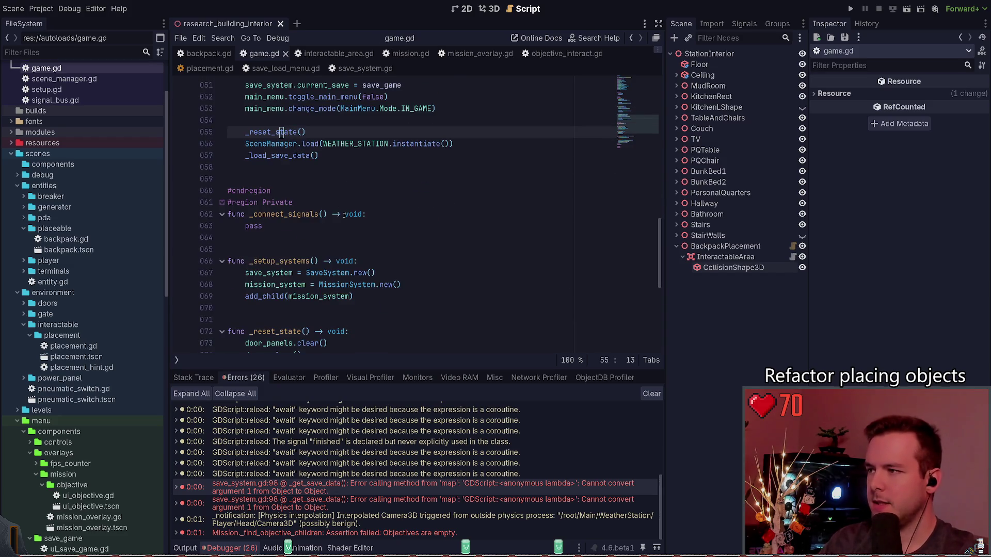
scroll(346, 214, down, 4)
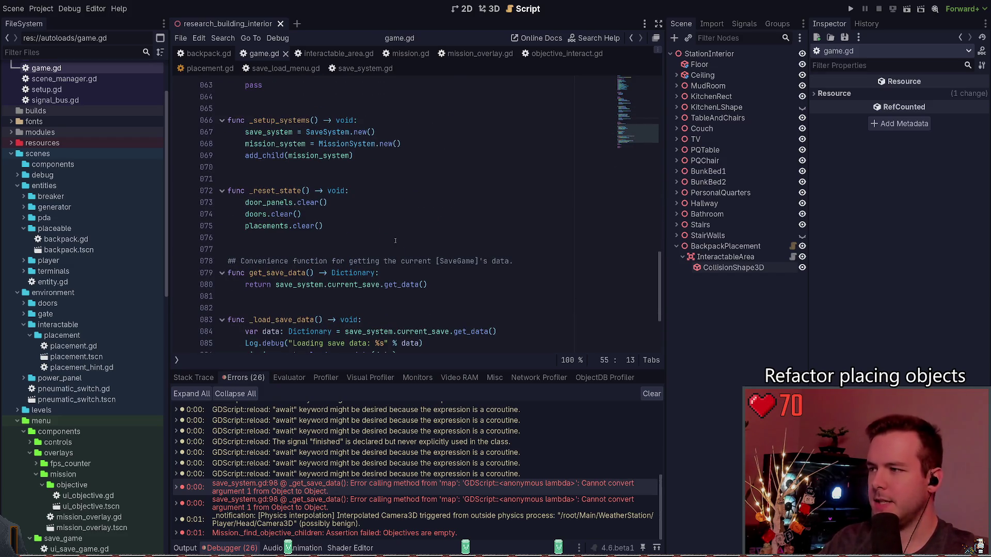
scroll(358, 227, up, 5)
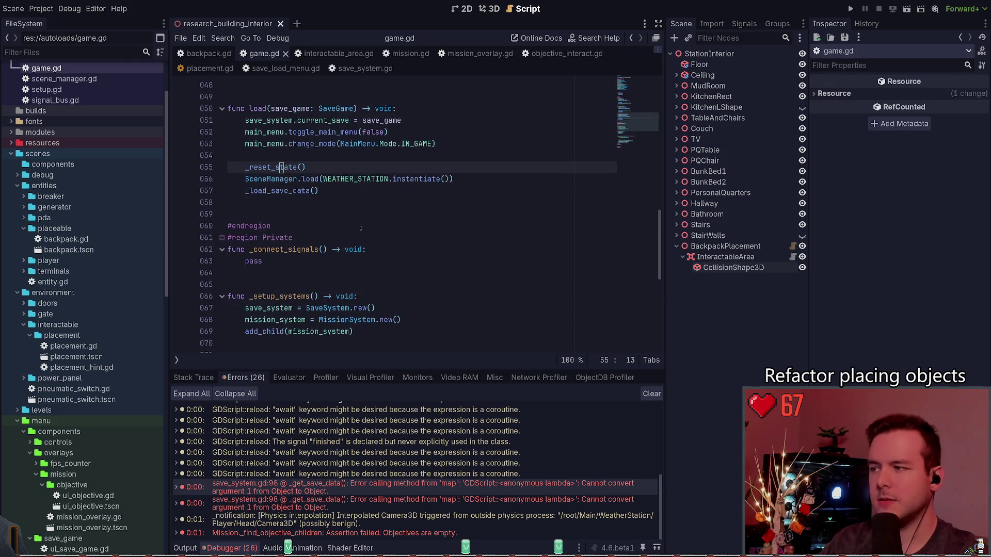
key(F5)
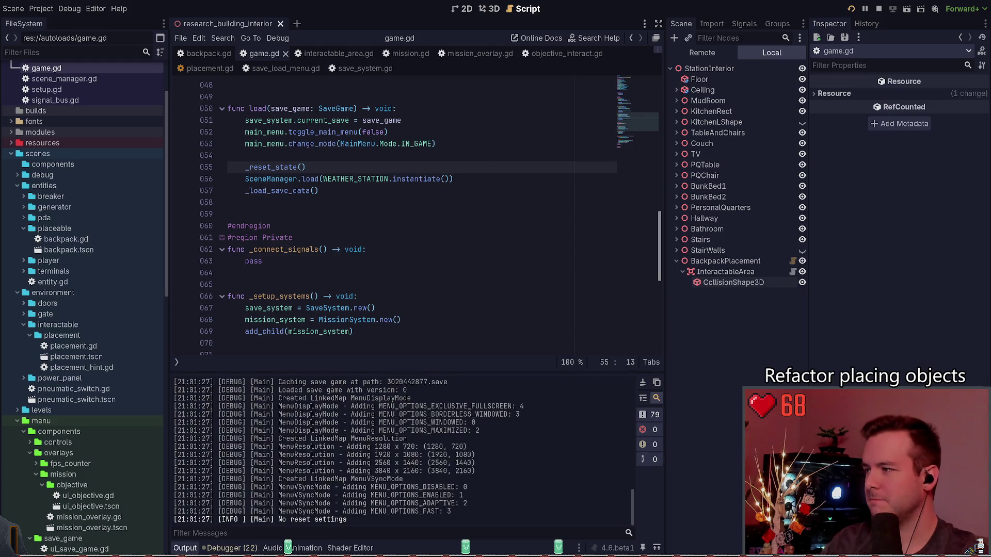
- Stop the running game and review the save and menu lines in load()
key(Return)
scroll(295, 242, up, 4)
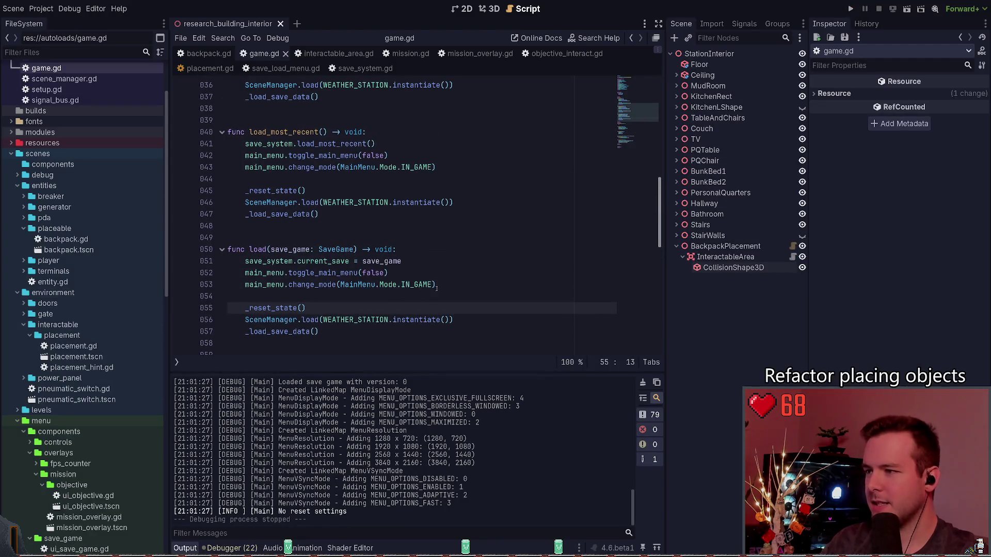
drag(437, 284, 206, 266)
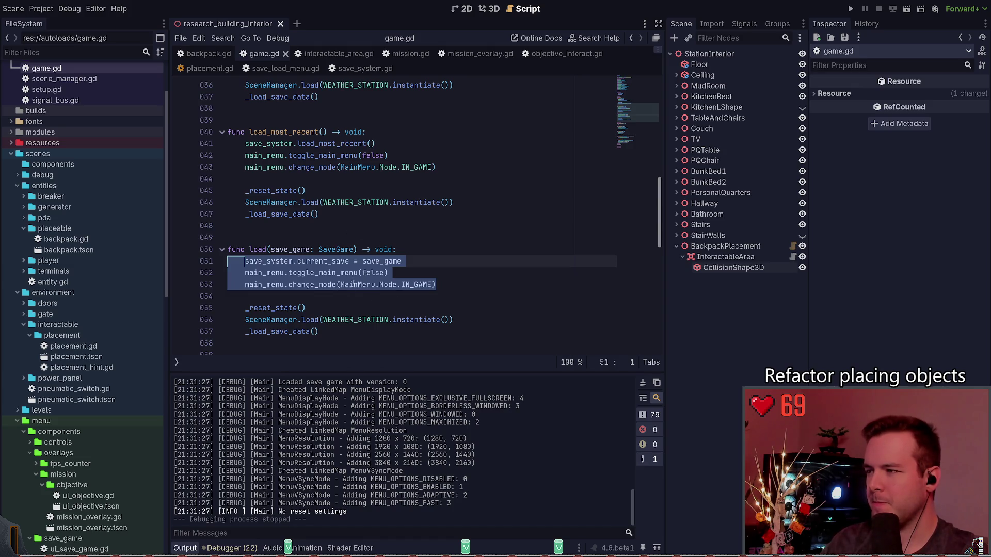
scroll(362, 272, up, 4)
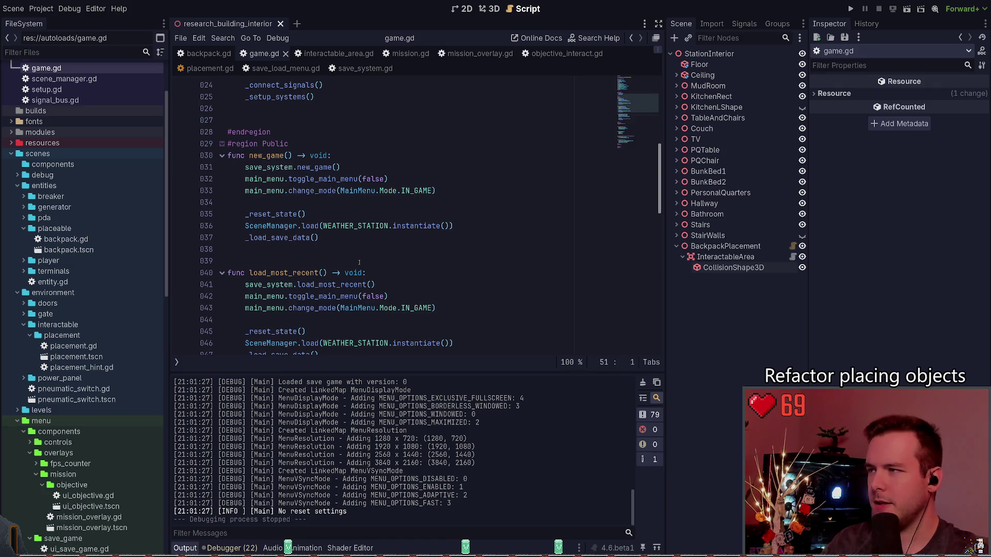
drag(319, 238, 228, 214)
scroll(359, 249, down, 3)
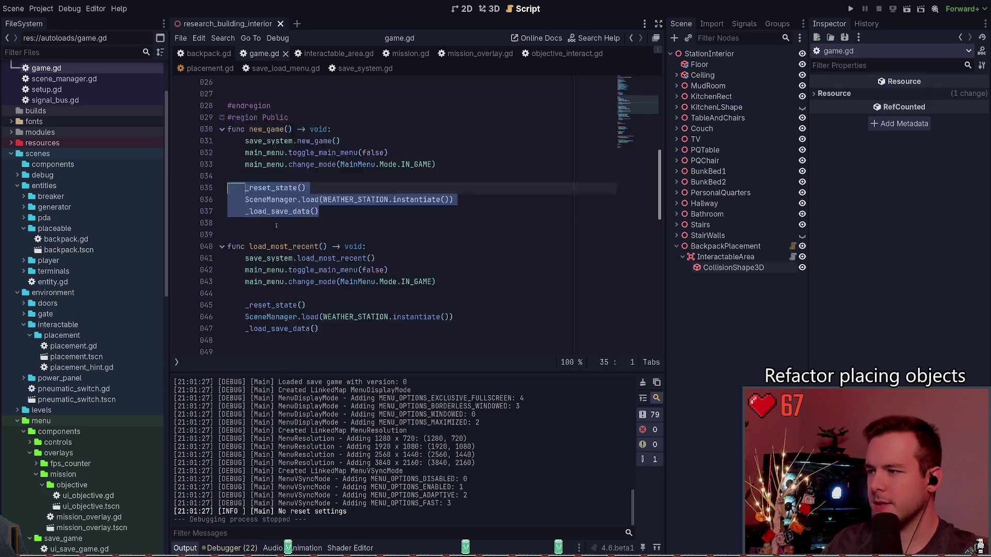
scroll(318, 250, down, 5)
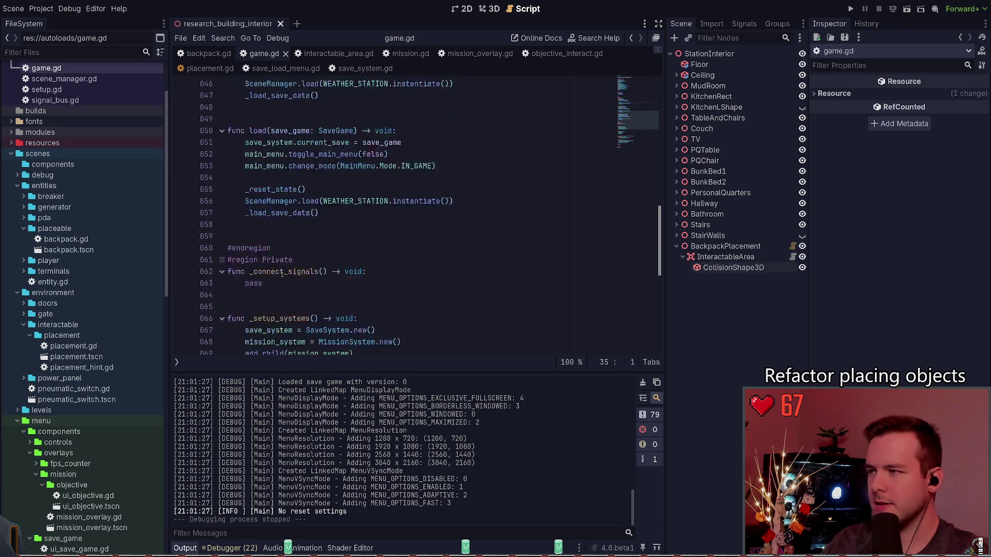
scroll(347, 228, down, 3)
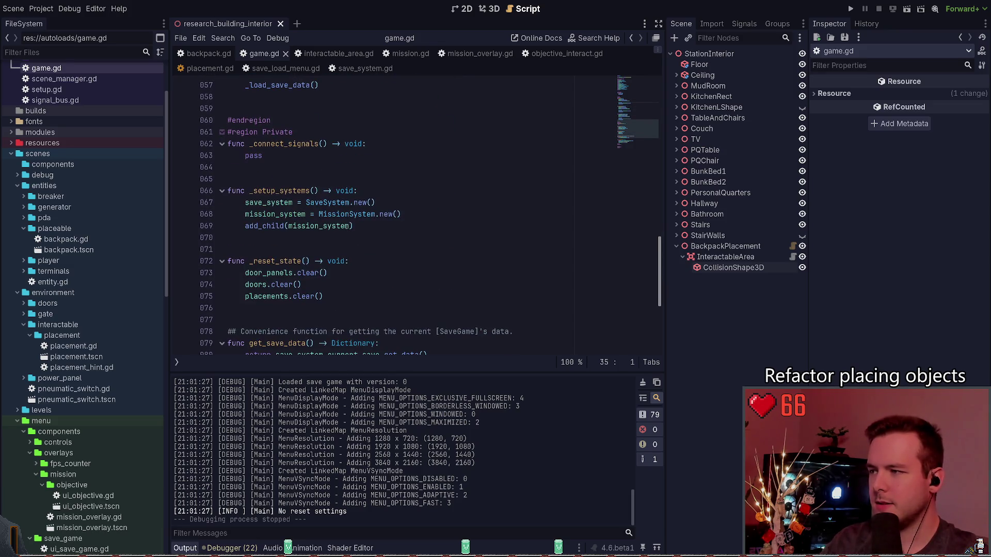
scroll(300, 220, up, 7)
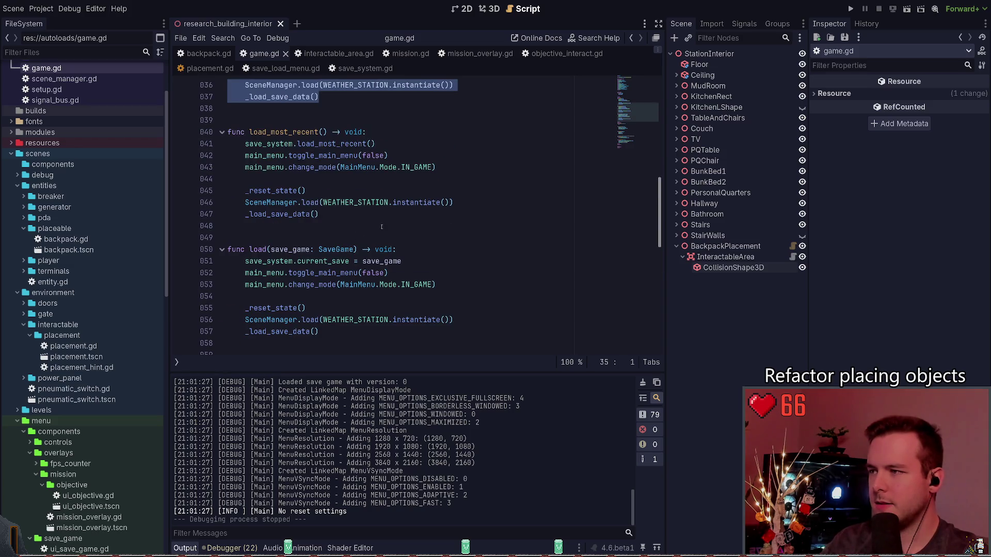
scroll(334, 292, down, 2)
scroll(343, 282, up, 2)
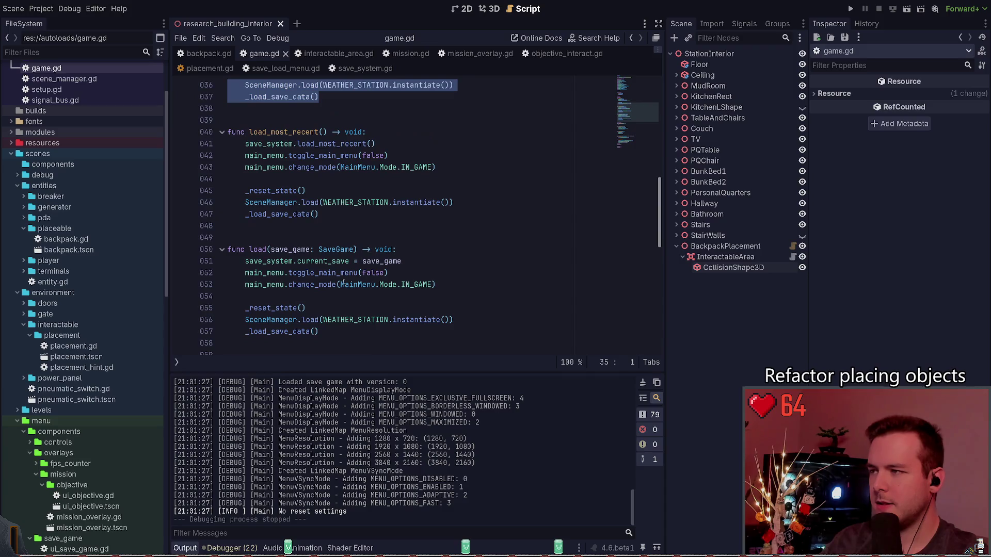
- Review the three clear calls in _reset_state(), then relaunch the project for a playtest
click(333, 188)
scroll(345, 222, down, 9)
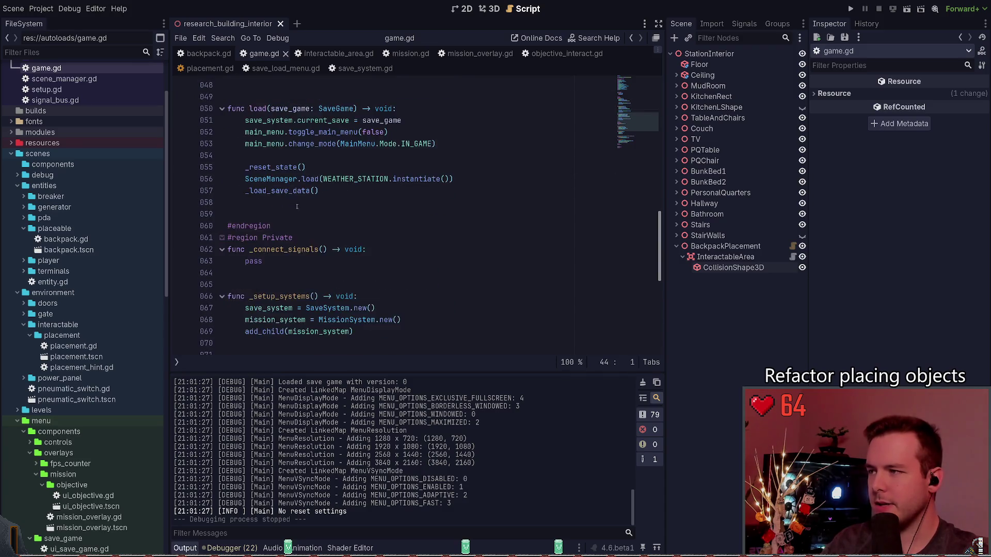
mouse_move(336, 227)
mouse_down()
mouse_move(255, 227)
mouse_move(243, 203)
mouse_up()
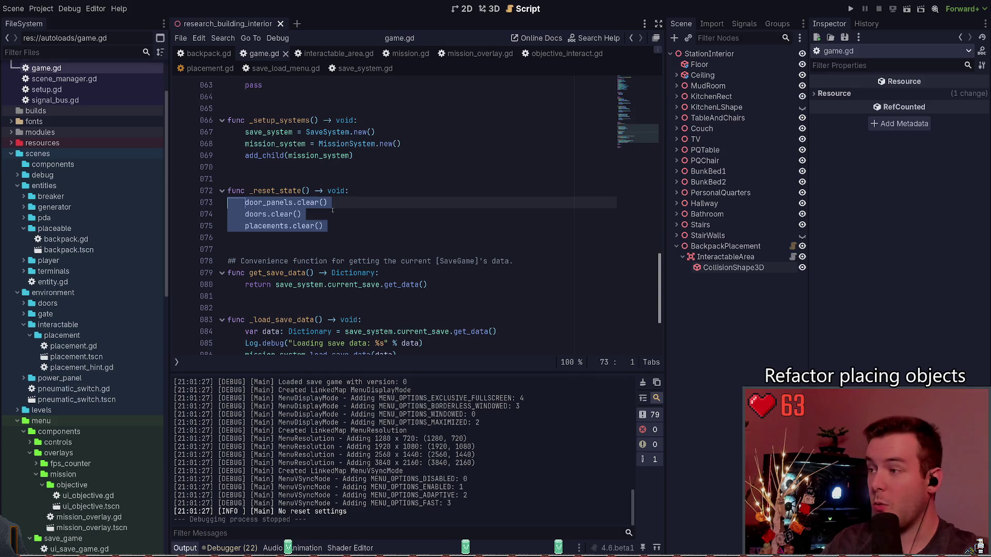
click(386, 195)
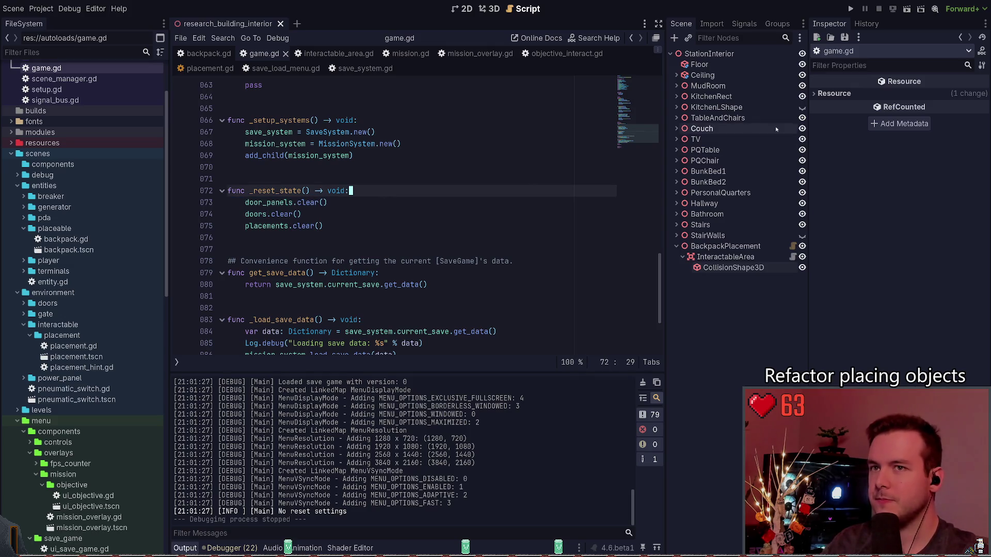
click(850, 9)
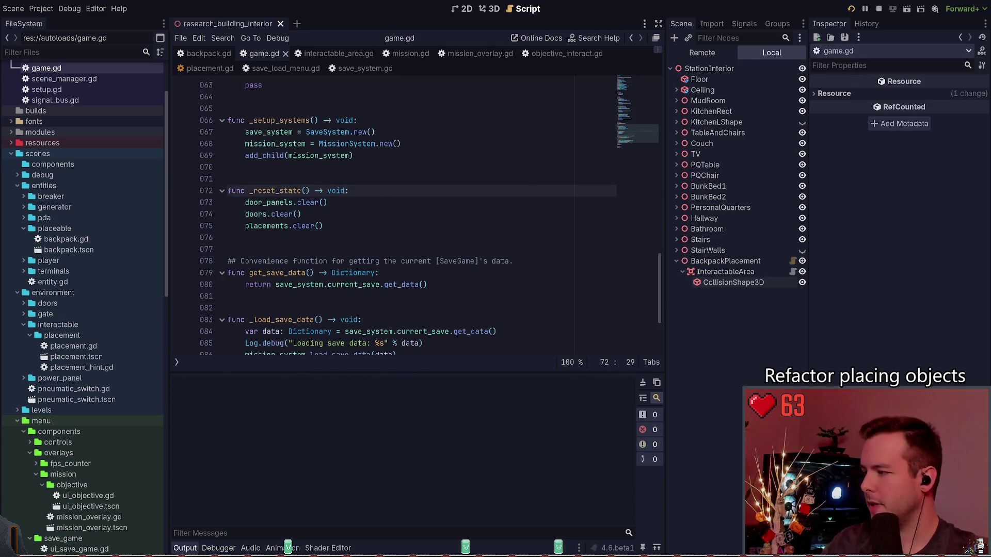
- Enter gameplay, save over the first slot, and load that save back
key(Return)
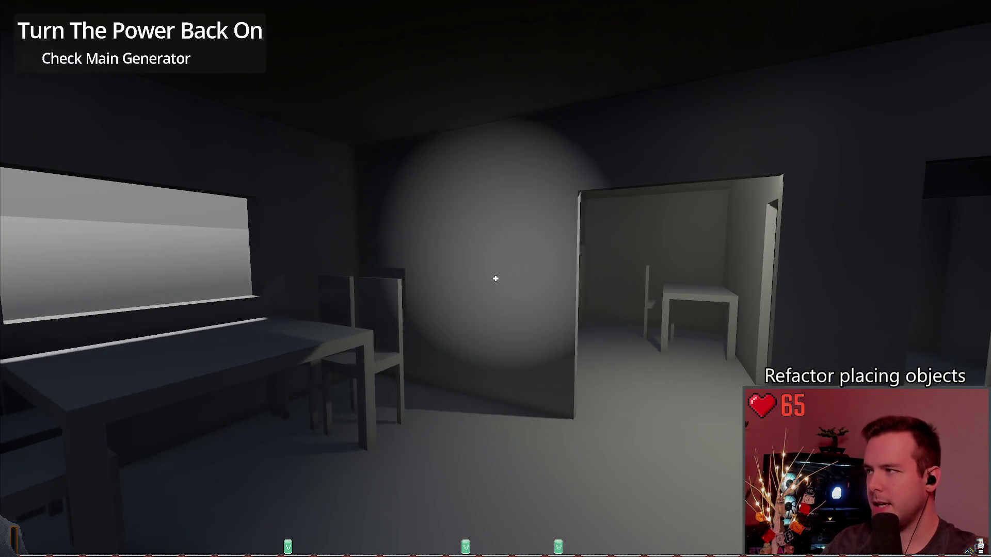
key(Escape)
click(84, 231)
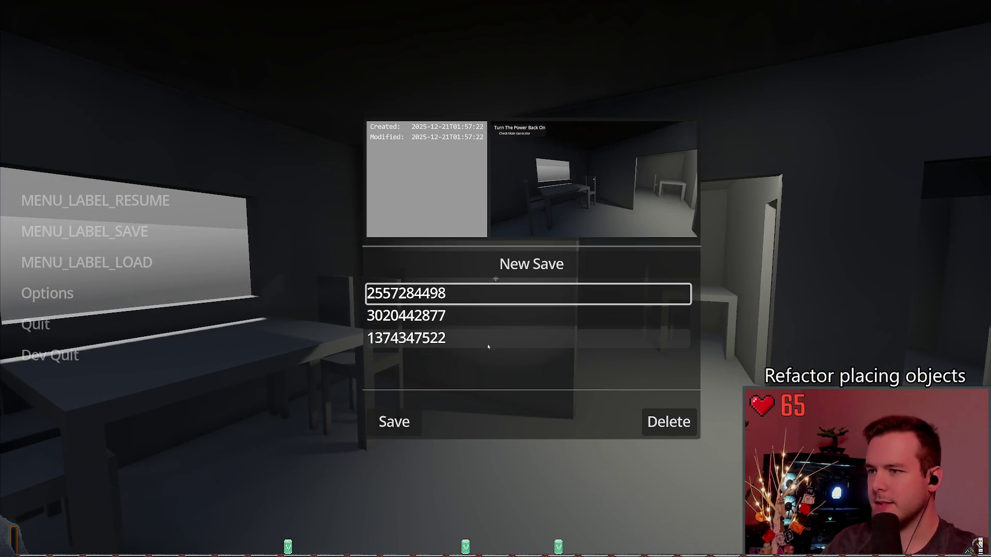
click(393, 422)
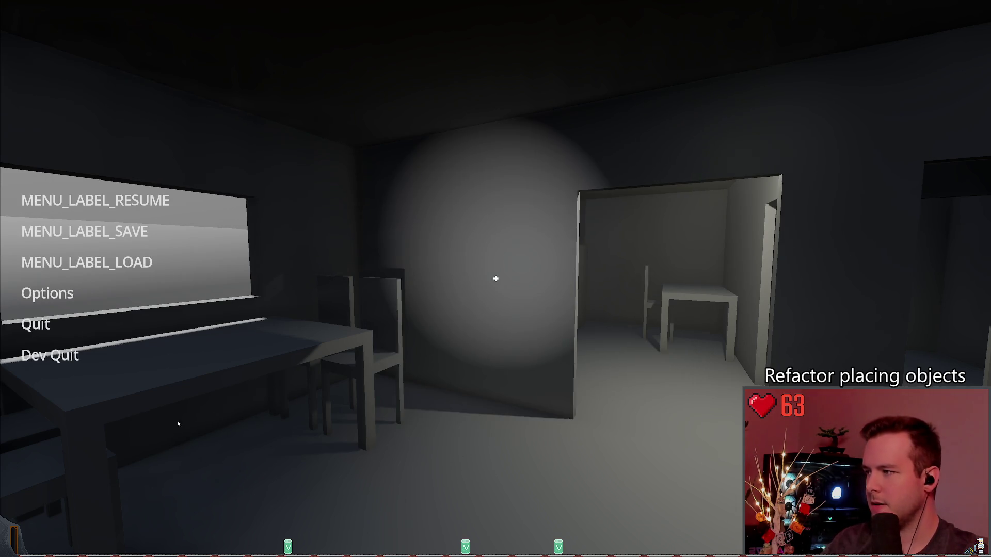
click(86, 262)
click(394, 407)
- Walk into the bunk room, switch the flashlight off, then load the second research-building save
key(w)
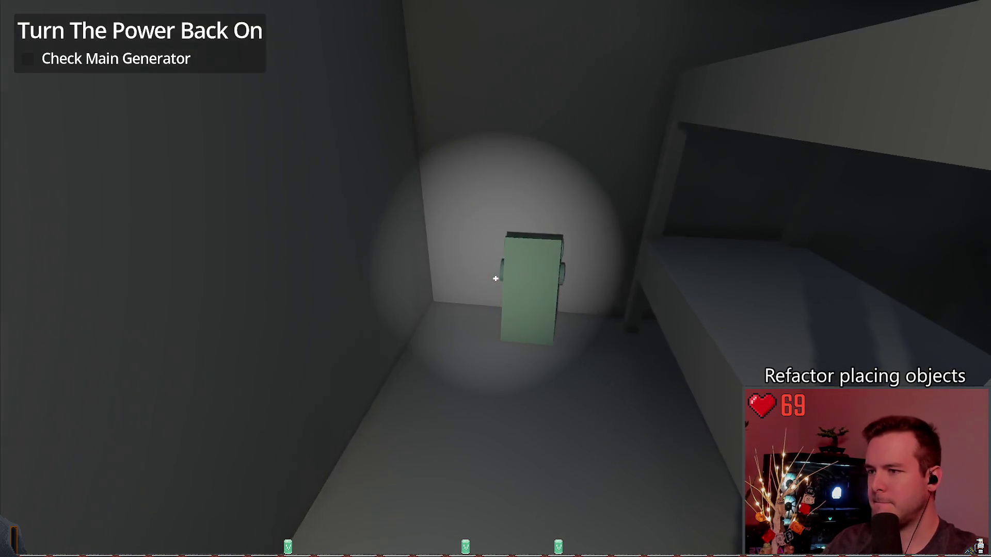
key(f)
key(Escape)
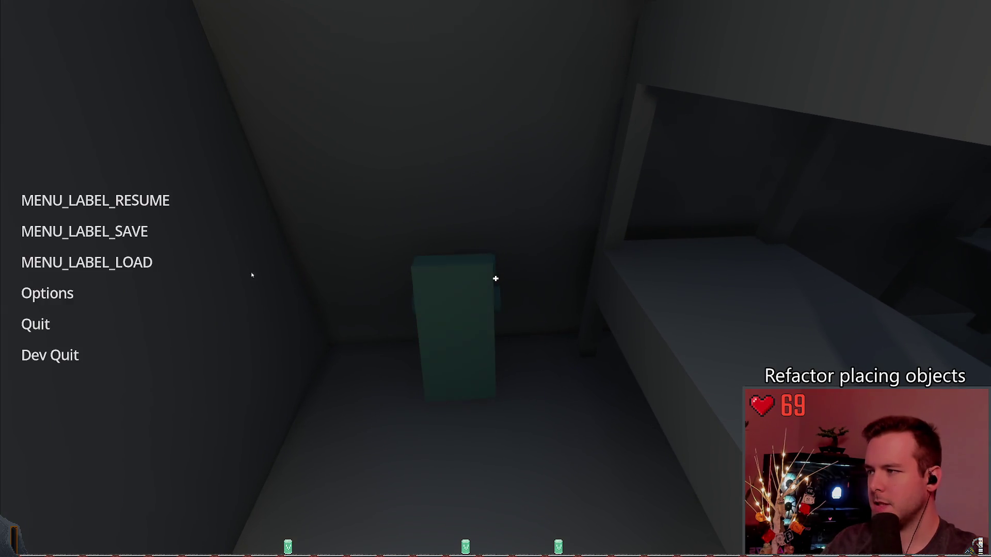
click(87, 262)
click(475, 298)
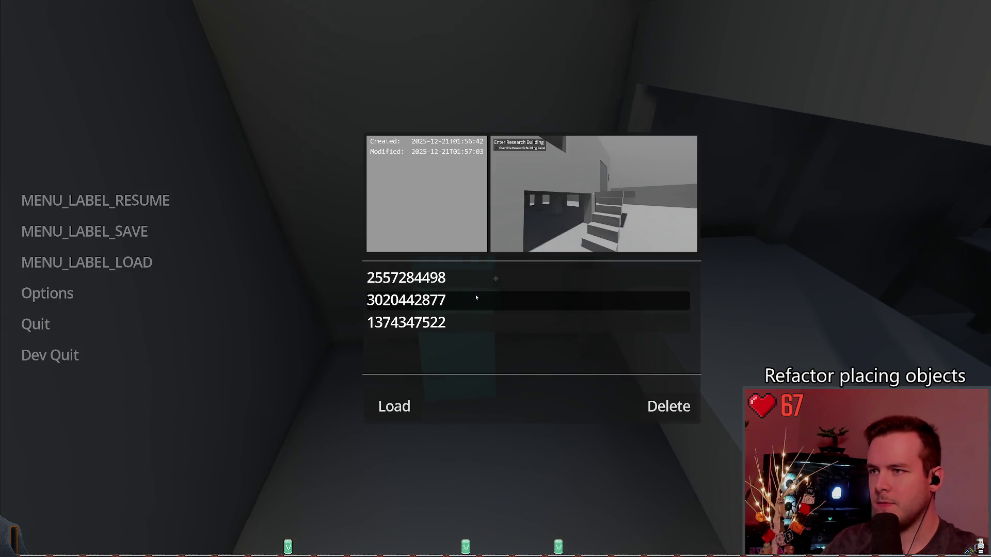
click(420, 402)
- Run the door override at the terminal, then save over the first slot inside the research building
key(w)
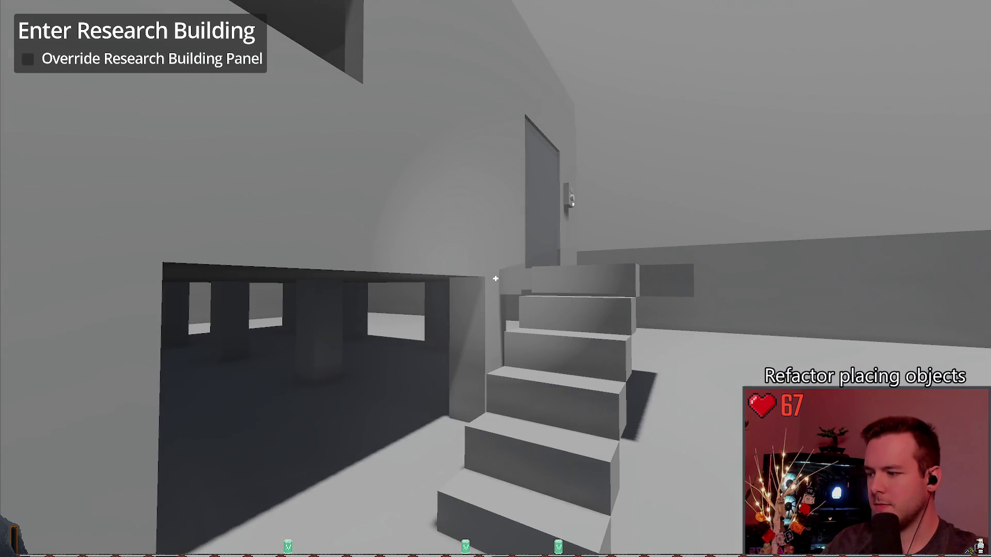
key(s)
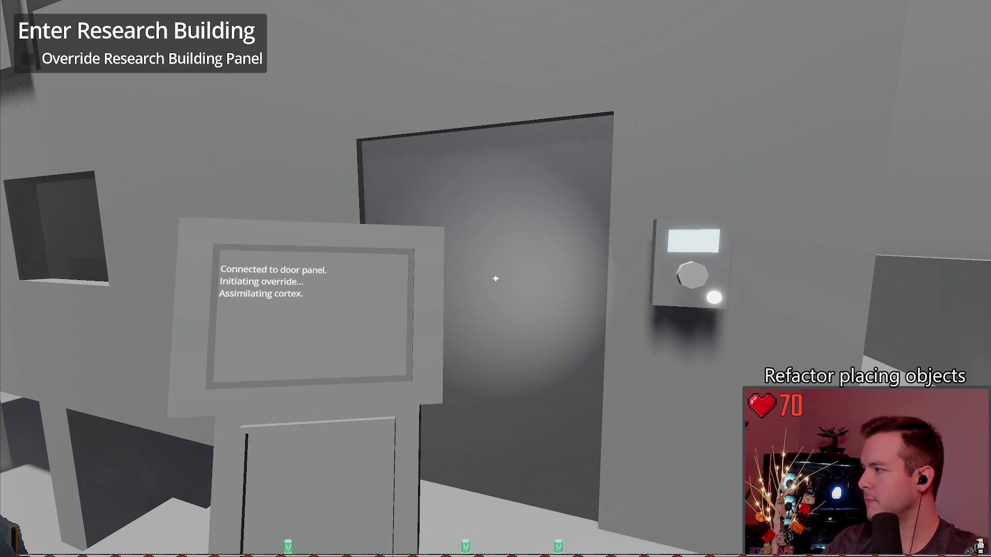
key(s)
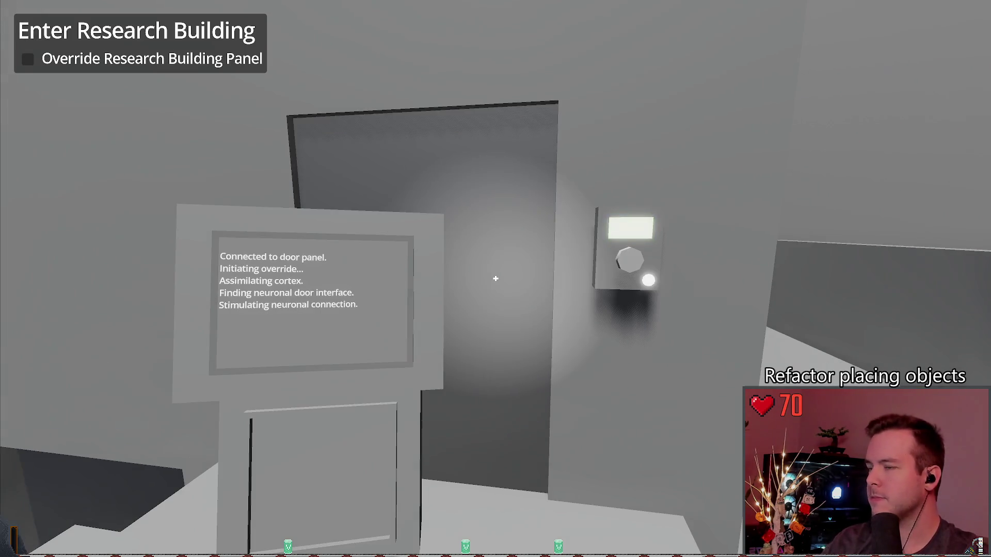
key(w)
key(w)
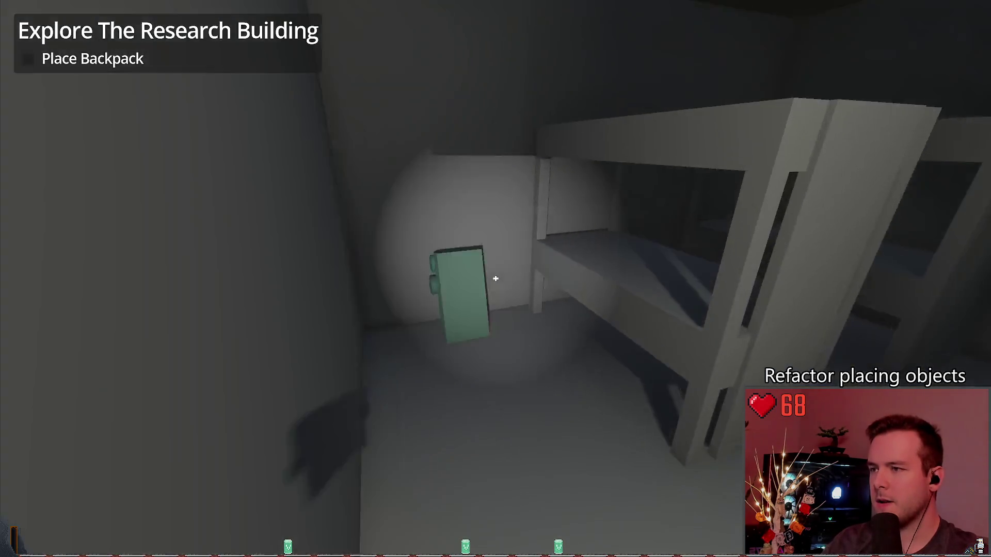
key(Escape)
click(134, 232)
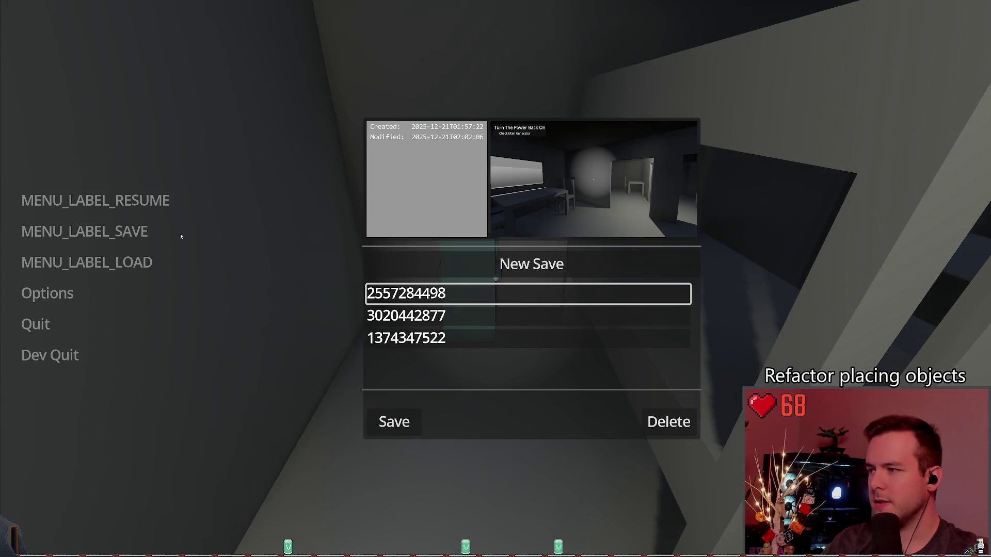
click(419, 413)
- Reload the just-made save twice from the pause menu's saved-games list
key(Escape)
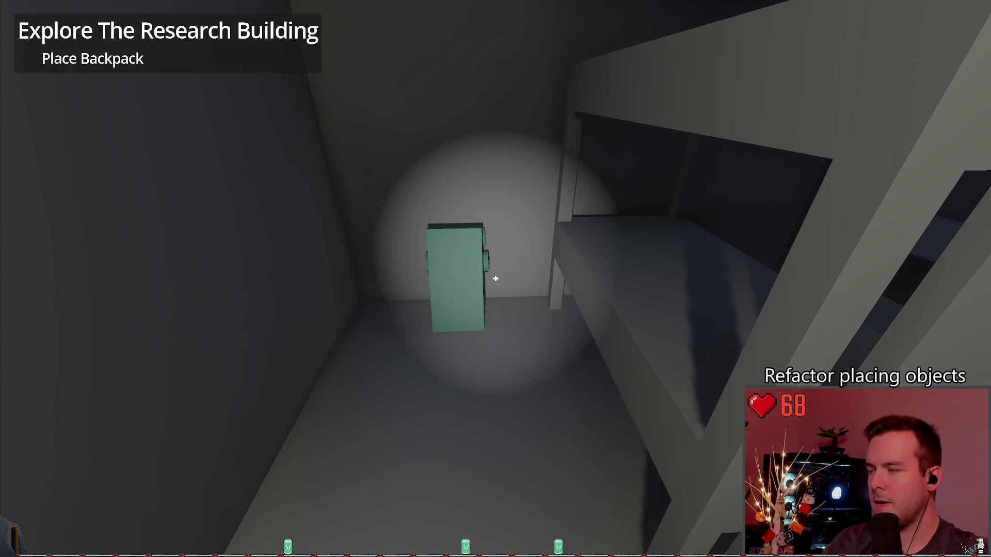
key(Escape)
click(87, 262)
click(394, 404)
key(Escape)
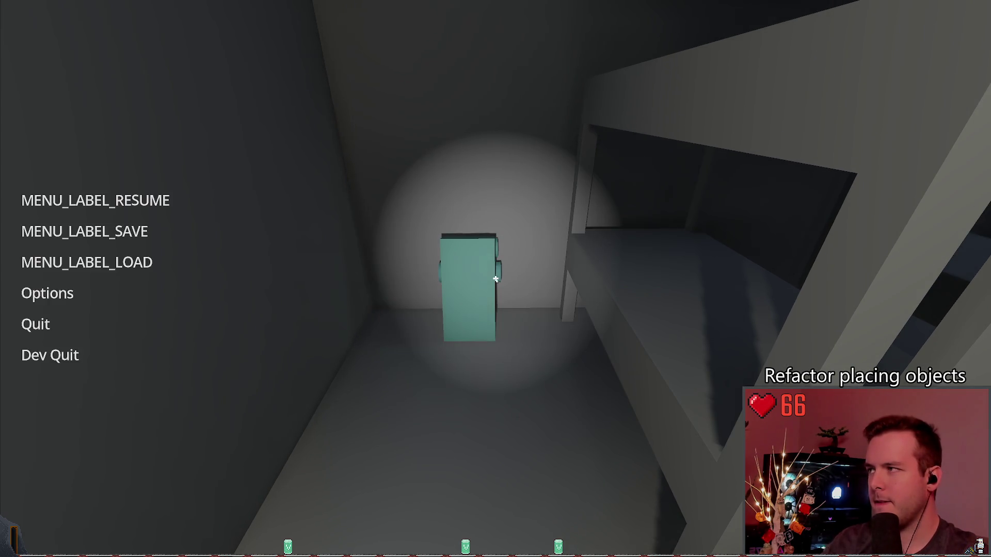
key(Escape)
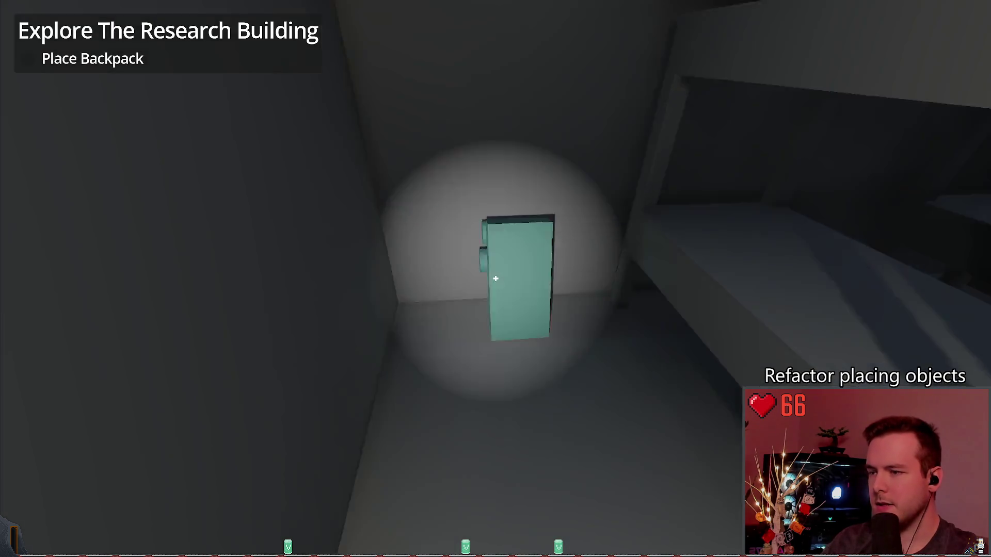
key(Escape)
click(153, 265)
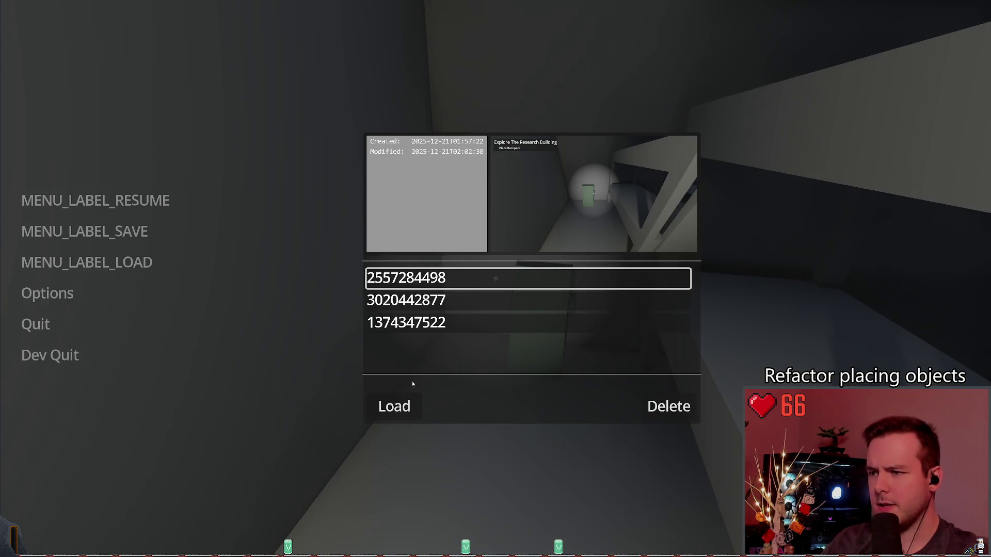
click(393, 397)
- Load the selected save two more times, then resume play
key(Escape)
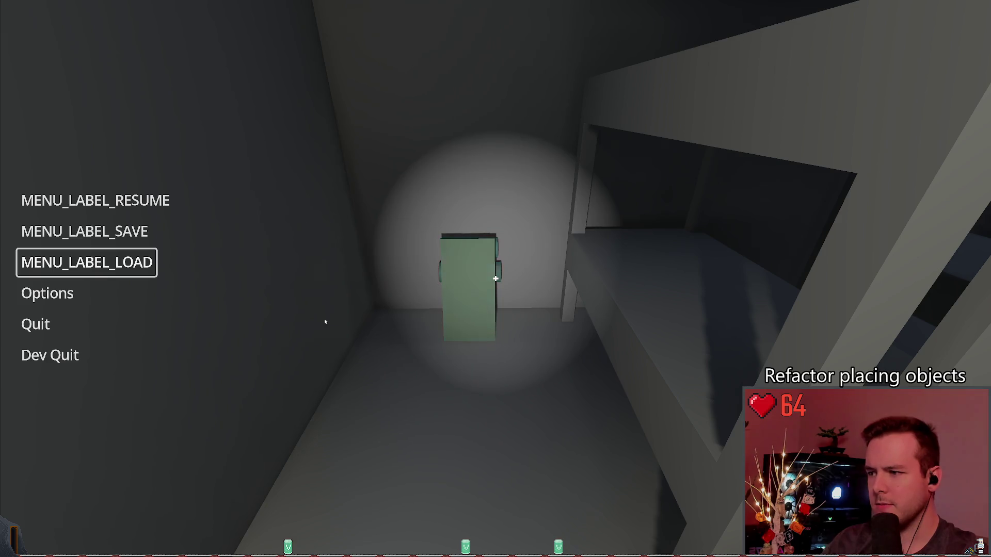
key(Return)
click(411, 397)
key(Escape)
key(Return)
click(411, 397)
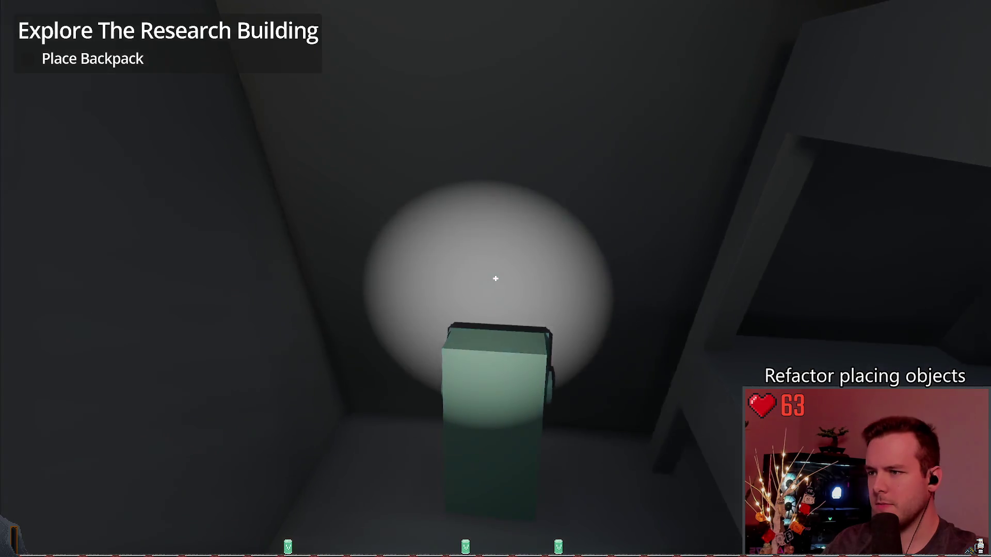
click(496, 279)
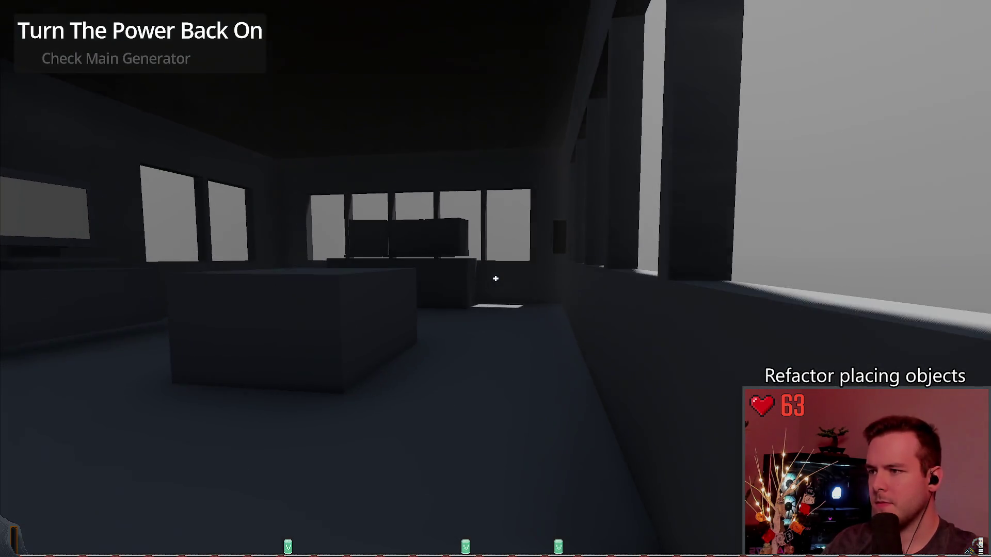
- Walk through the doorway out into the foggy outdoors and create a new save
key(w)
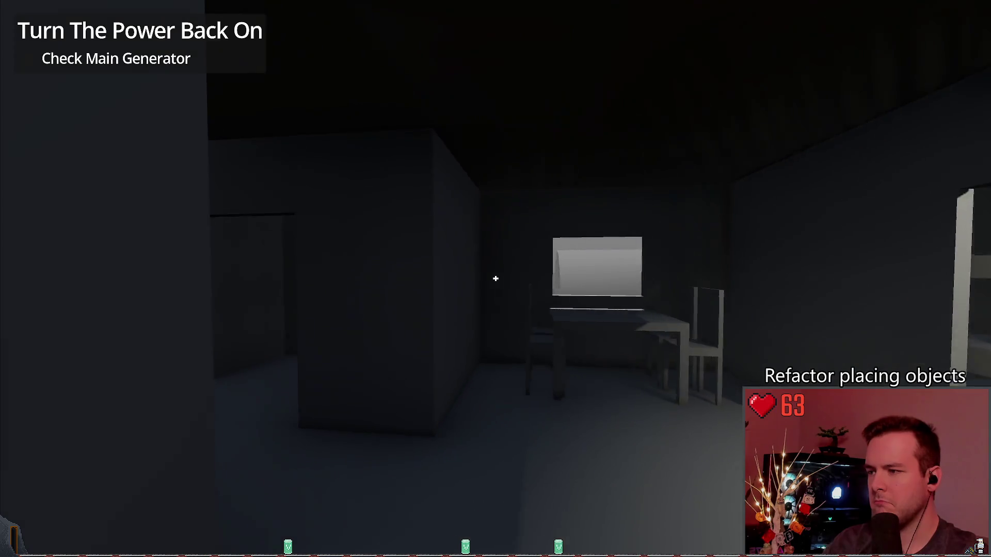
key(w)
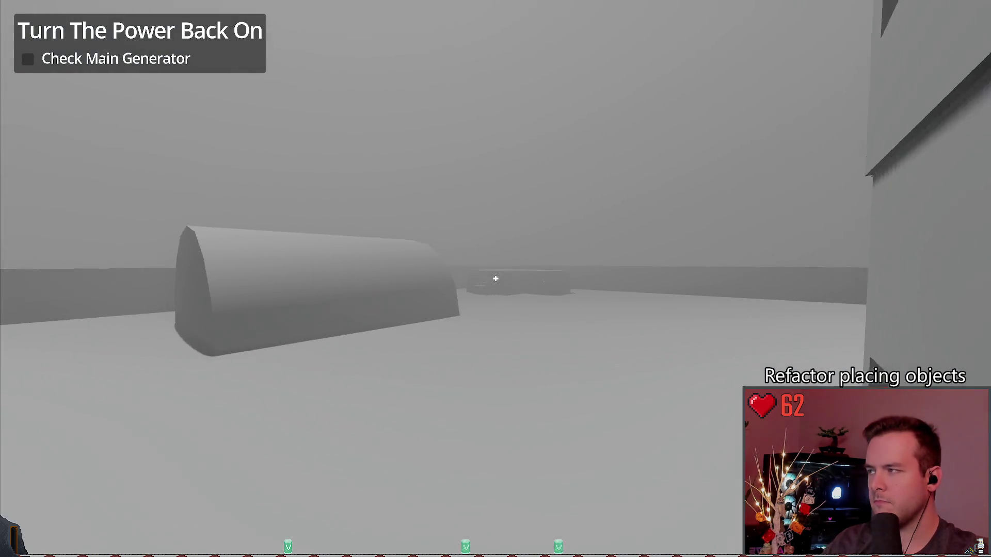
key(w)
key(w)
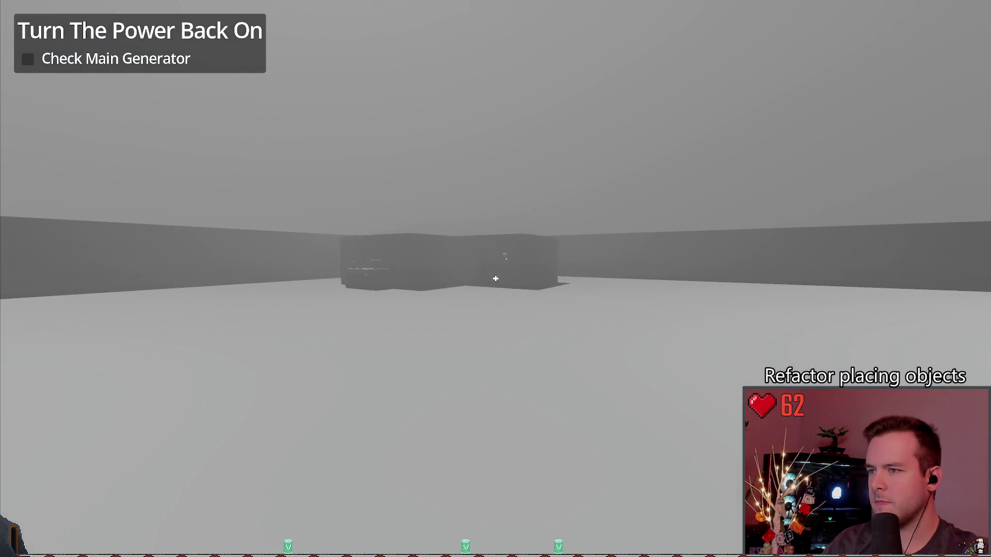
key(Escape)
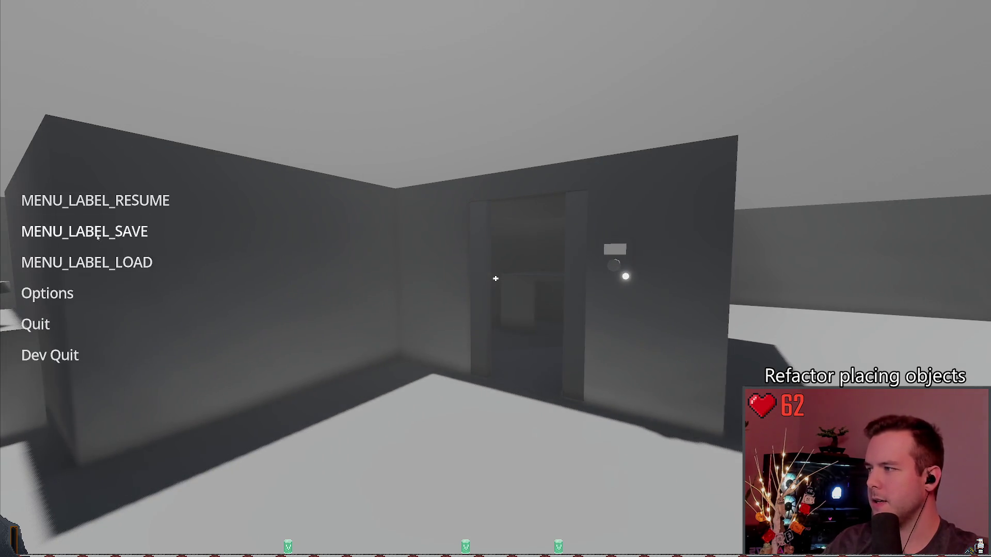
click(84, 232)
click(482, 262)
key(Escape)
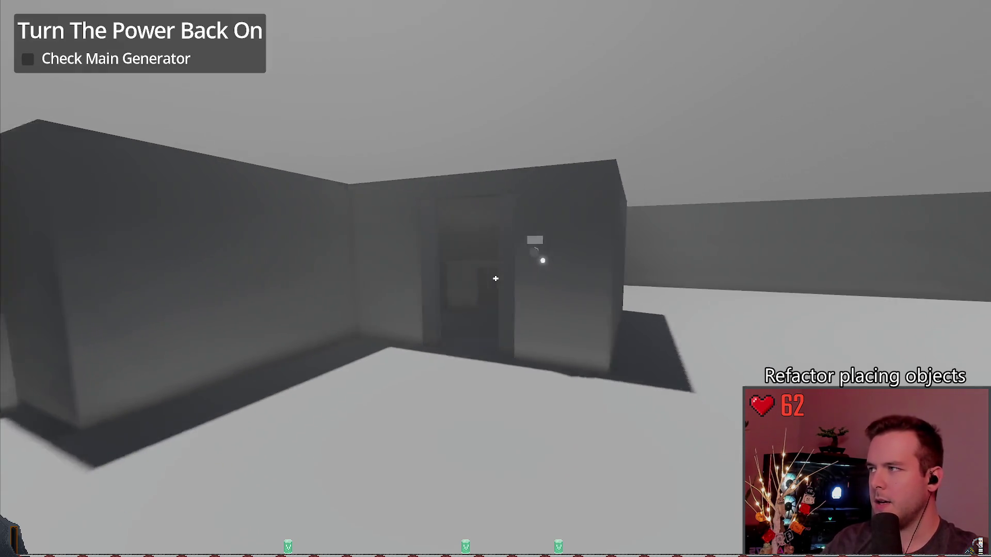
- Quit the game via Dev Quit and confirm, returning to the editor
key(Escape)
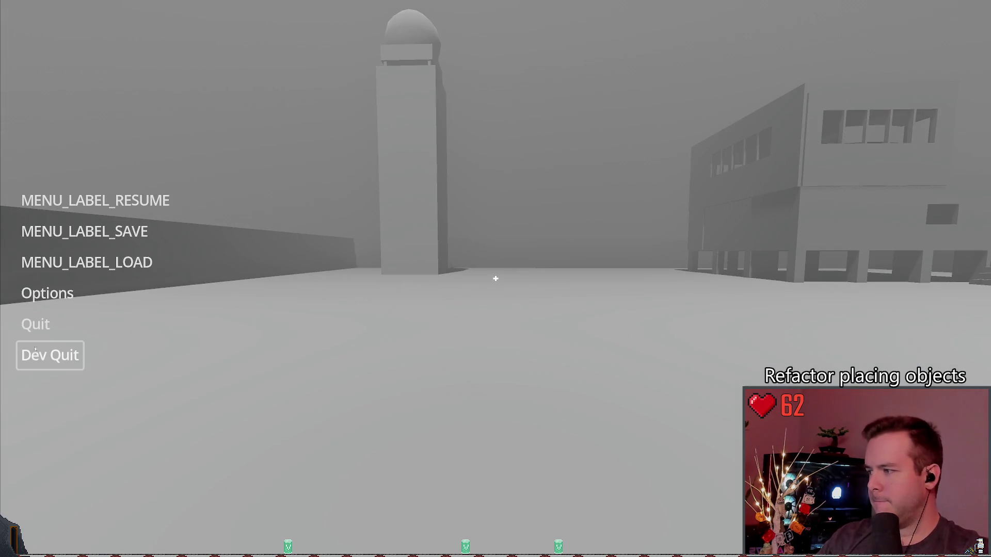
click(48, 354)
click(445, 301)
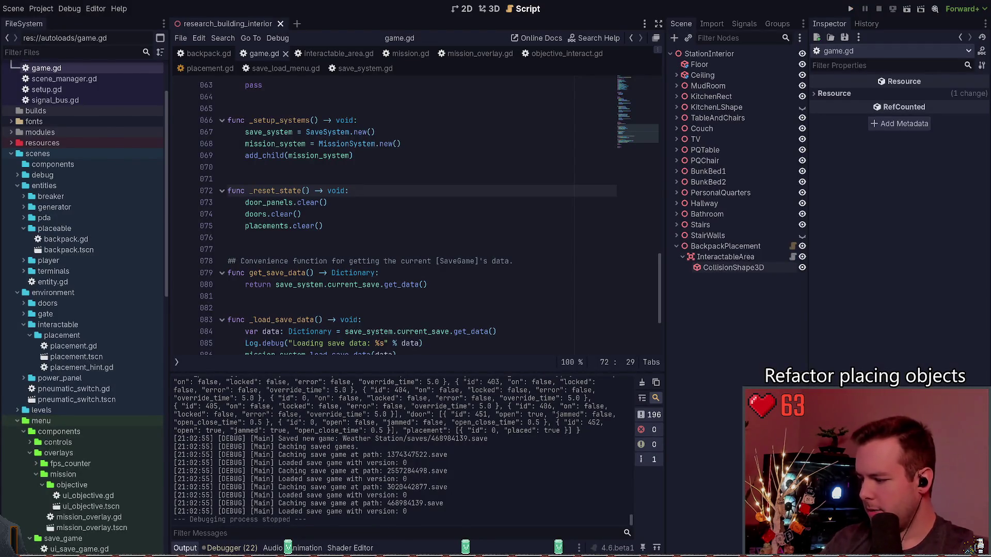
- In the drop-down terminal, check git status, review the diff of autoloads\game.gd, and stage it
key(super+grave)
text(gfit)
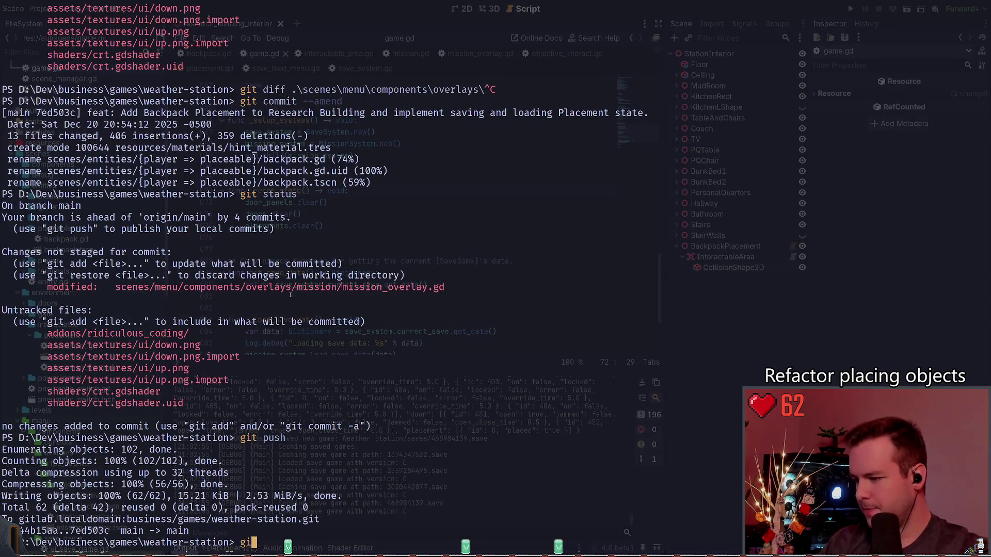
text(us)
key(Return)
text(ff .\autoloads\game.gd)
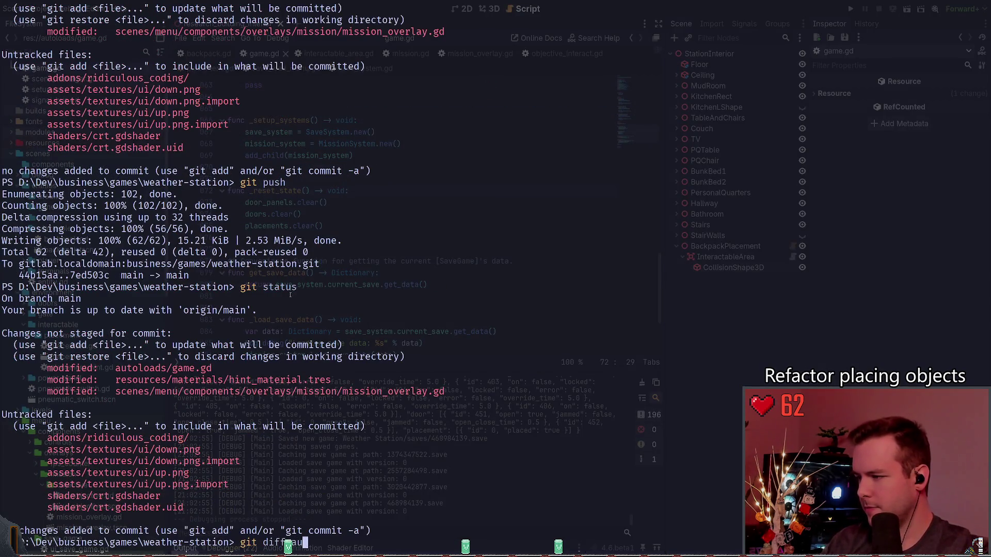
key(Return)
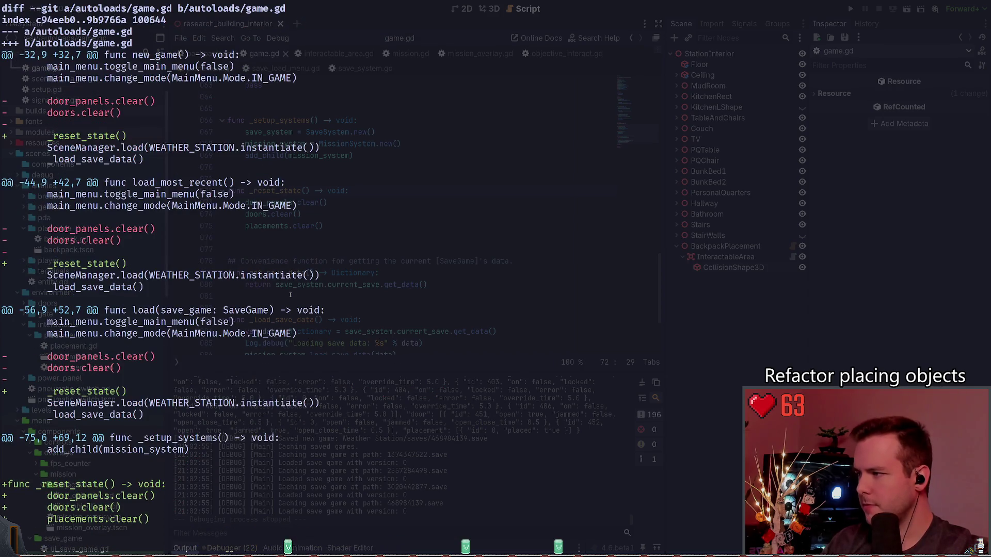
text(qgit.\autoloads\game.gd)
key(Return)
- Commit game.gd with the message "fix: Placements array was not being cleared before loading save."
text(git comm)
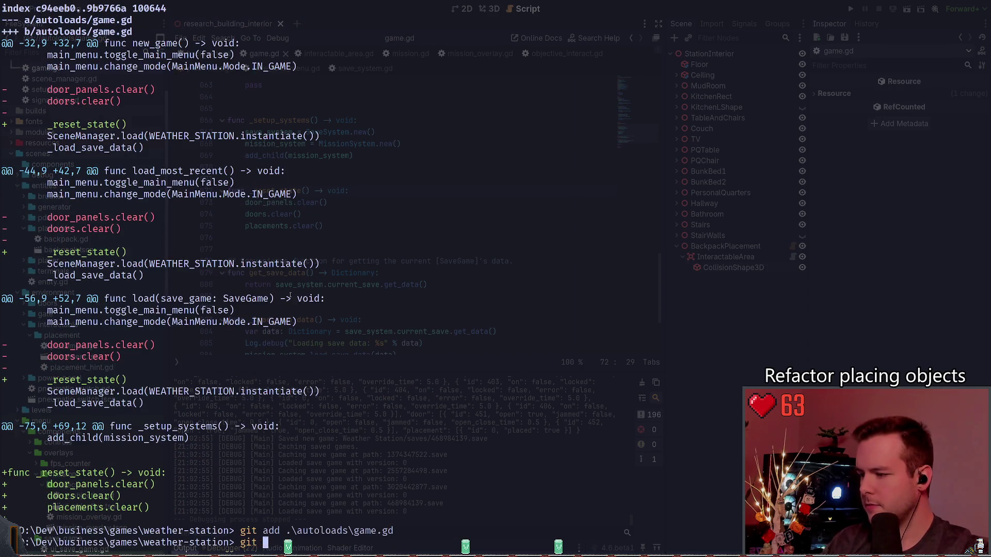
text(it -m "fix:)
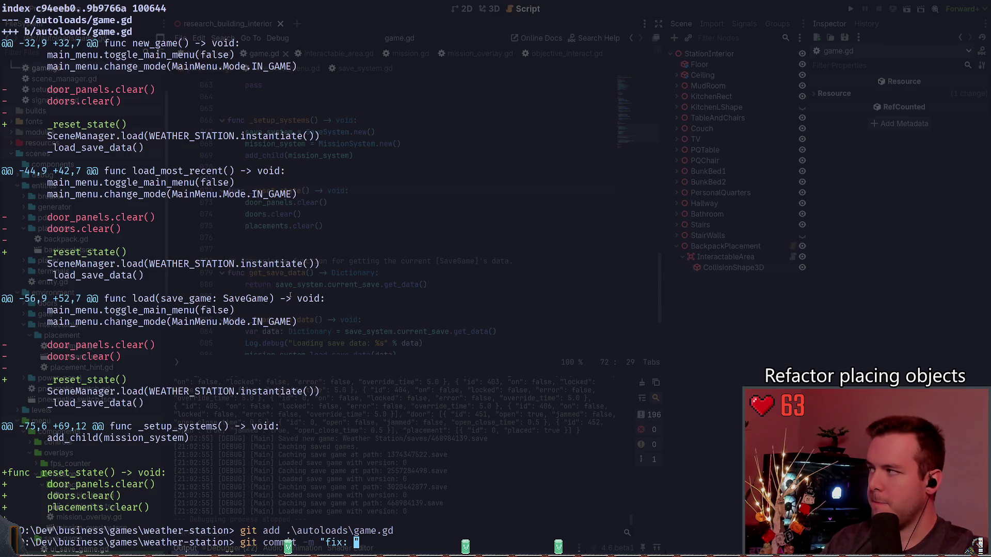
text(Placements state was b)
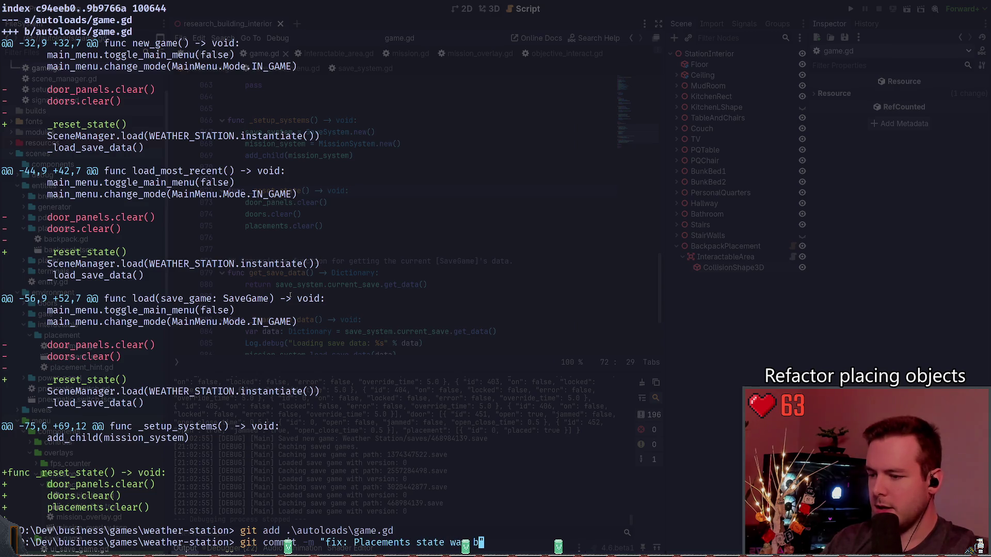
key(BackSpace)
text(not being clear)
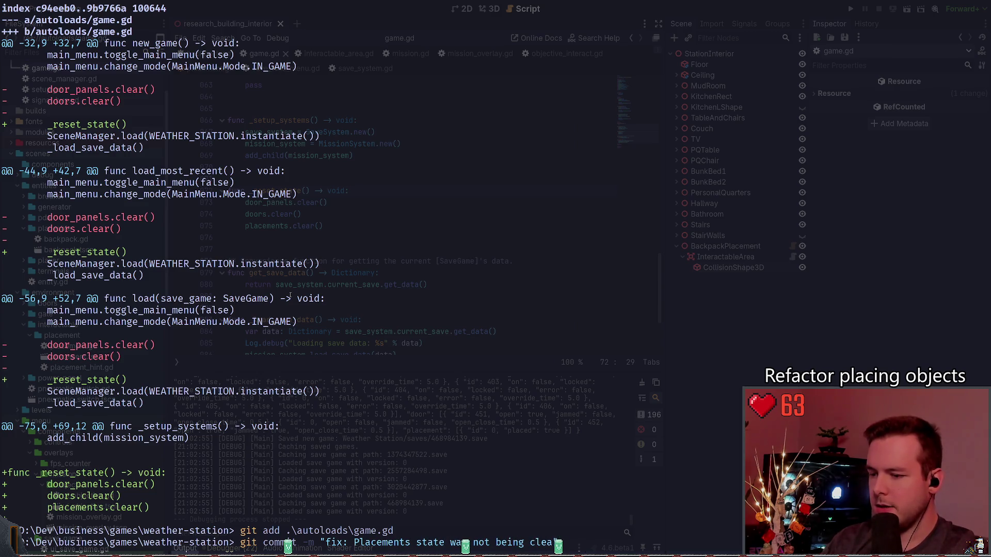
text(ed before)
key(BackSpace)
key(BackSpace)
key(BackSpace)
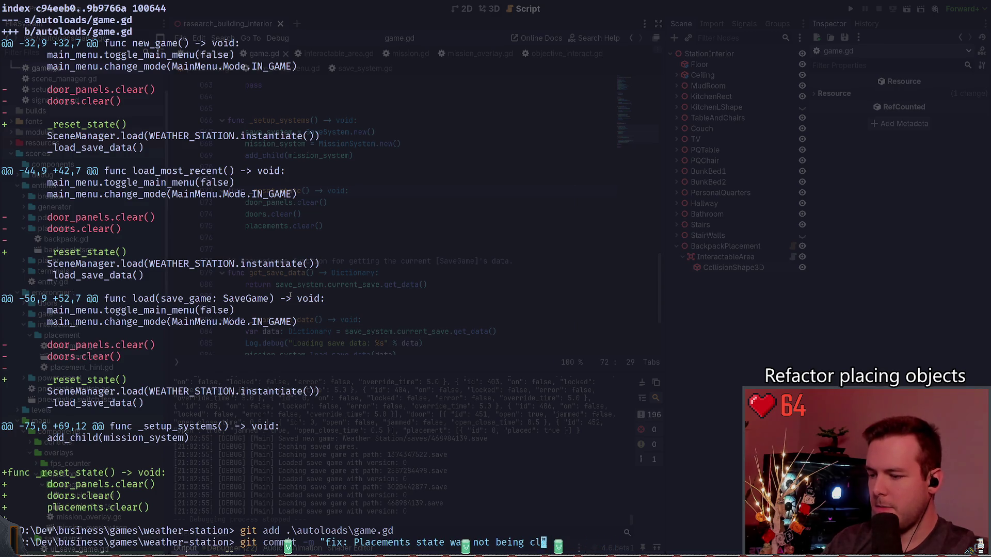
text(rray was not bieng )
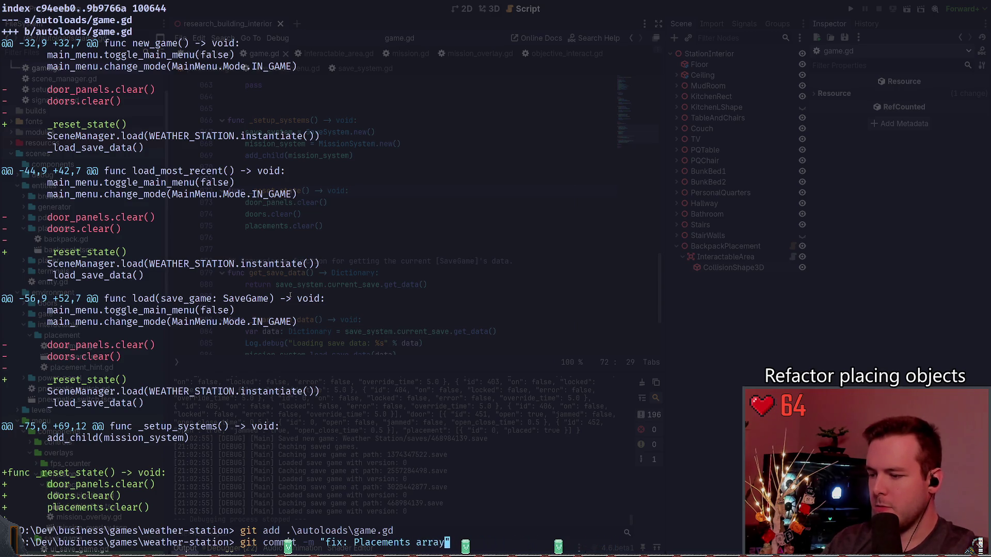
text(eing cl)
text(ading next save.)
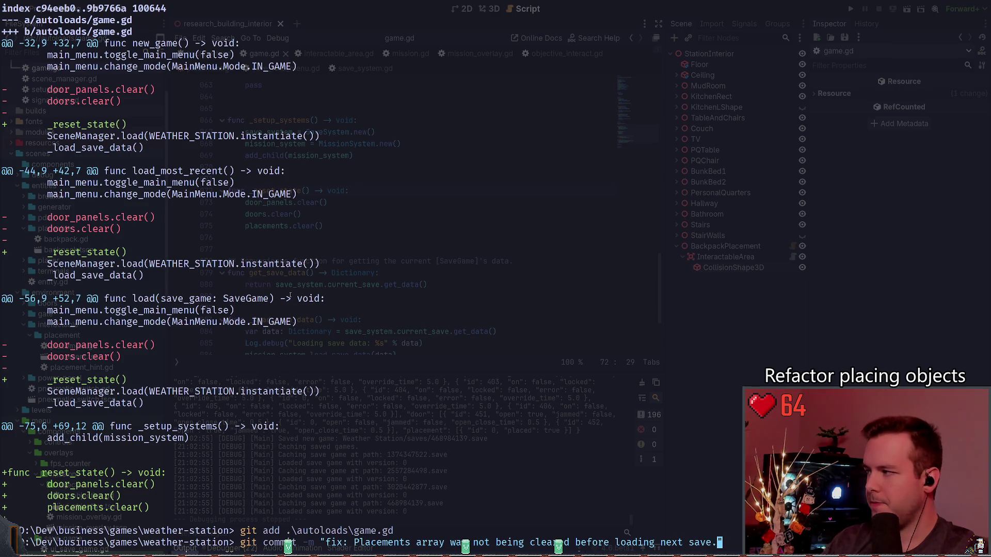
key(BackSpace)
key(BackSpace)
key(BackSpace)
text(save.)
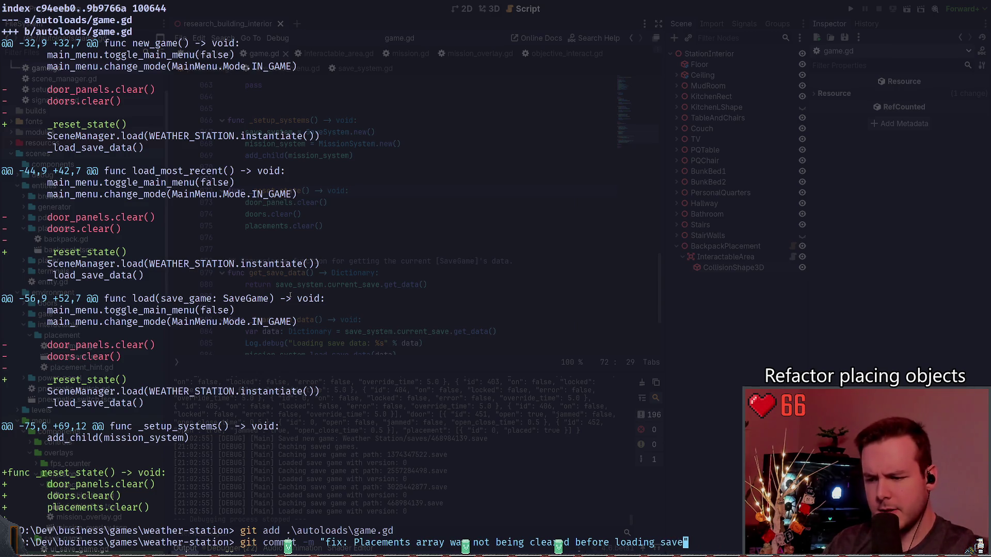
text(")
key(Return)
- Run git status to confirm main is 1 commit ahead, then start a git diff command
text(git stt)
key(BackSpace)
text(atus)
key(Return)
text(git diff)
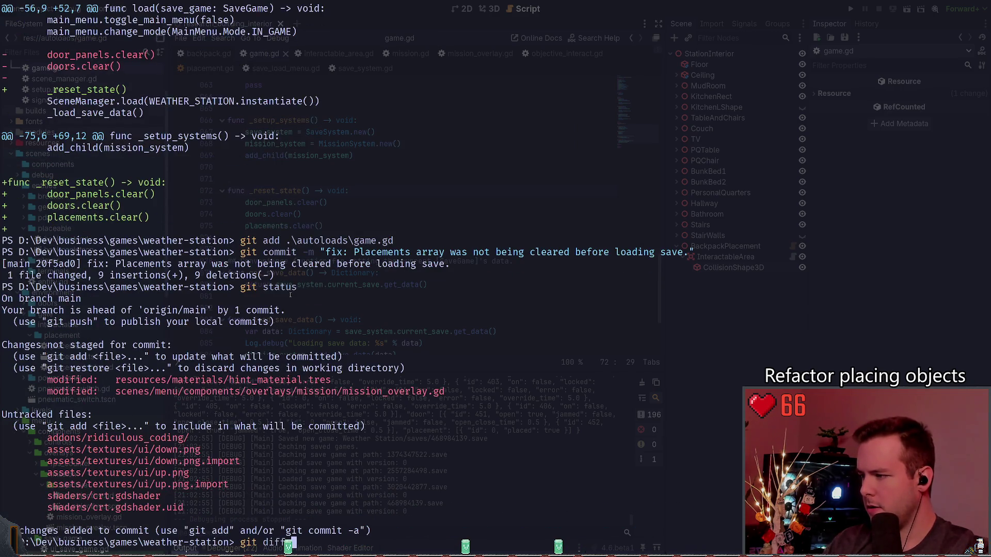
- Show the git diff for resources\materials\hint_material.tres
key(BackSpace)
key(BackSpace)
text(.\s)
key(BackSpace)
text(re)
key(Tab)
text(m)
key(Tab)
text(h)
key(Tab)
key(Return)
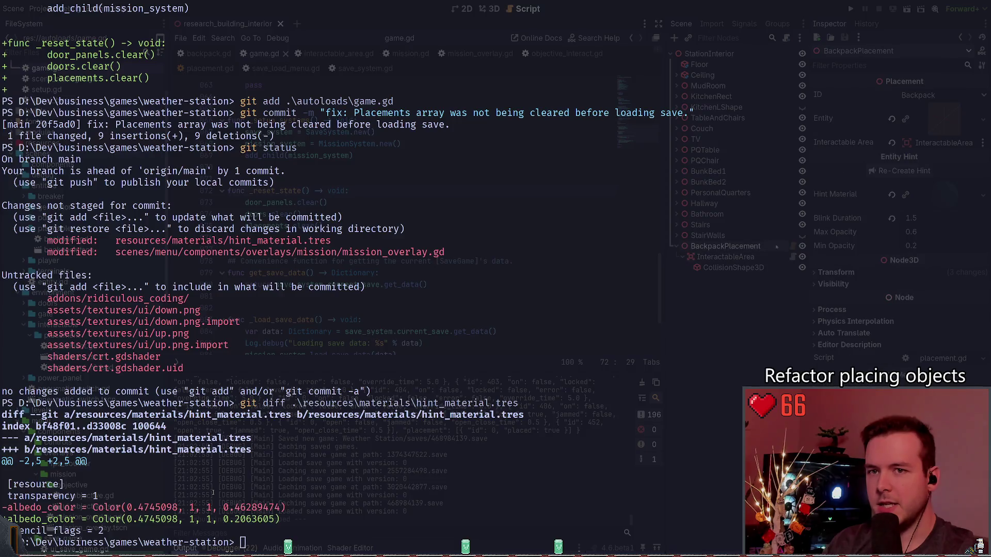
- Expand Hint Material in the Inspector, rerun the diff to see albedo alpha 0.46013886, and hide the terminal
click(940, 194)
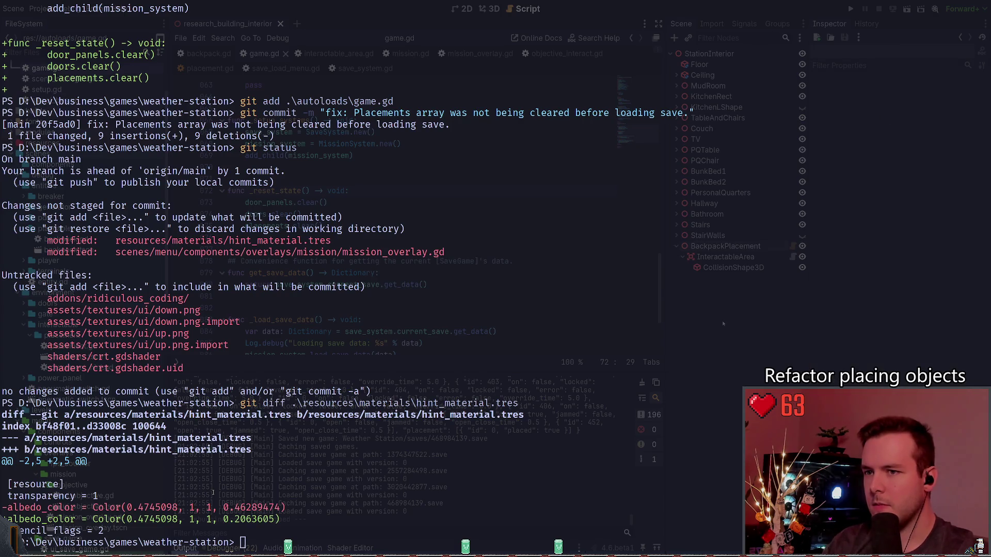
click(212, 493)
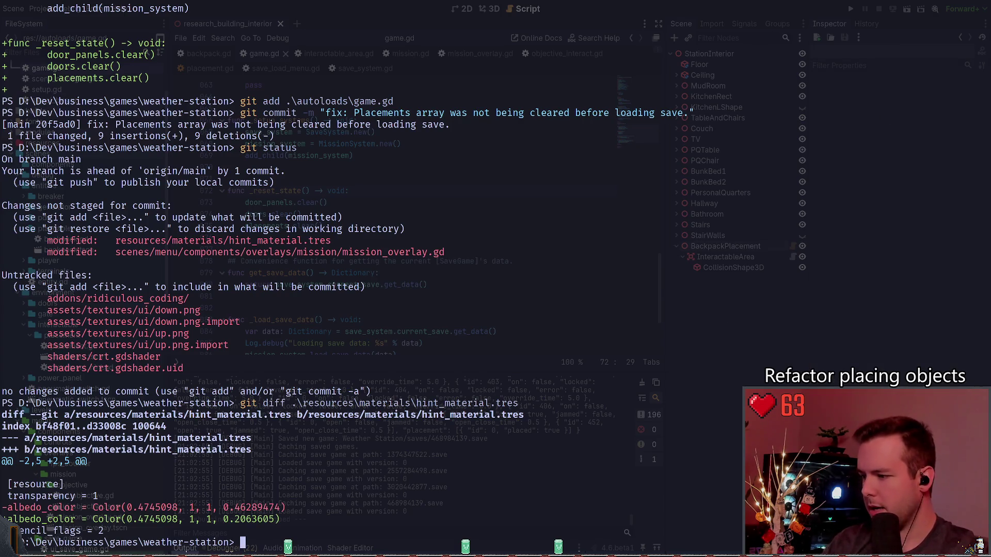
key(Up)
key(Return)
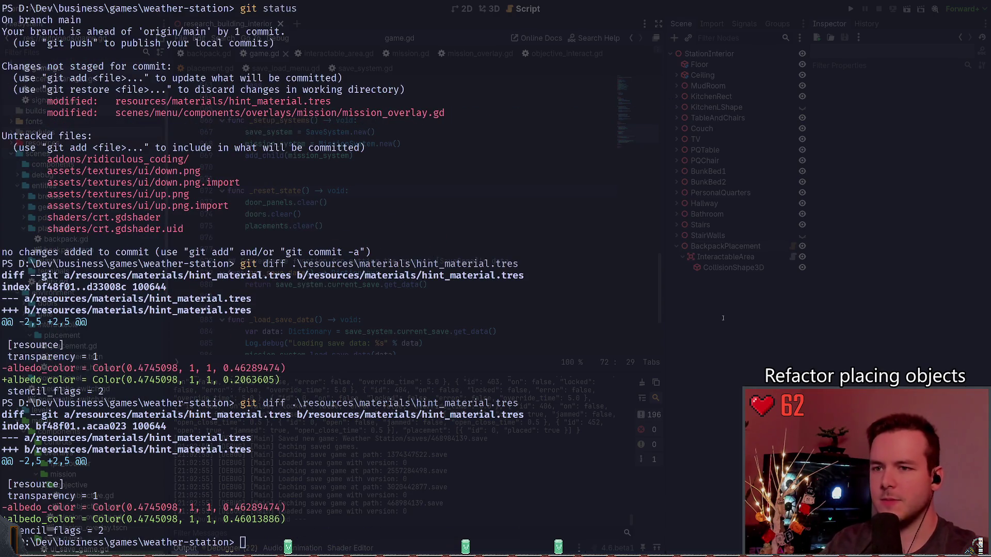
key(super+grave)
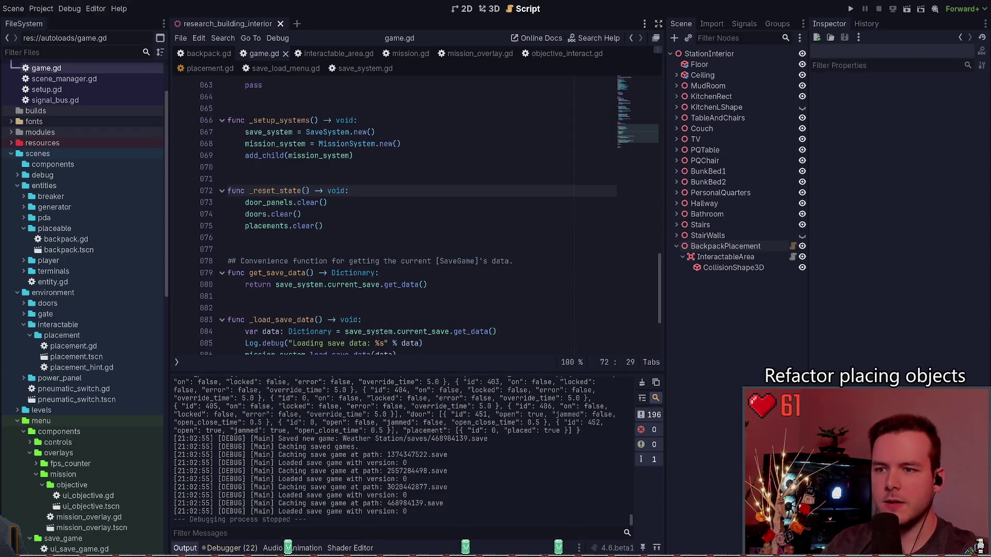
- Select BackpackPlacement, save the scene, and view its translucent hint box in the 3D workspace
click(725, 246)
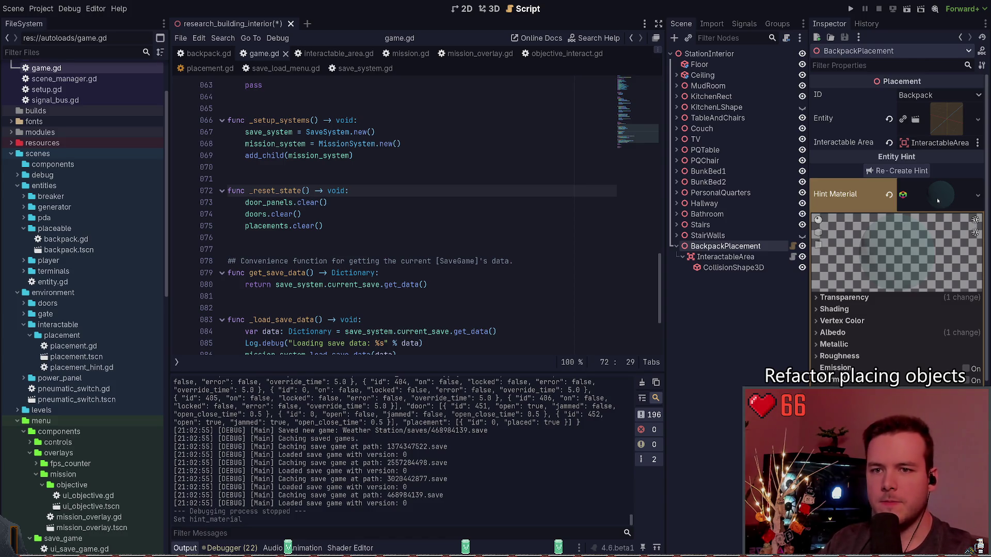
key(ctrl+s)
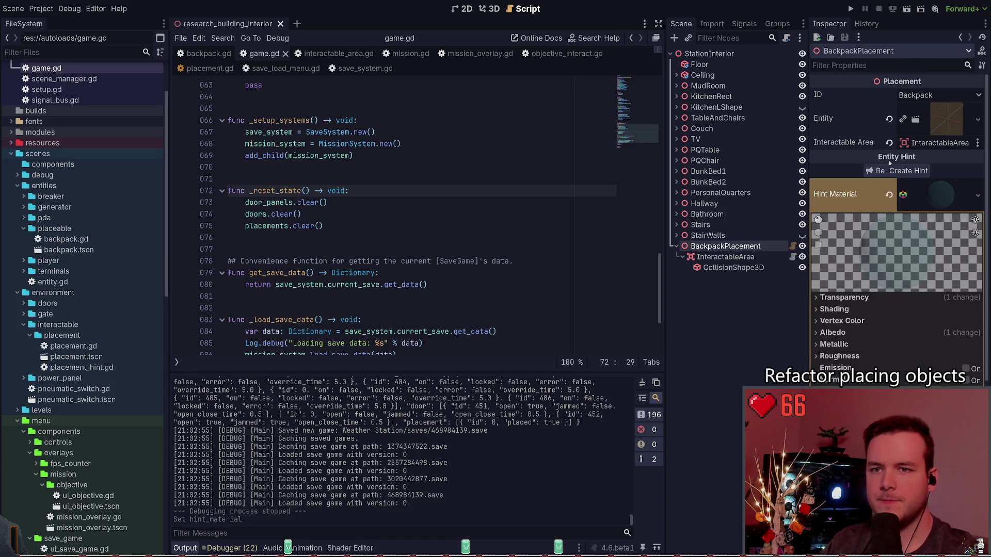
key(ctrl+F2)
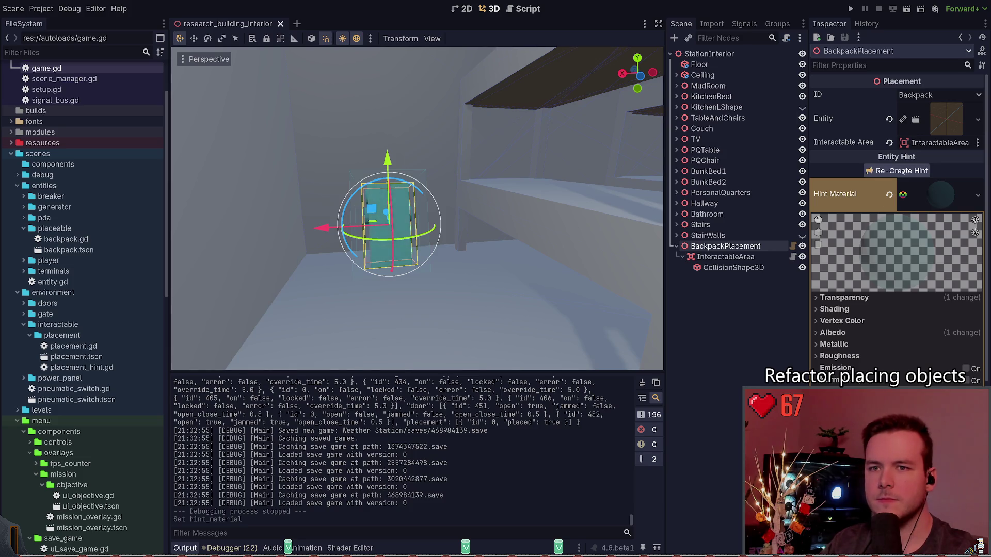
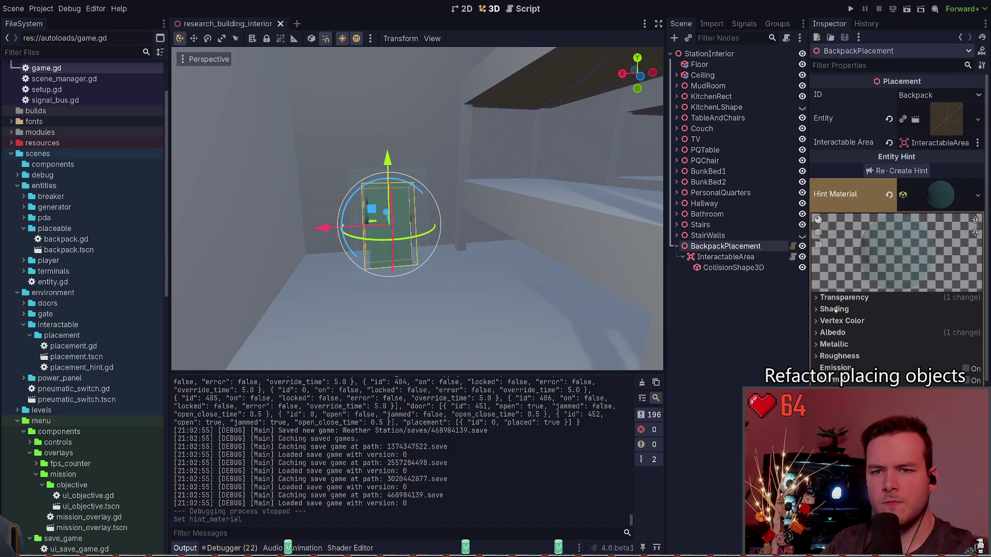
- Undo the hint material change and save the scene
key(ctrl+z)
key(ctrl+s)
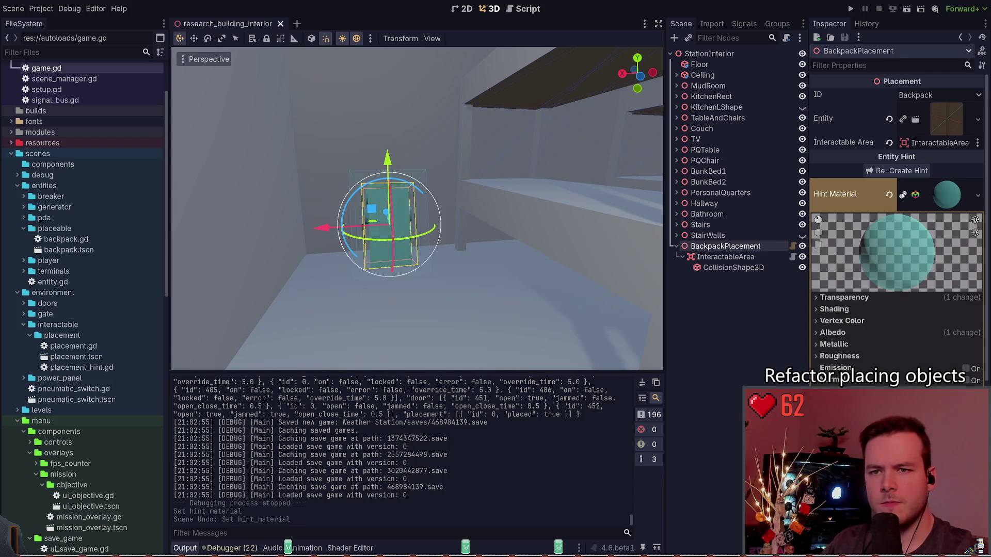
scroll(929, 292, down, 8)
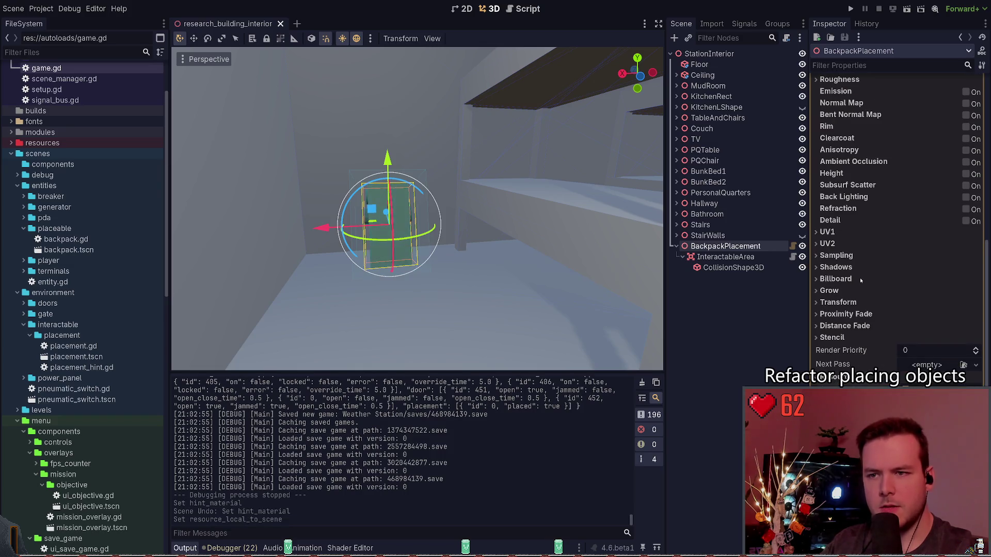
scroll(902, 299, up, 8)
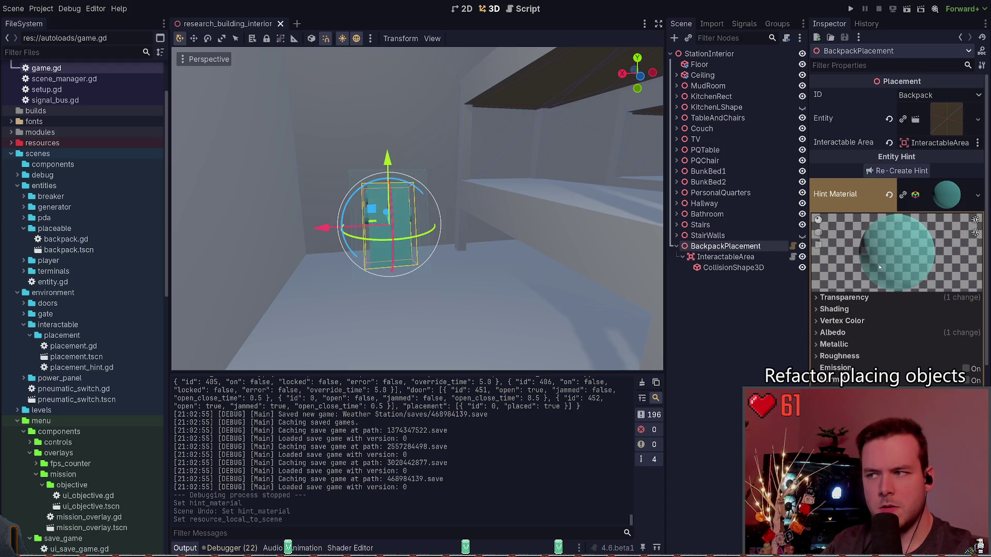
- Make BackpackPlacement's Hint Material unique and save the scene
key(ctrl+s)
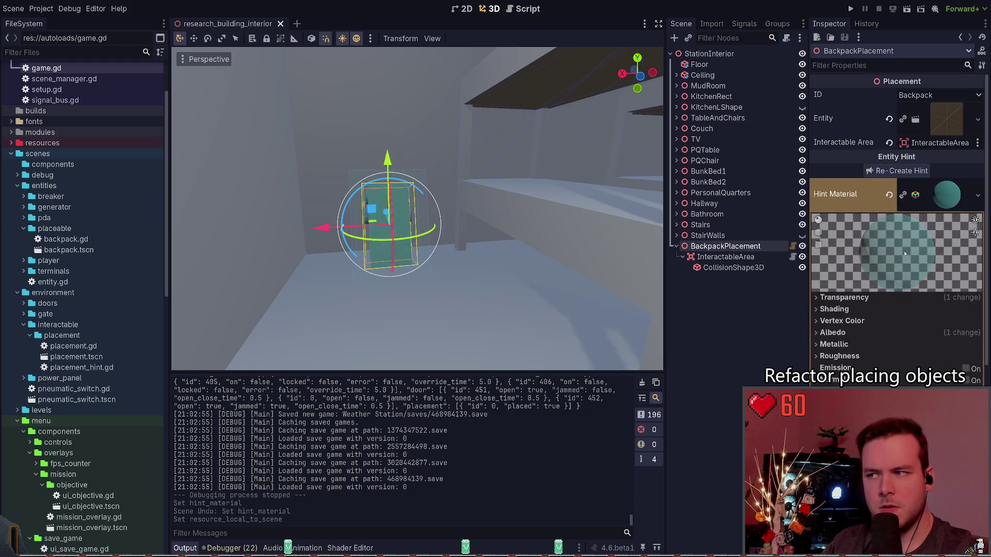
key(ctrl+s)
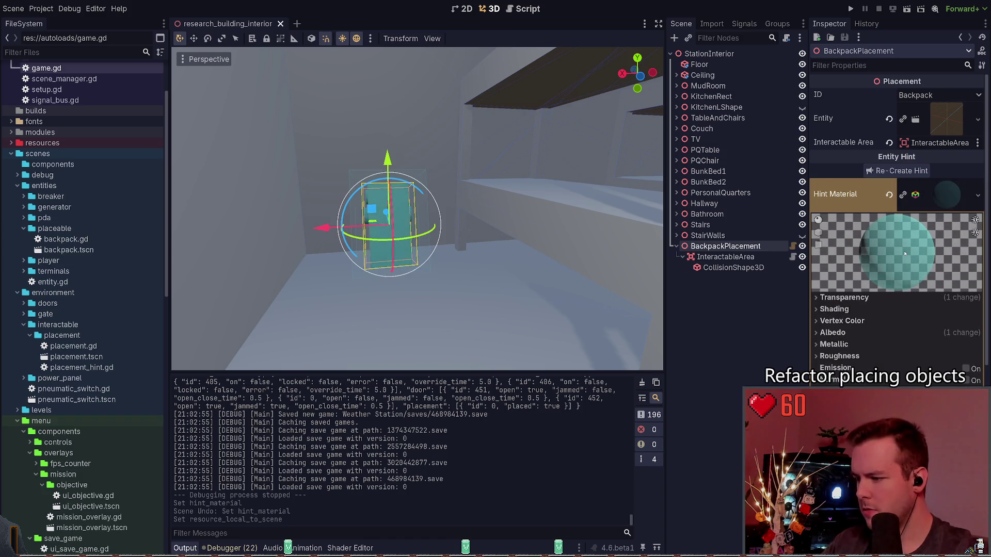
key(ctrl+s)
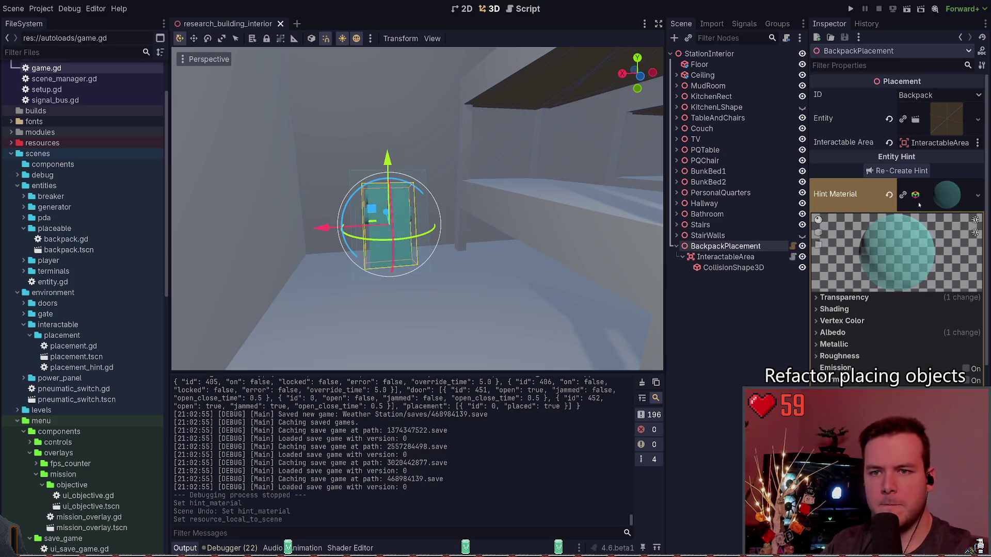
click(902, 195)
key(ctrl+s)
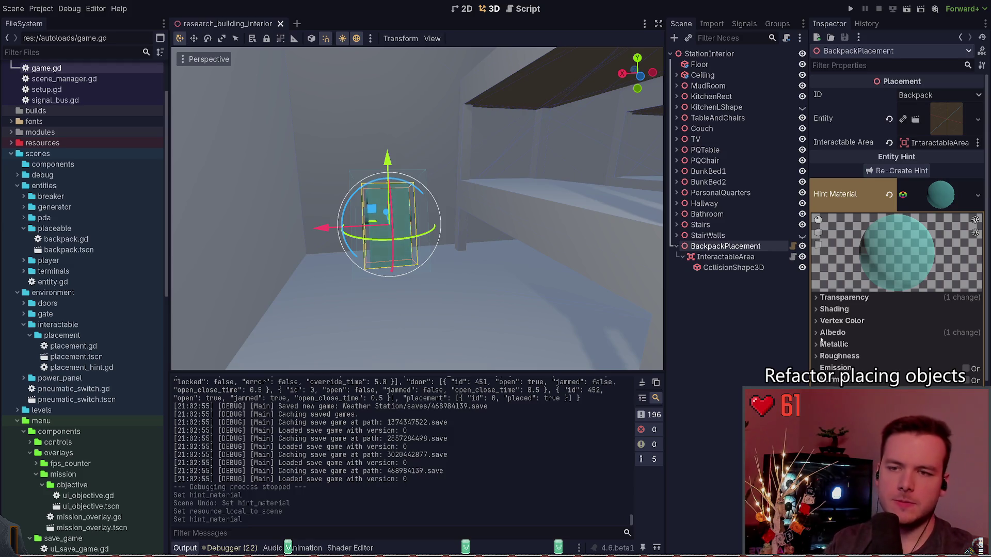
- Open placement.gd and highlight every use of hint_material
click(791, 246)
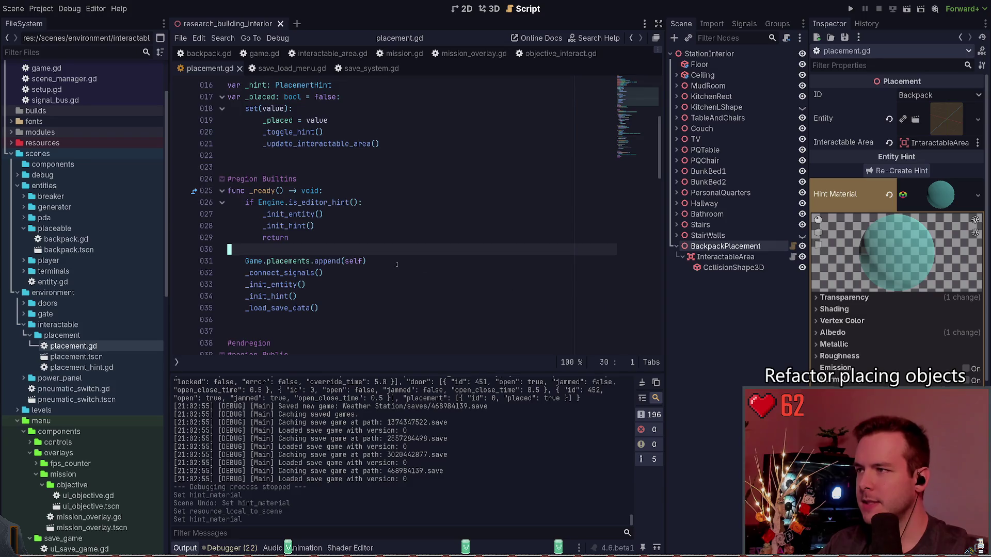
scroll(396, 265, up, 5)
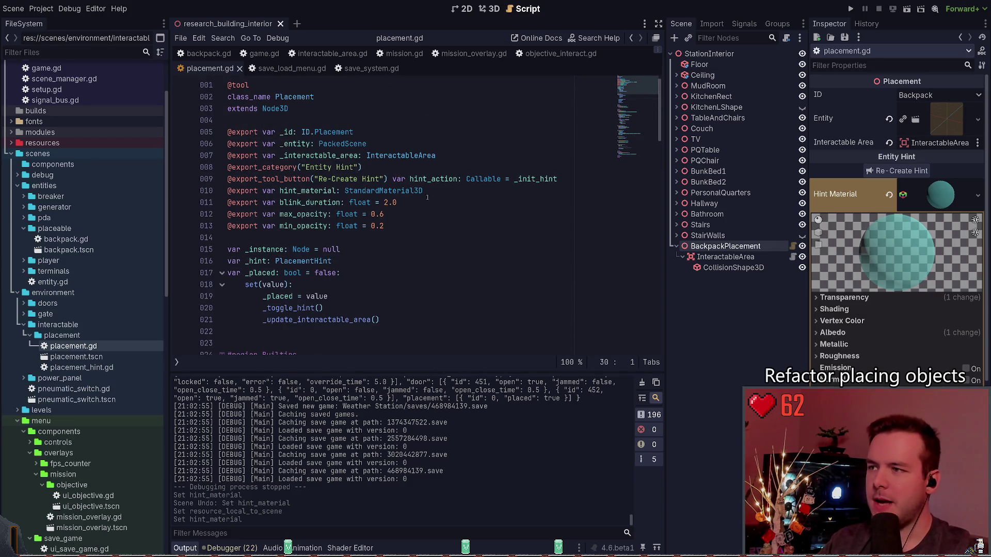
click(340, 190)
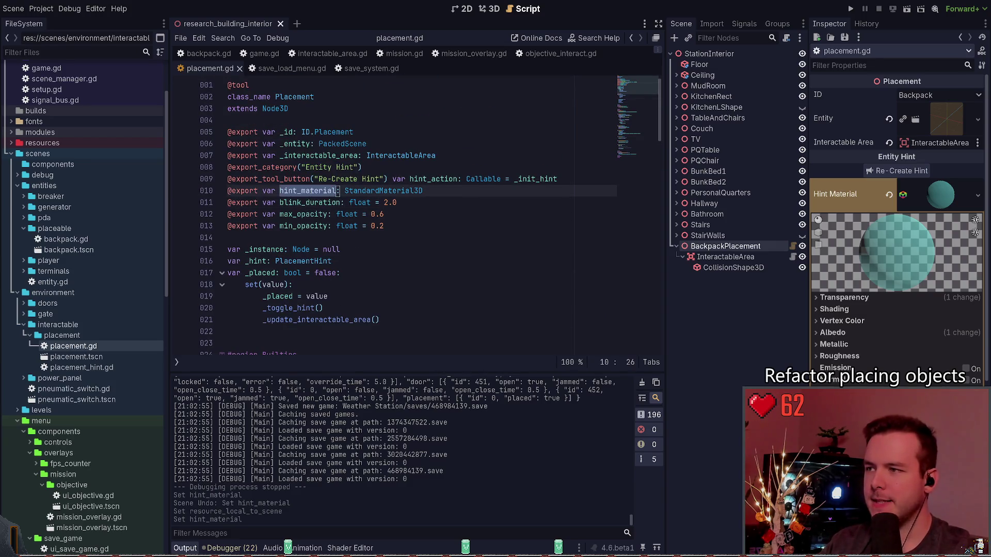
scroll(366, 265, down, 4)
scroll(366, 265, down, 18)
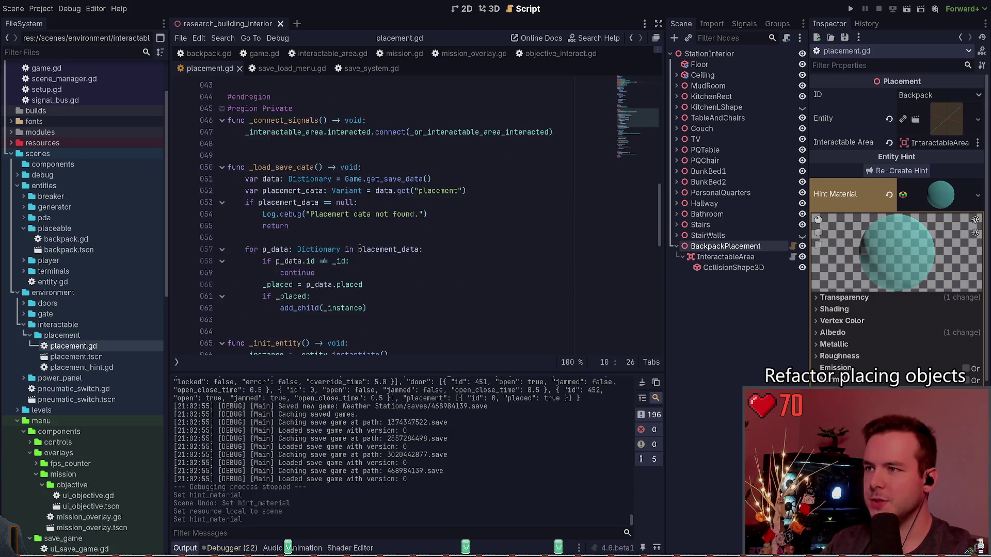
- Change the line 75 argument to hint_material.duplicate() and save the reformatted script
click(424, 179)
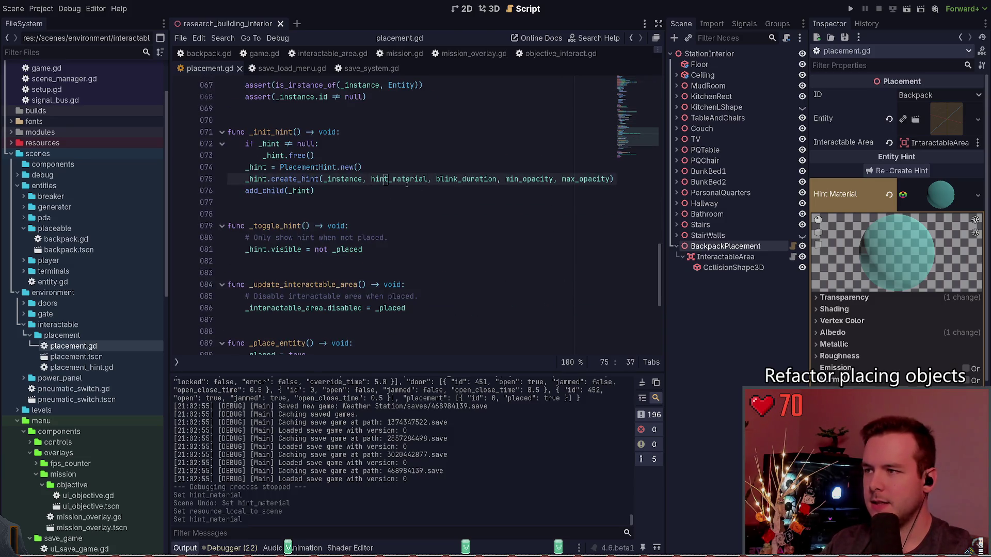
text(.dup)
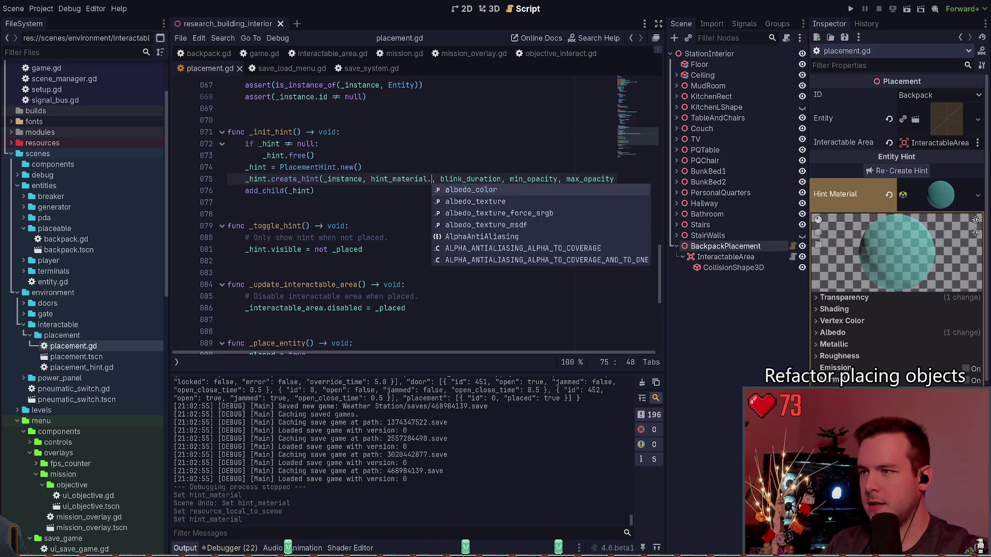
key(Down)
key(Return)
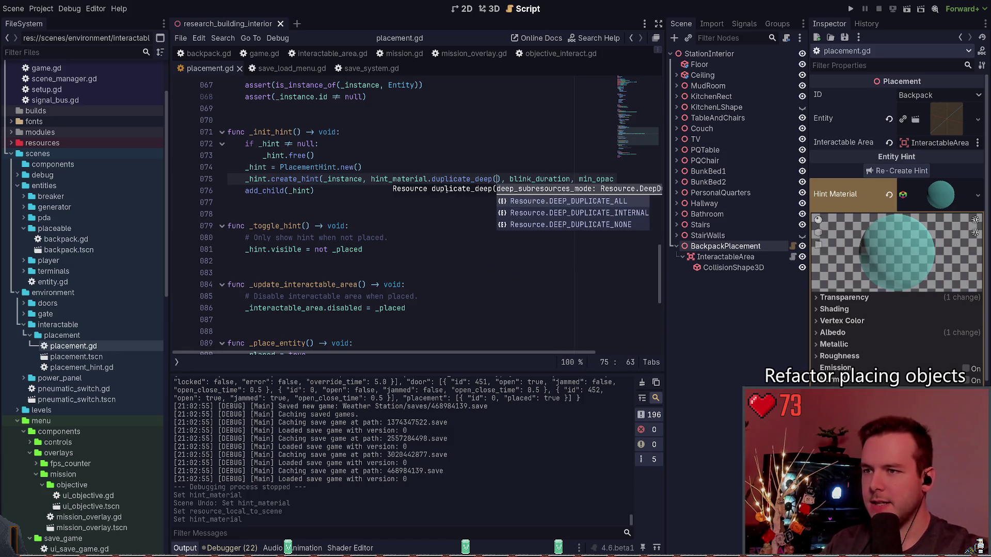
key(Return)
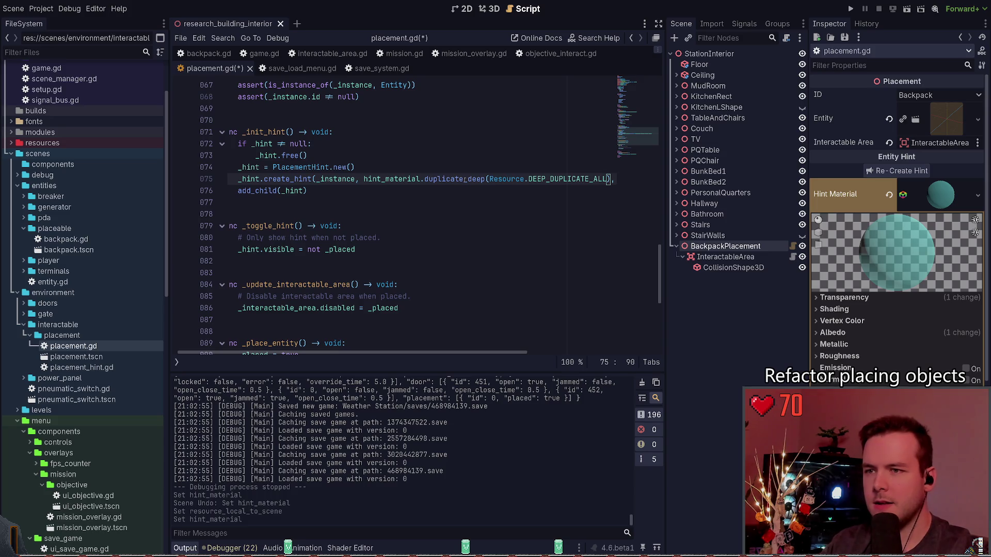
key(ctrl+Delete)
key(ctrl+Delete)
key(ctrl+Delete)
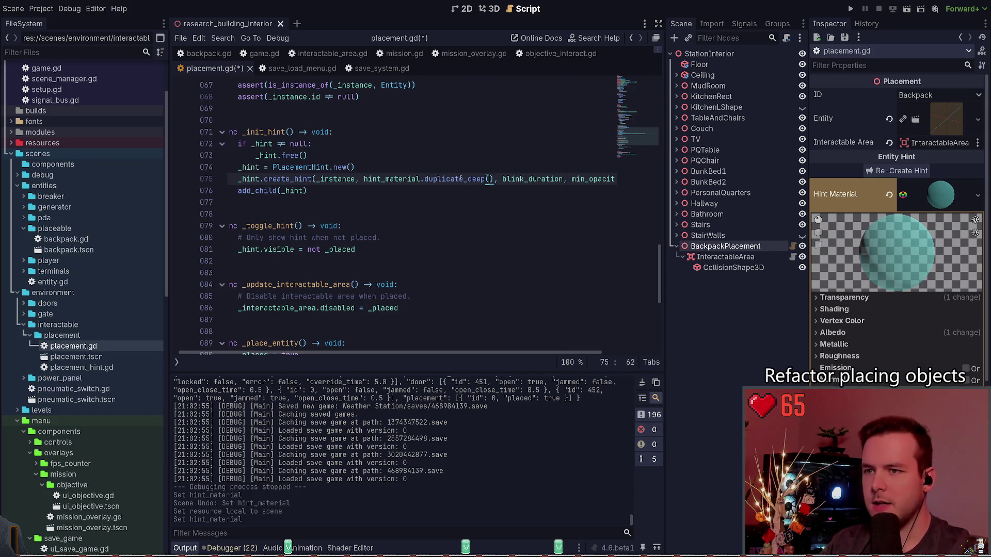
key(BackSpace)
key(BackSpace)
key(BackSpace)
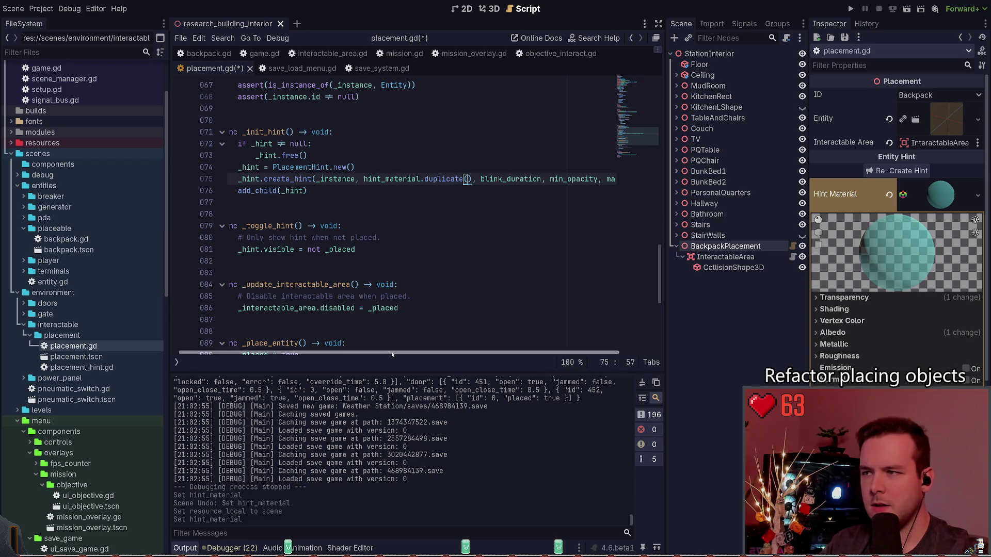
scroll(391, 275, down, 4)
key(ctrl+s)
scroll(391, 275, up, 3)
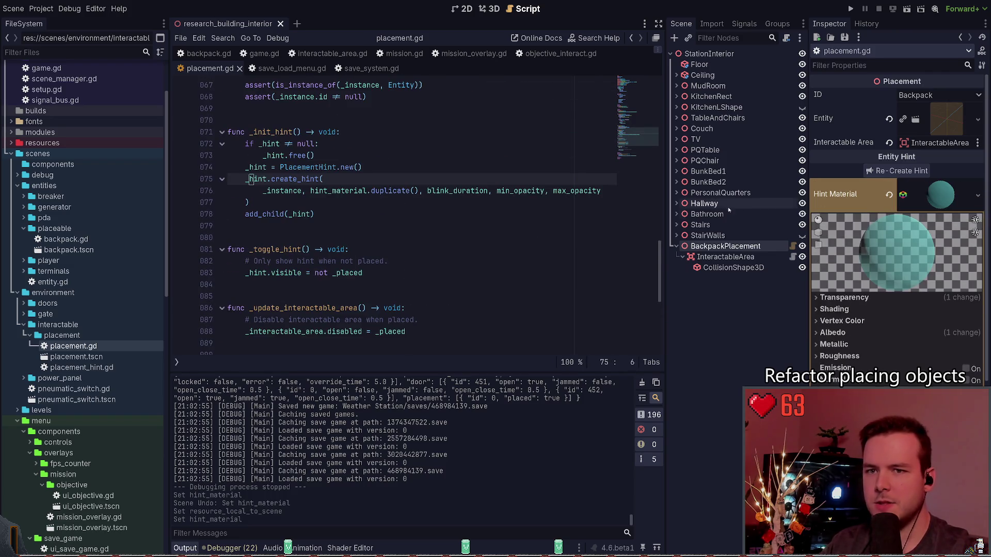
- Re-create the placement hint in the 3D view and save the scene
click(503, 9)
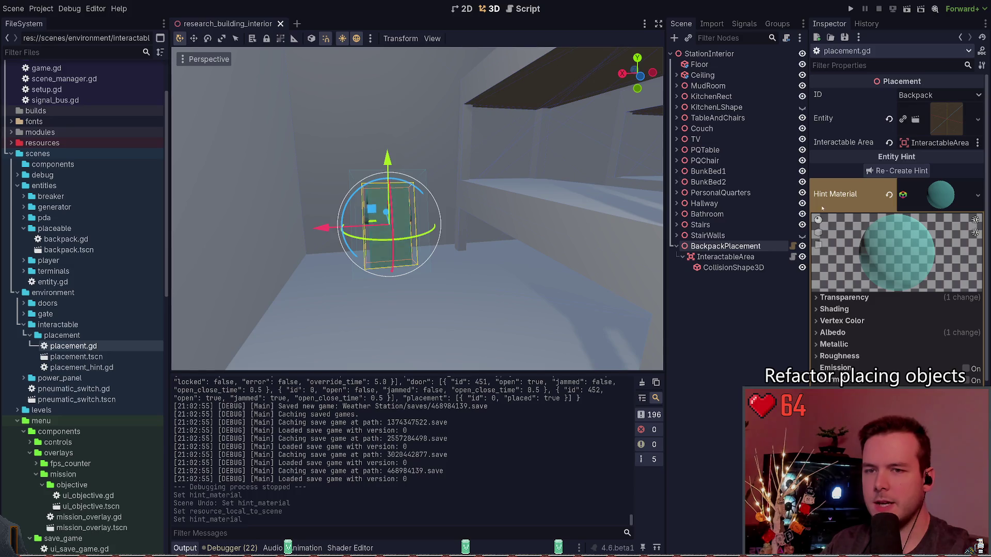
click(914, 172)
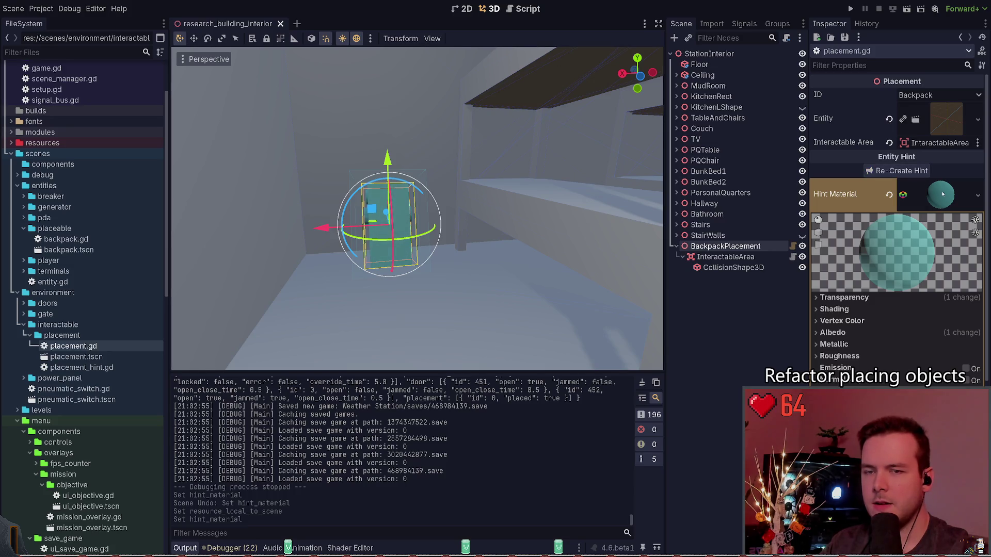
key(ctrl+s)
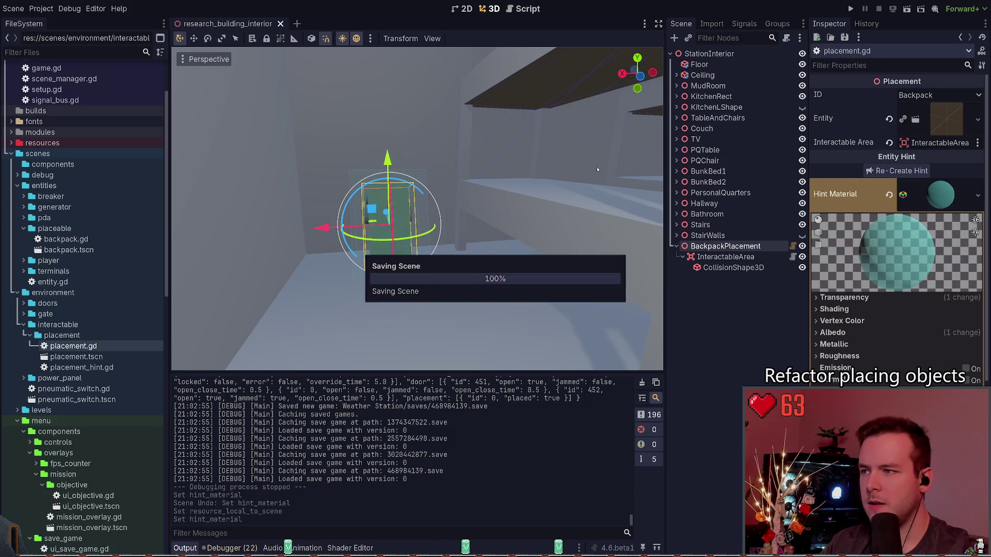
scroll(921, 327, down, 5)
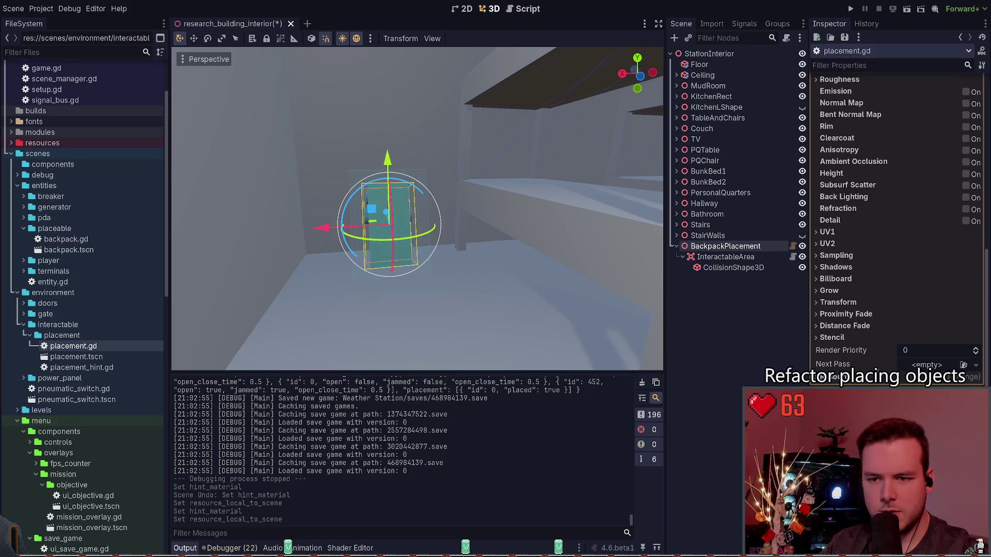
scroll(874, 309, up, 10)
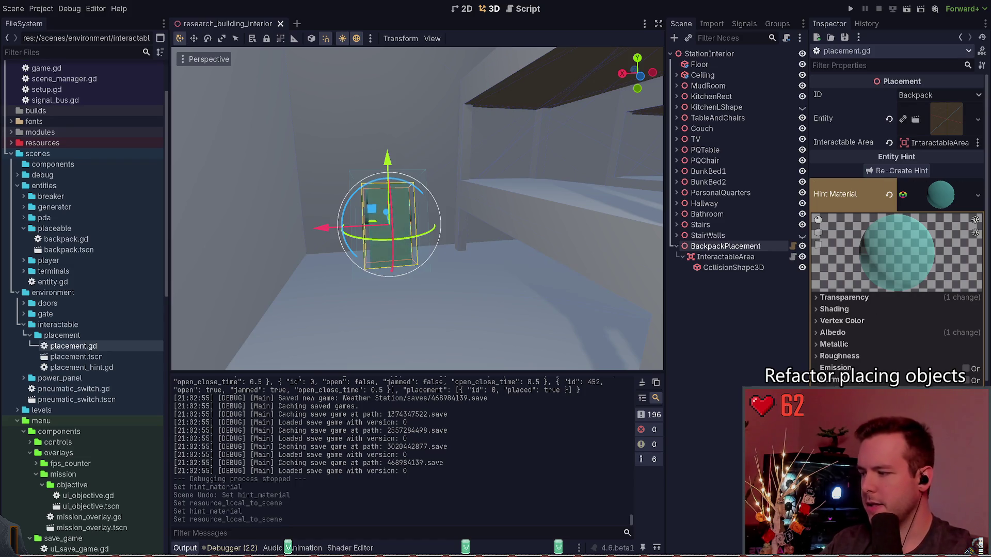
- On BackpackPlacement, undo/redo and toggle the hint material's Resource > Local to Scene setting
click(737, 314)
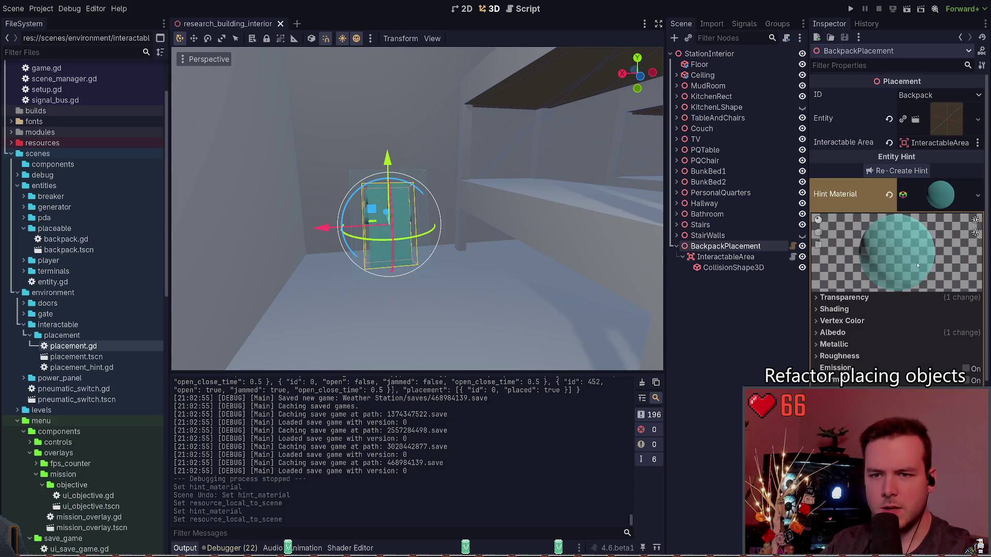
key(ctrl+z)
key(ctrl+z)
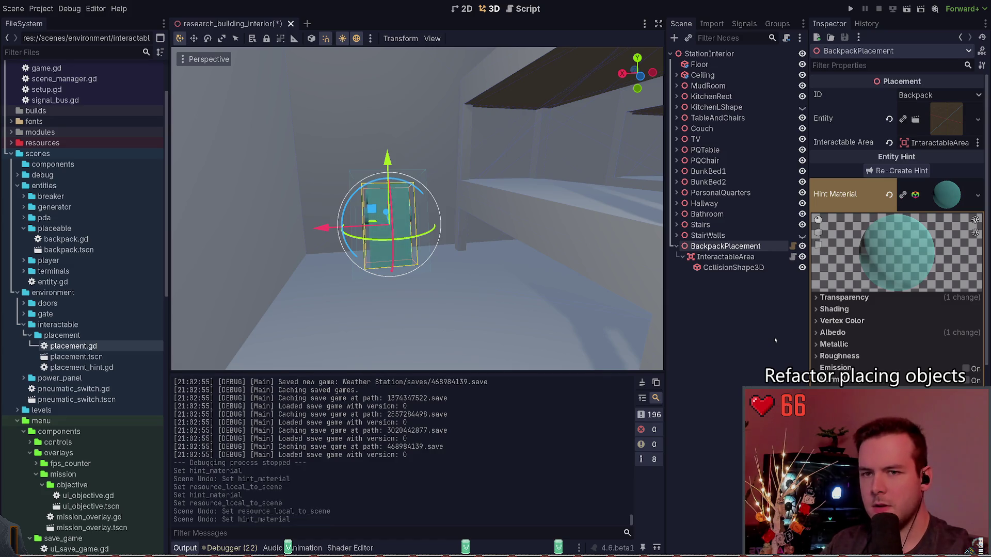
key(ctrl+z)
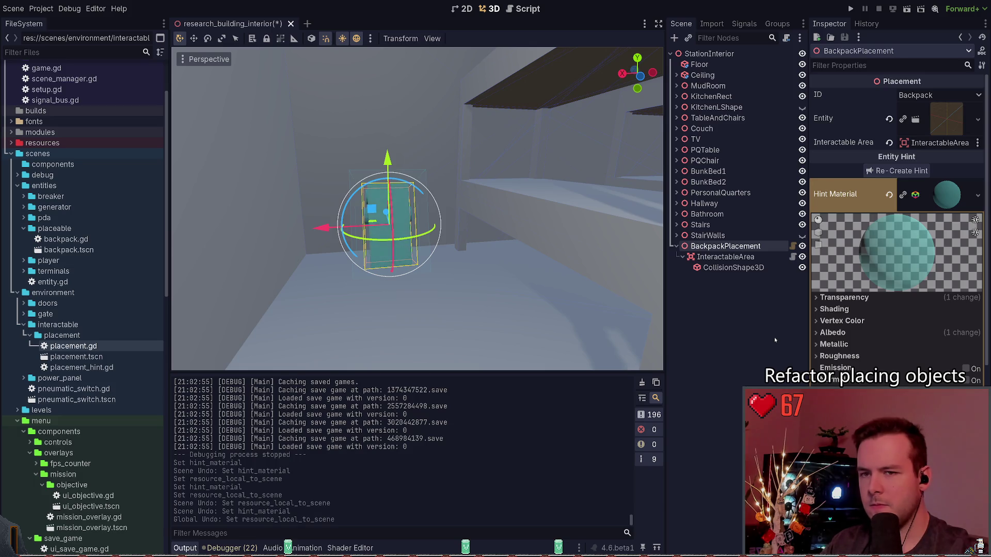
key(ctrl+shift+z)
scroll(898, 232, down, 10)
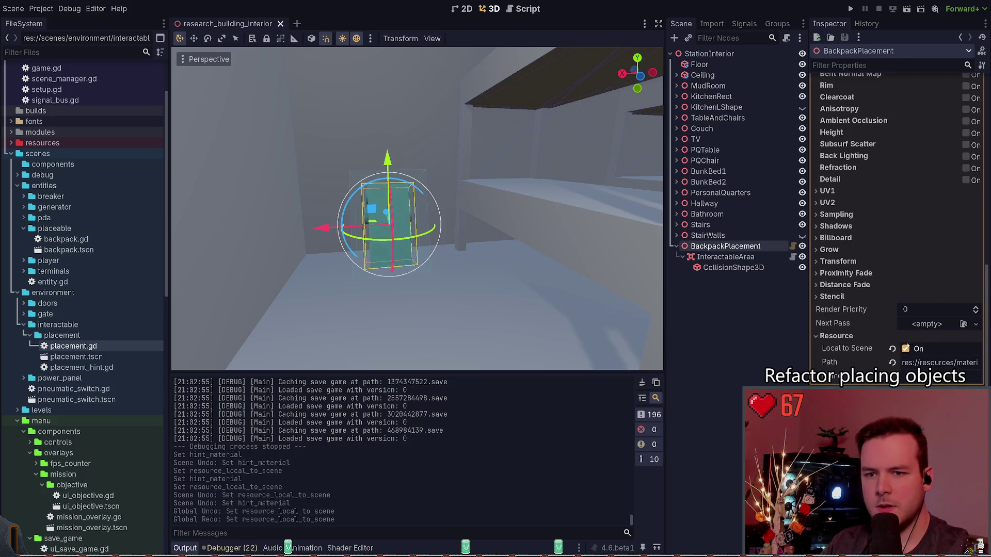
click(905, 349)
scroll(875, 331, up, 10)
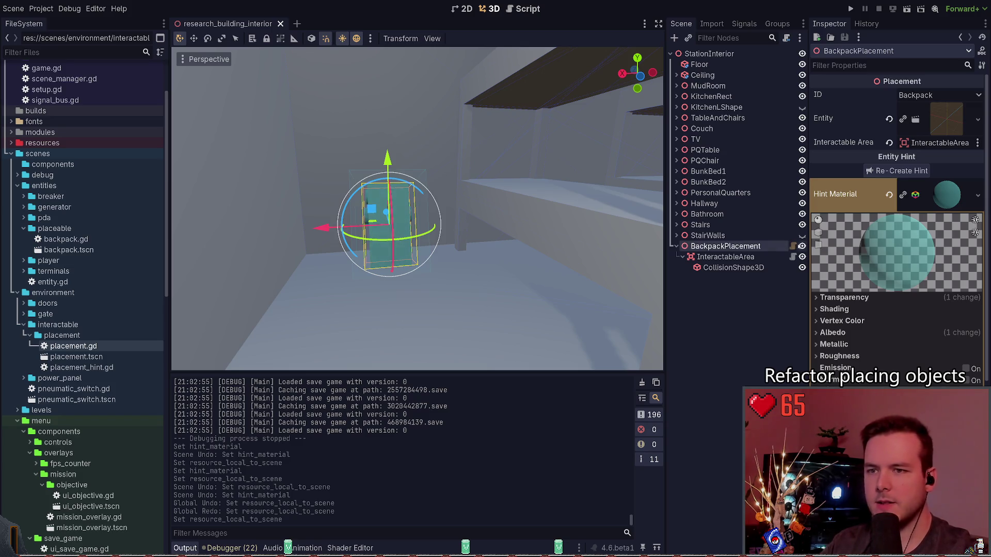
click(793, 246)
click(361, 202)
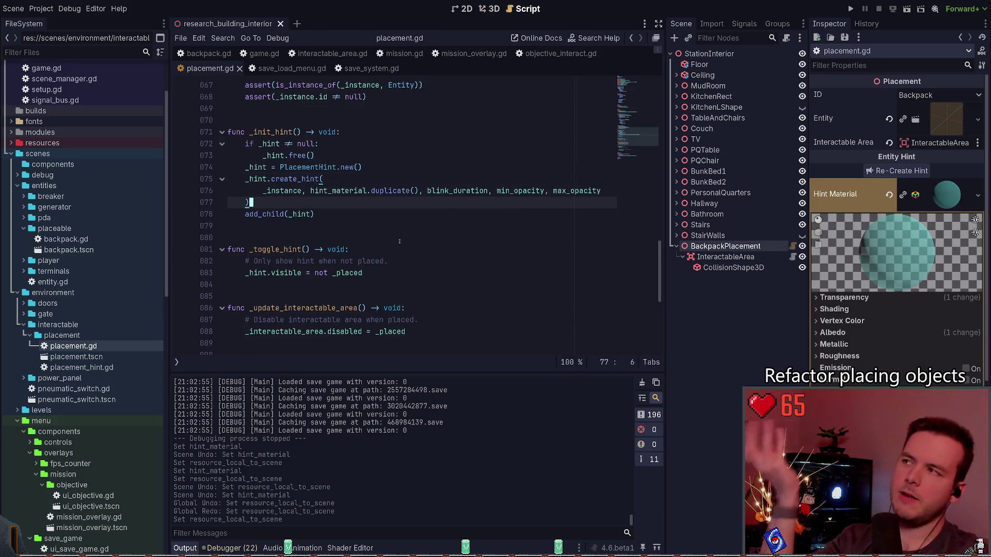
drag(418, 191, 367, 191)
scroll(312, 245, up, 1)
scroll(312, 245, up, 3)
scroll(314, 243, down, 2)
click(316, 239)
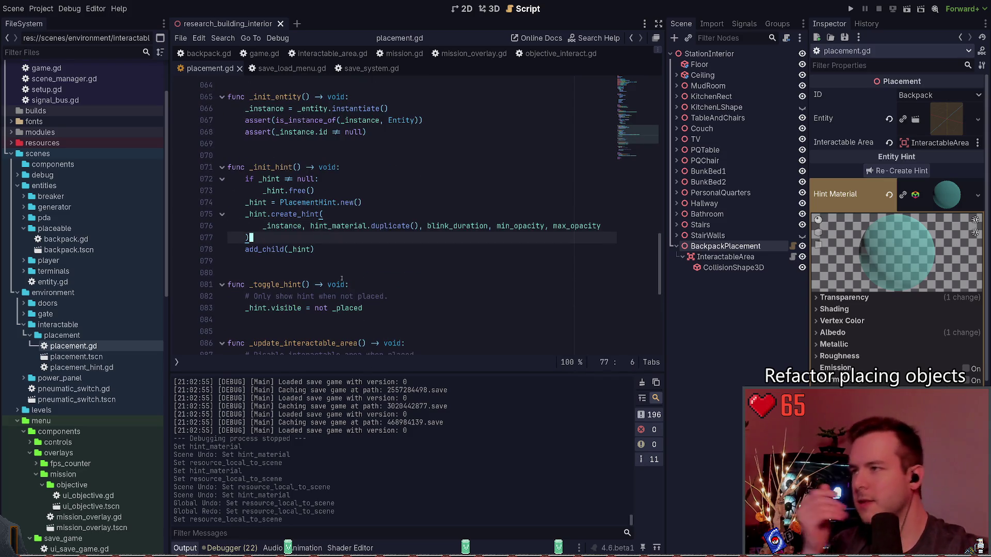
scroll(341, 278, up, 15)
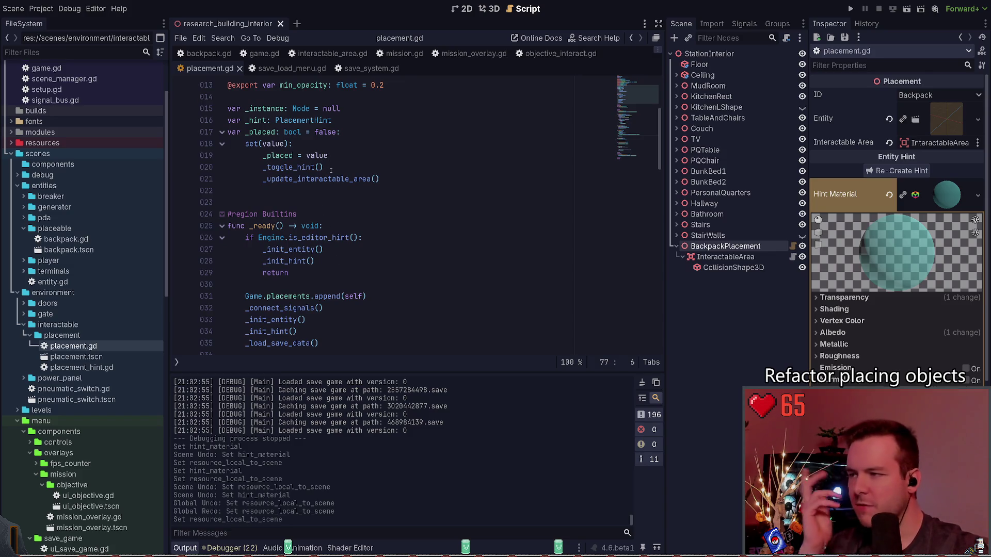
scroll(349, 191, down, 4)
scroll(339, 193, down, 8)
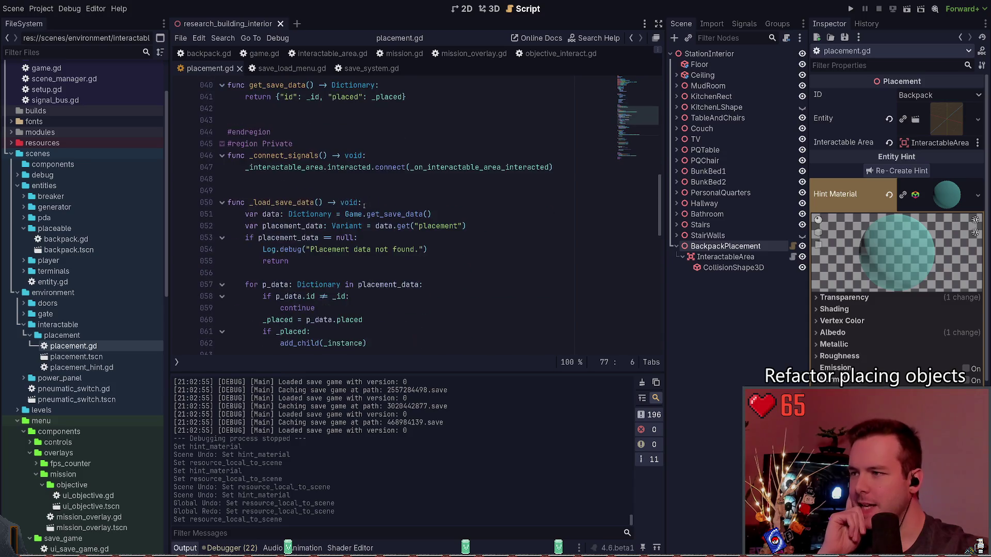
scroll(410, 237, down, 3)
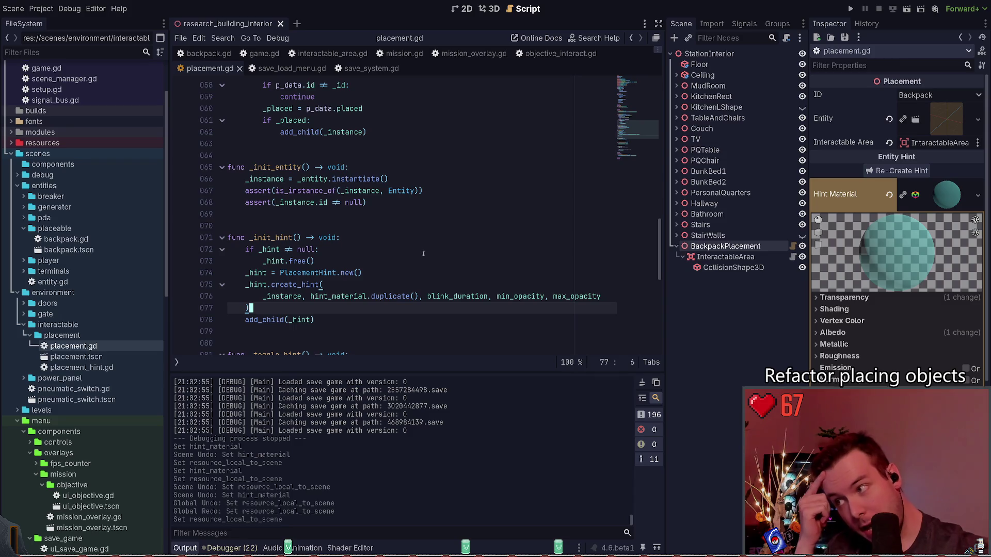
drag(419, 297, 310, 297)
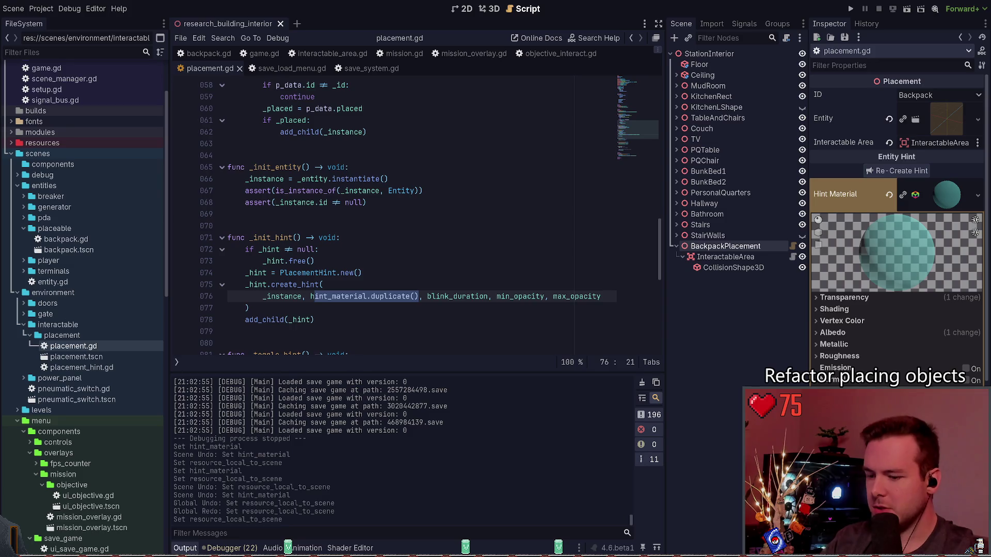
key(super+grave)
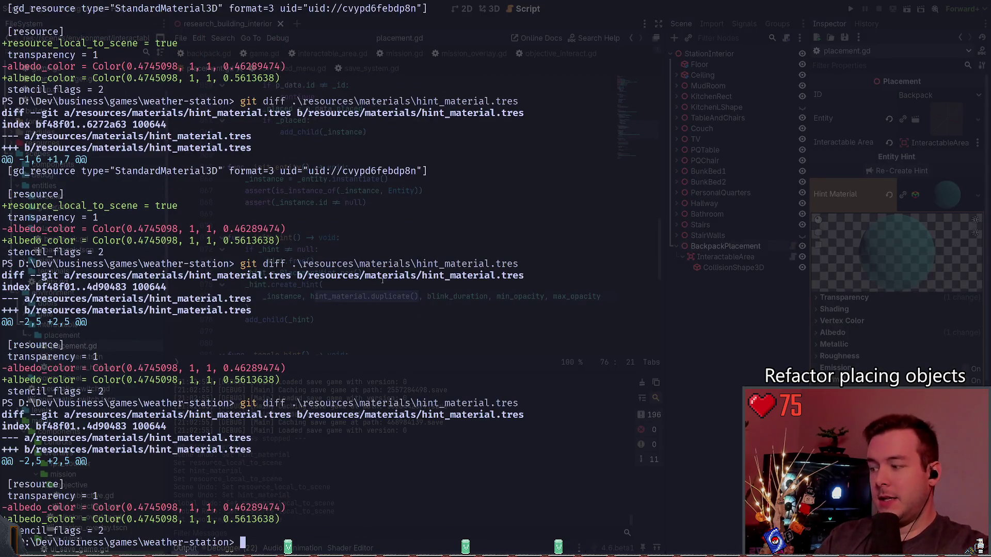
- Stage resources\materials\hint_material.tres with git add and check git status
text(git add .\resources\materials\hint_material.tres)
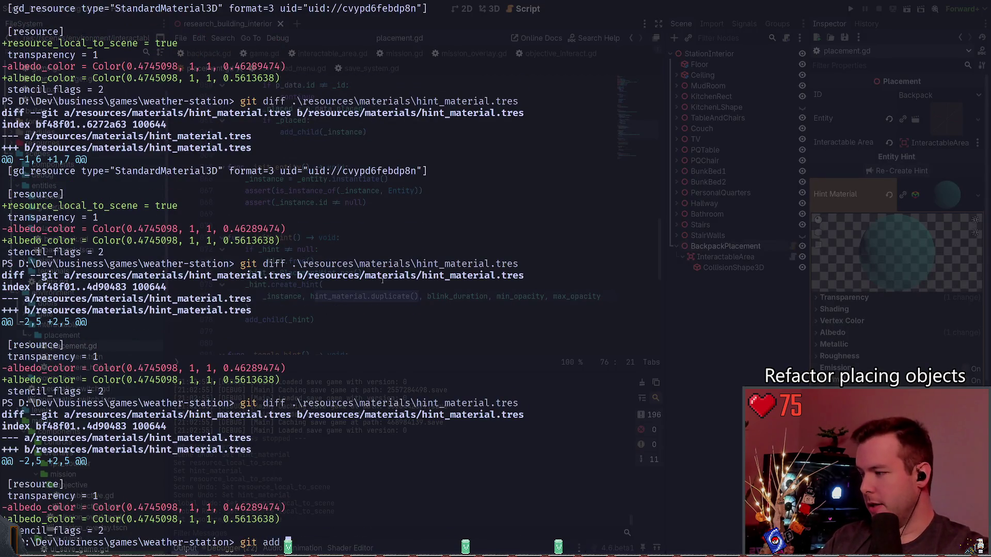
text(git s)
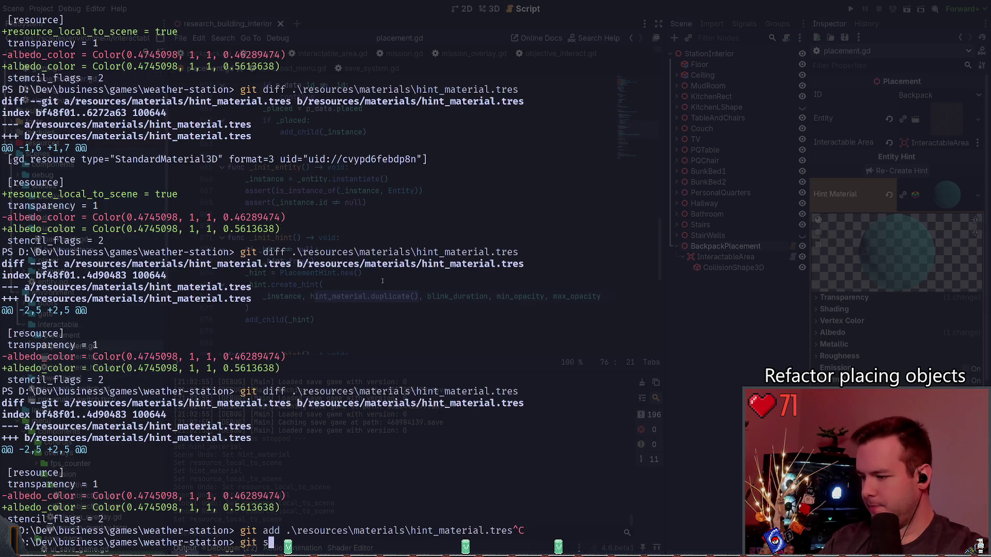
text(us)
key(Return)
text(git add status)
key(Return)
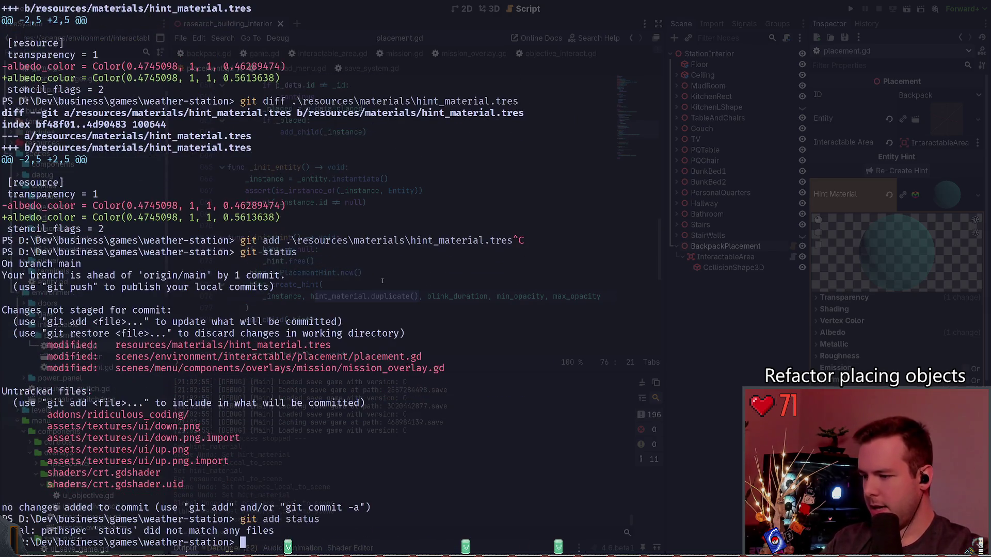
text(git add )
text(.\resources\materials\hint_material.tres)
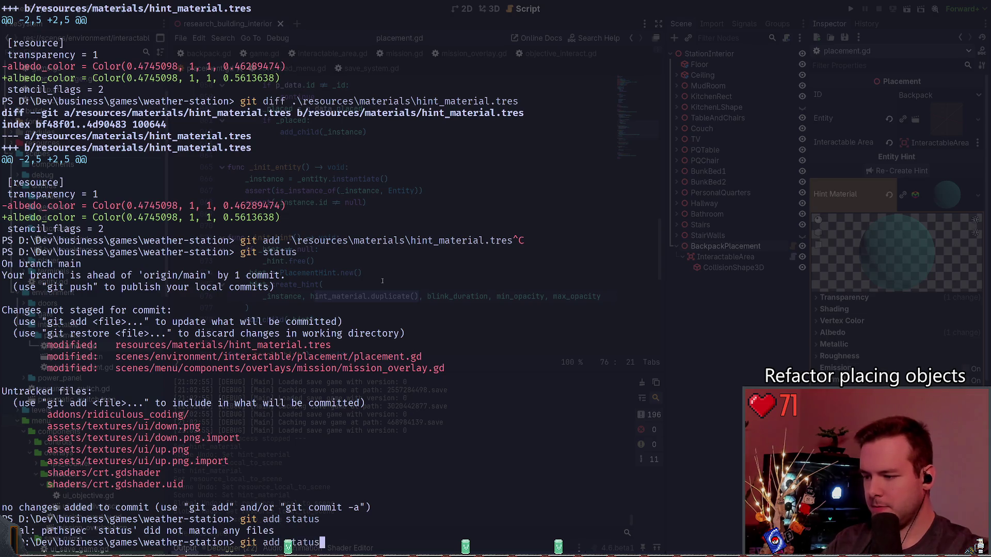
key(Return)
text(git status)
key(Return)
- Stage the changes under scenes\environment and check git status again
text(git d)
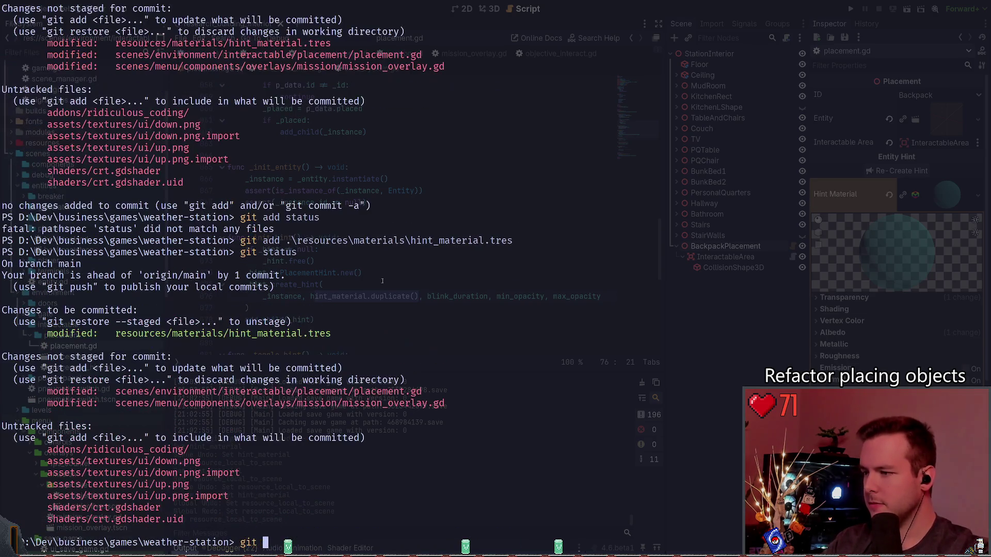
text(iff .\scenes\)
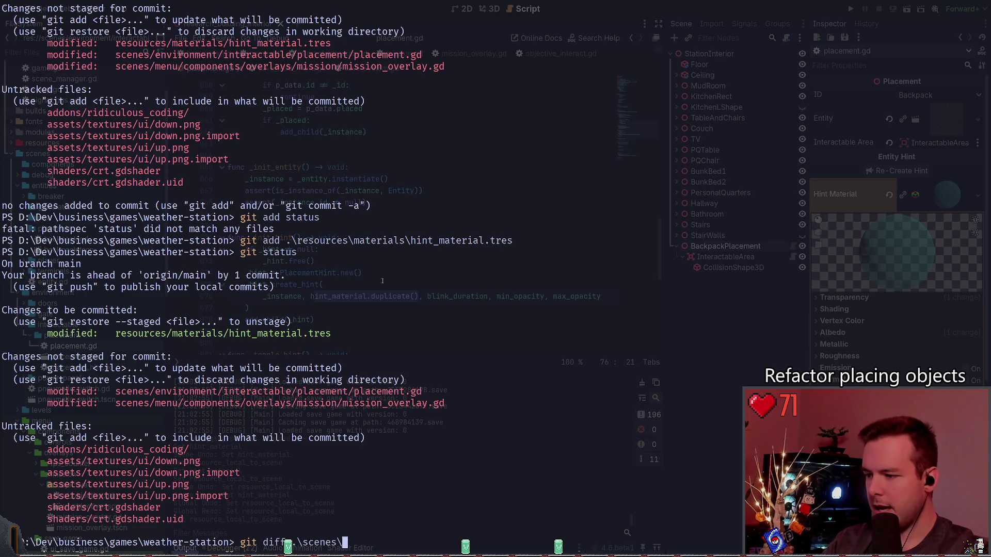
key(ctrl+c)
text(git add .\scenes\entities\)
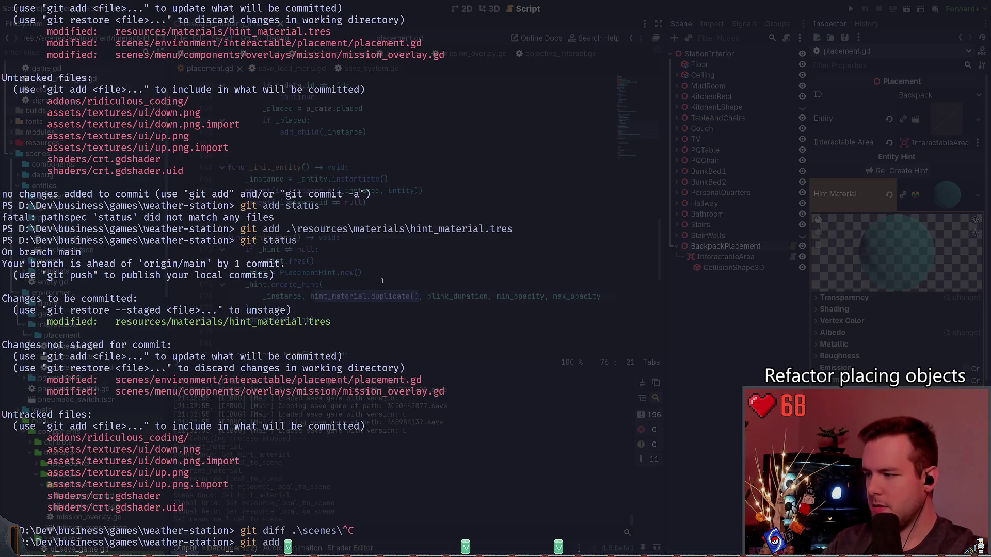
key(Tab)
key(Return)
text(git status)
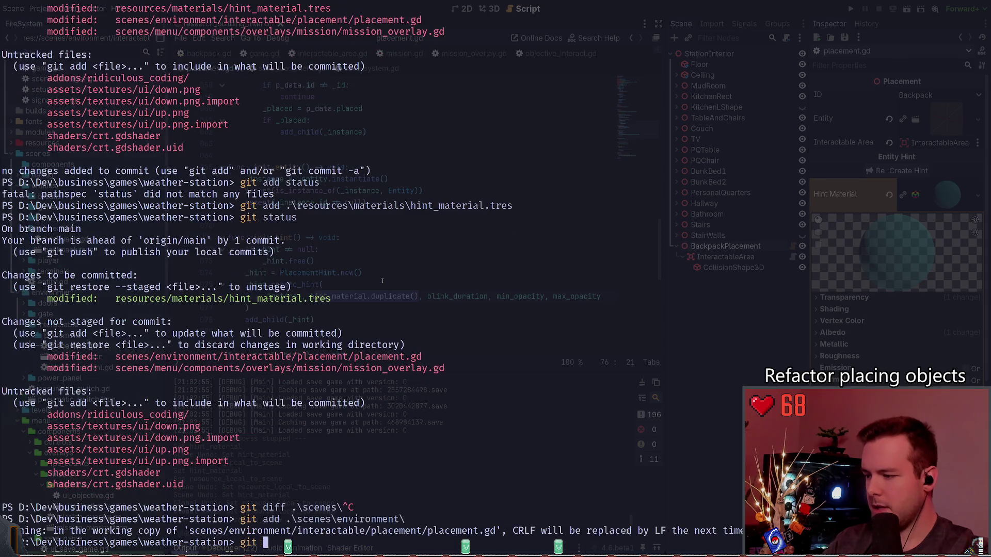
key(Return)
- Commit with a "fix:" message about the tool script updating hint_material, then start an amend
text(git commit -m ")
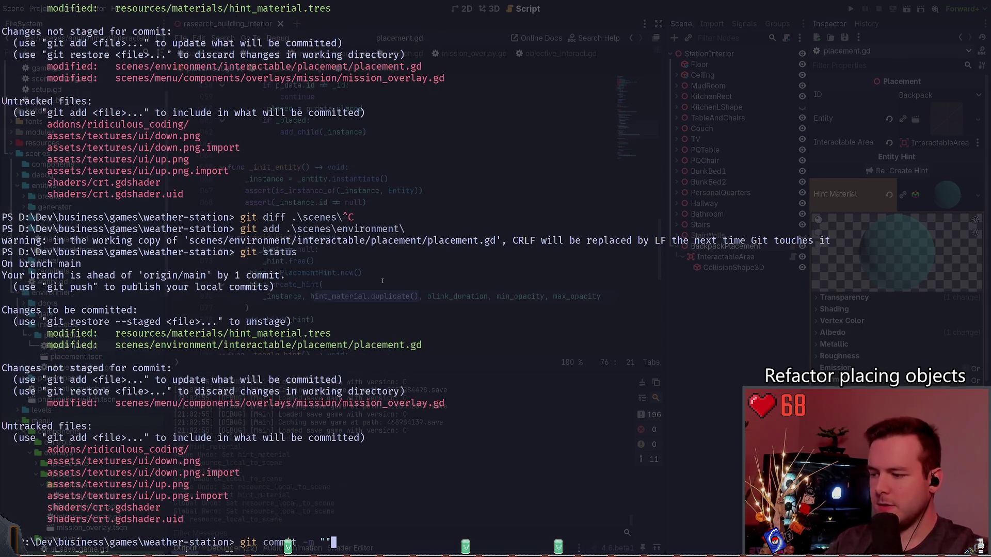
key(Left)
text(fix:)
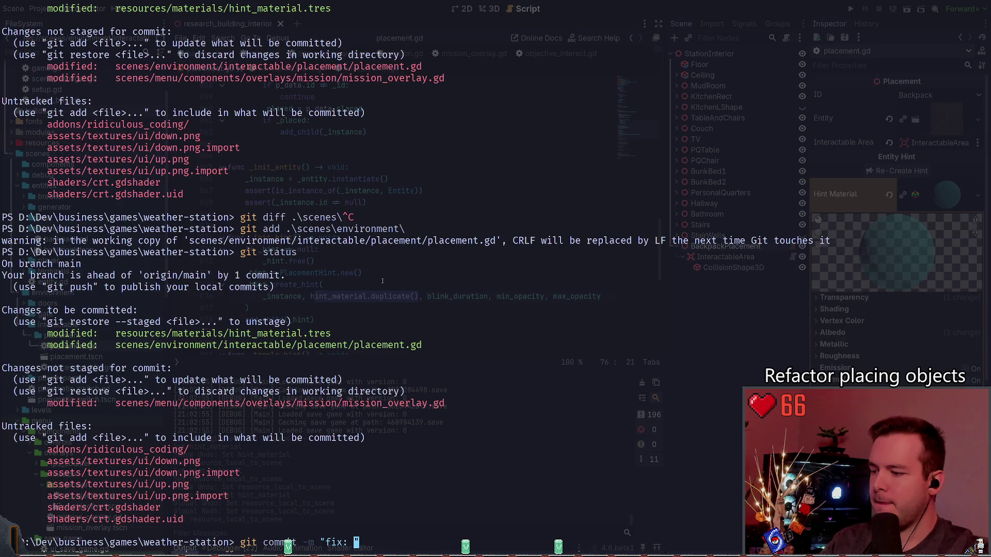
text(int_material was being u)
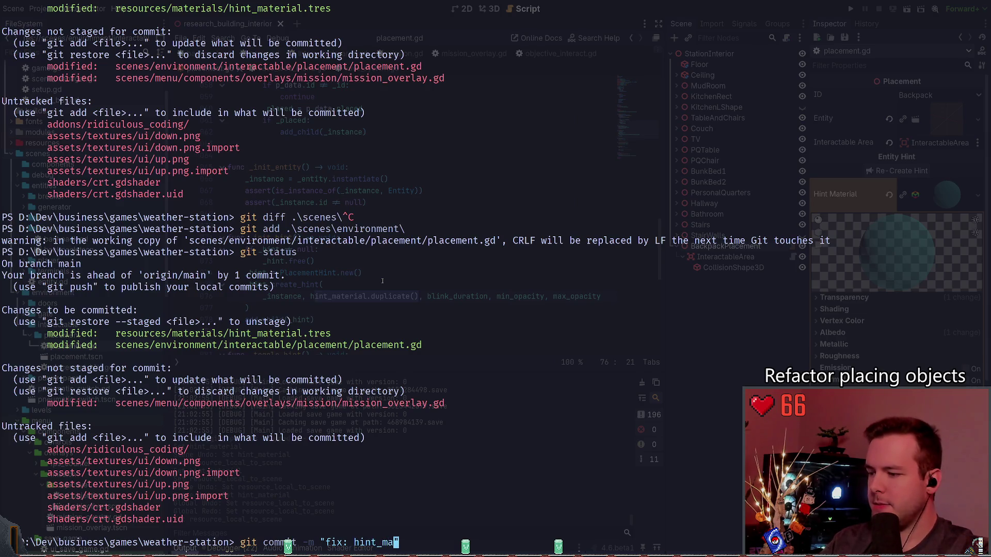
text(pdated due t)
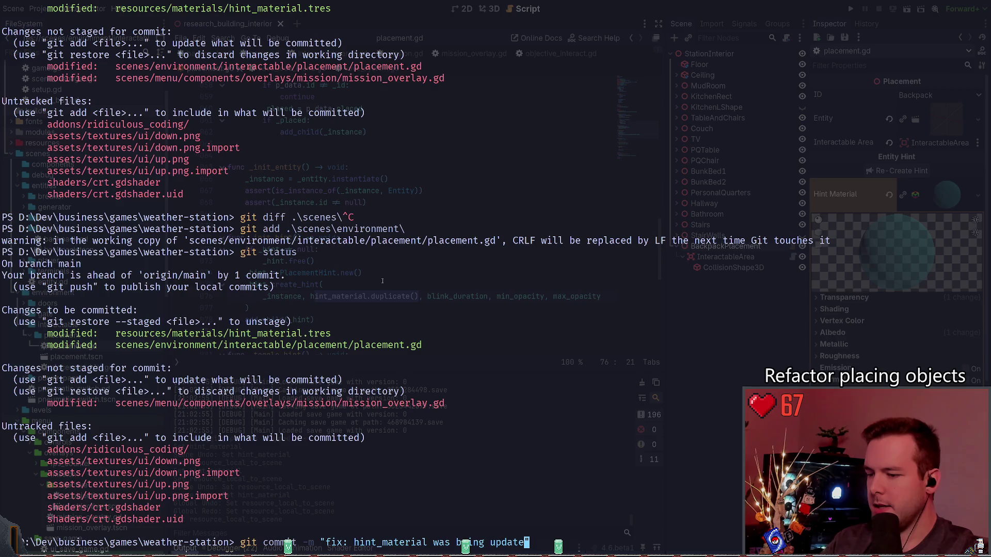
text(o tool scri)
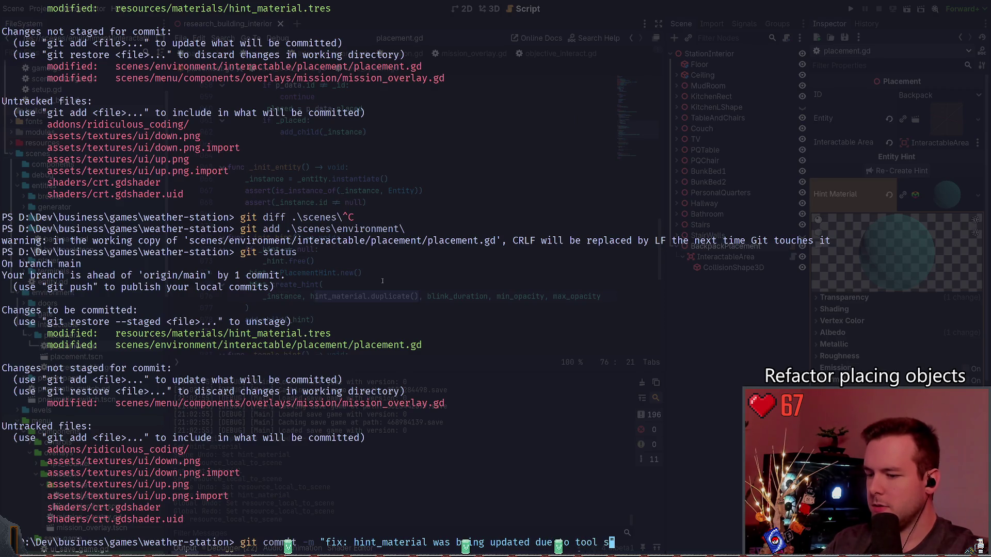
text(pt, so duplicate it w)
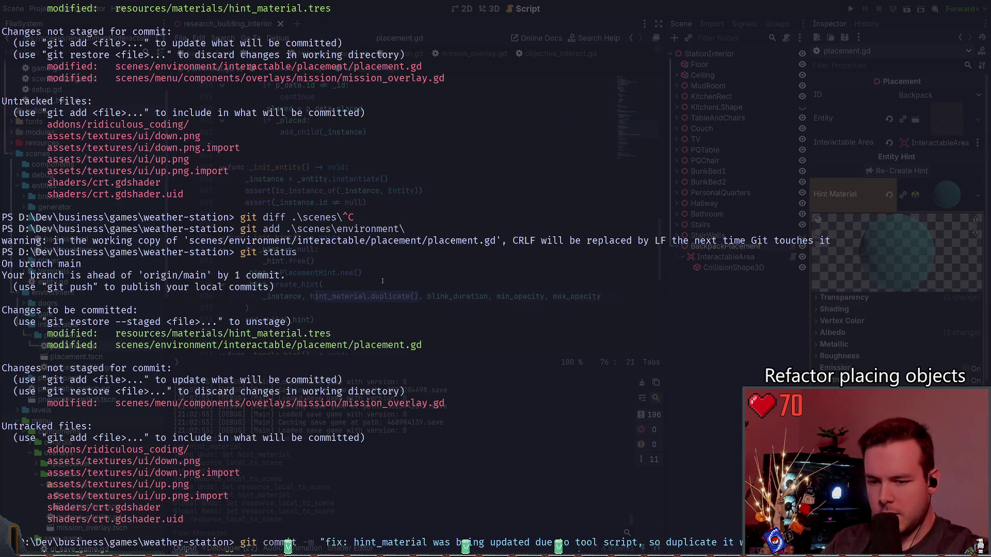
key(Return)
text(git status)
key(Return)
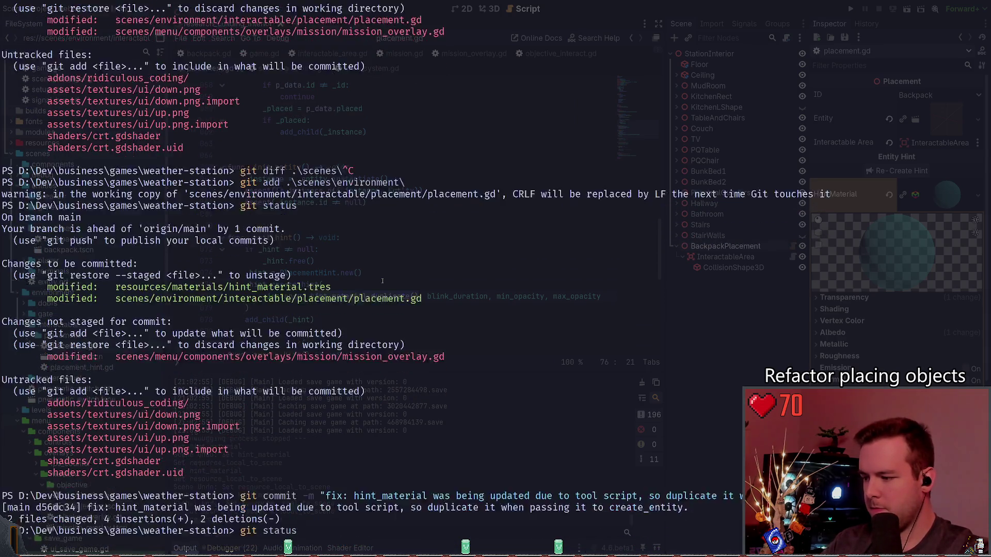
text(git )
text(amend)
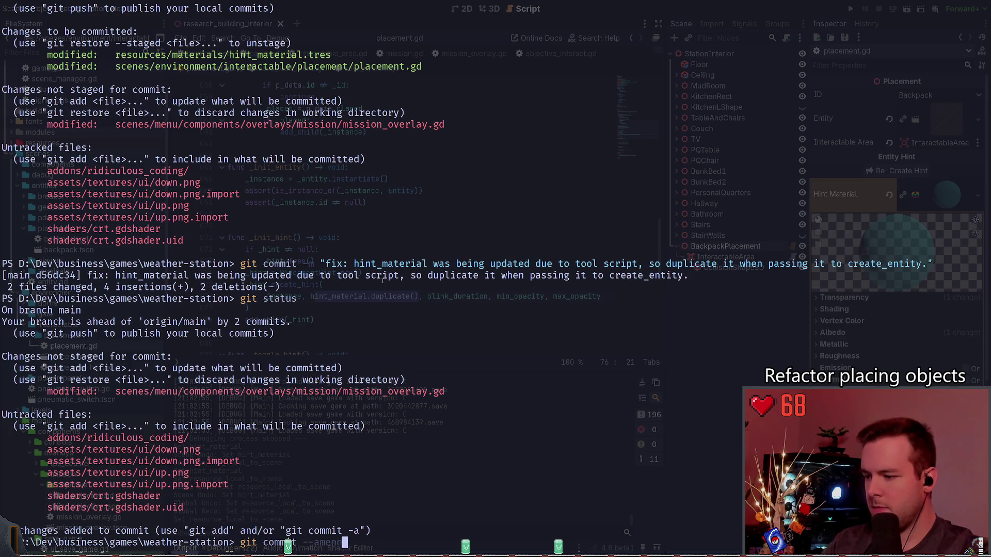
key(Return)
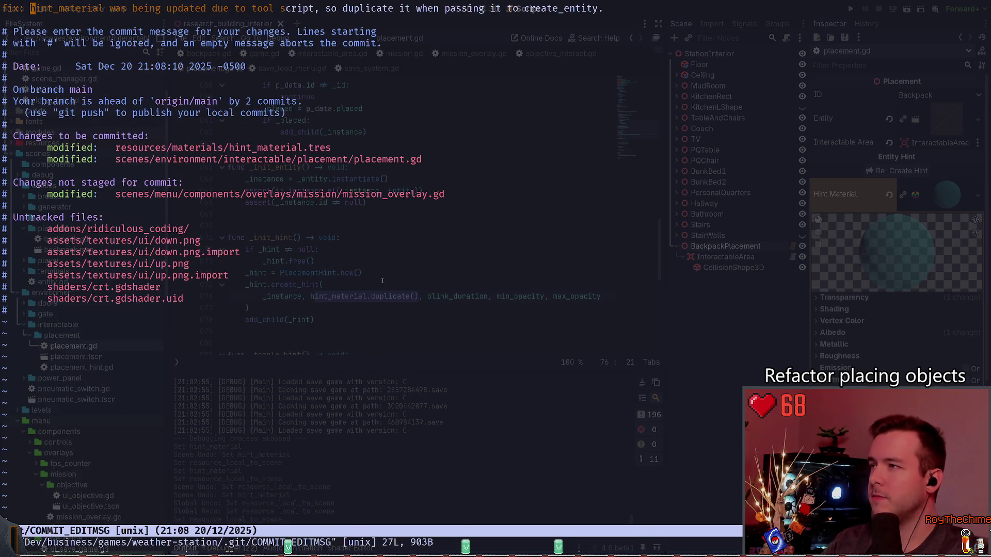
- In Vim, reword the commit title to start with "Duplicate hint_material"
key(d)
key(t)
key(d)
key(d)
key(w)
key(d)
key(w)
key(d)
key(w)
key(d)
key(w)
key(d)
key(w)
key(d)
key(w)
key(d)
key(w)
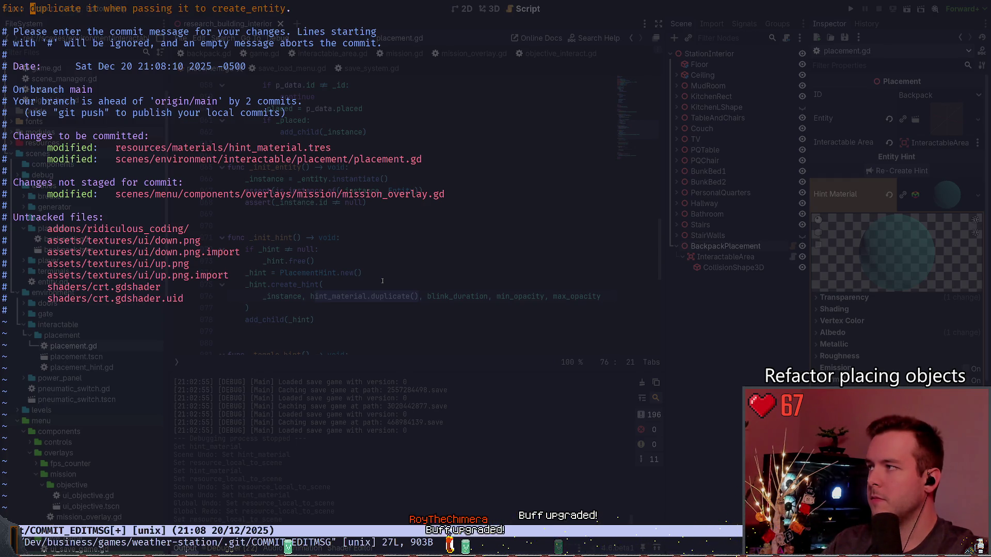
key(asciitilde)
text(wcw)
text(hint_mate)
text(rial)
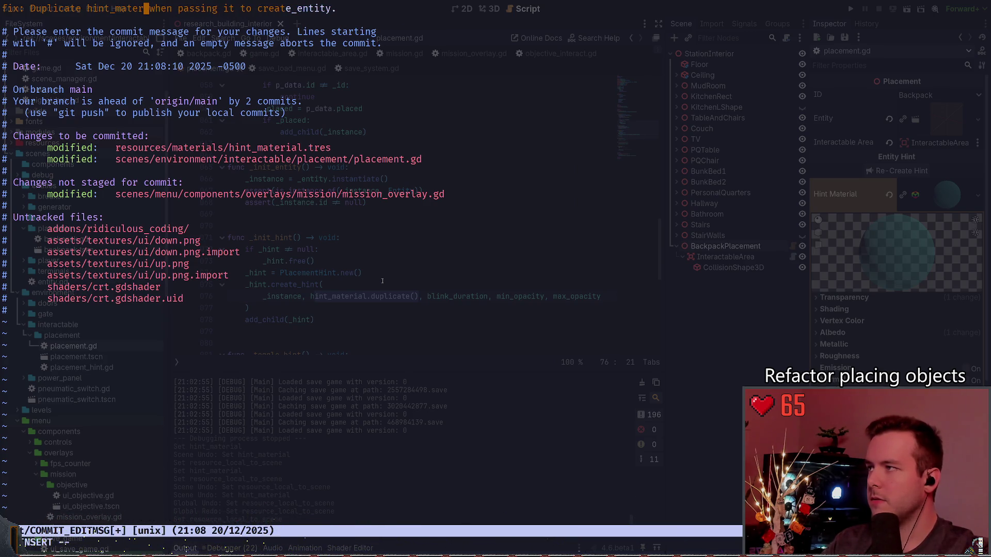
key(Escape)
key(w)
key(w)
key(w)
key(b)
key(b)
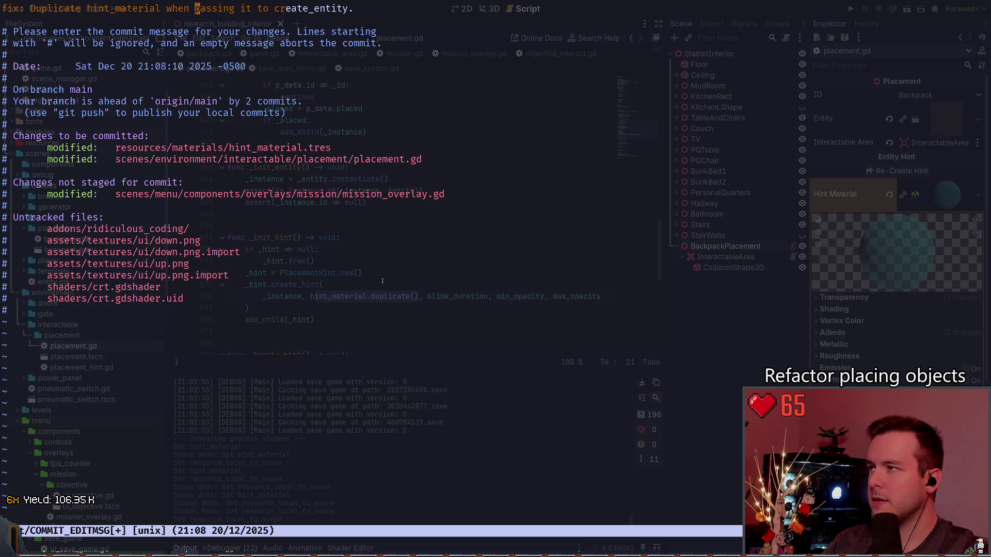
- Continue the title with "to prevent it being updated on disk" and write the message
text(Cto prevent)
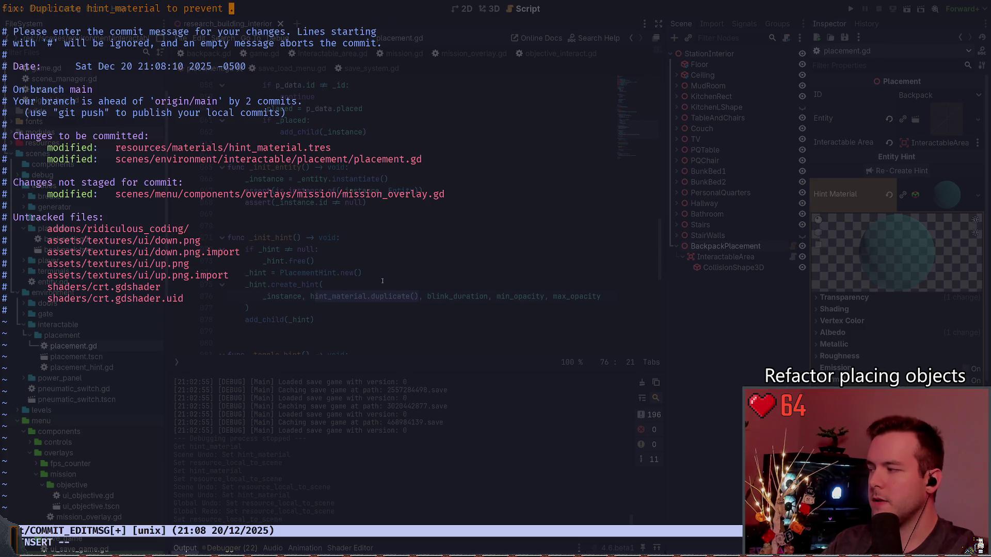
key(BackSpace)
key(BackSpace)
key(BackSpace)
text(b)
key(BackSpace)
text(it being updated)
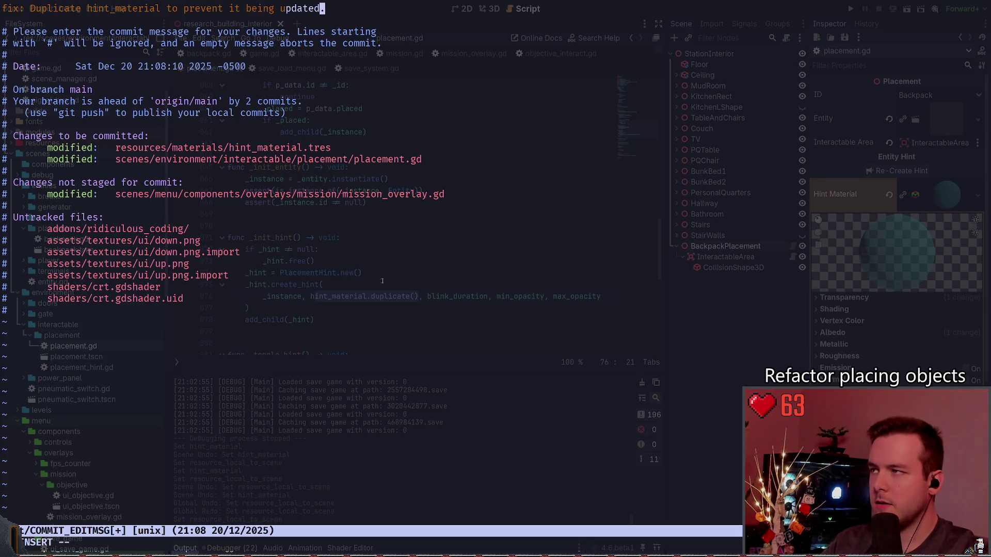
text( on disk)
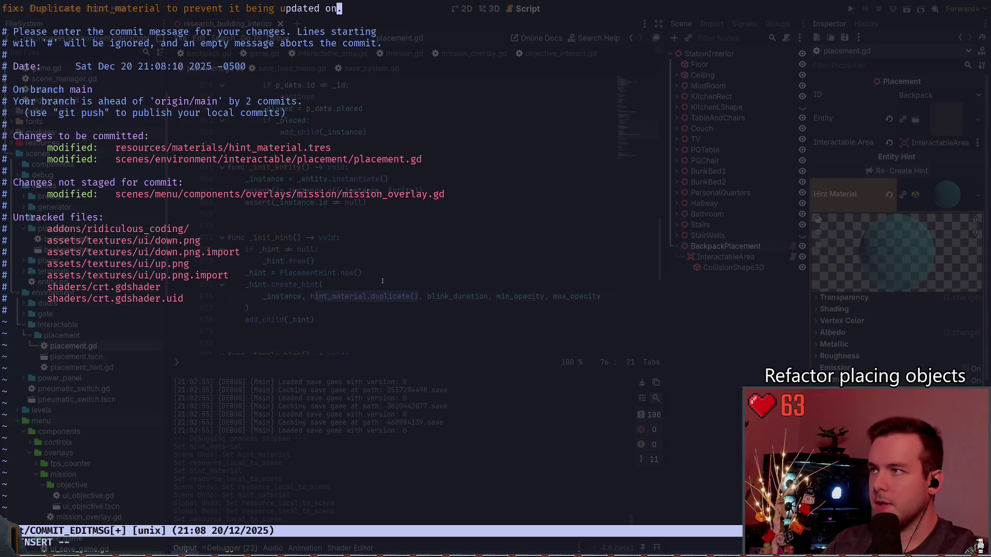
key(Escape)
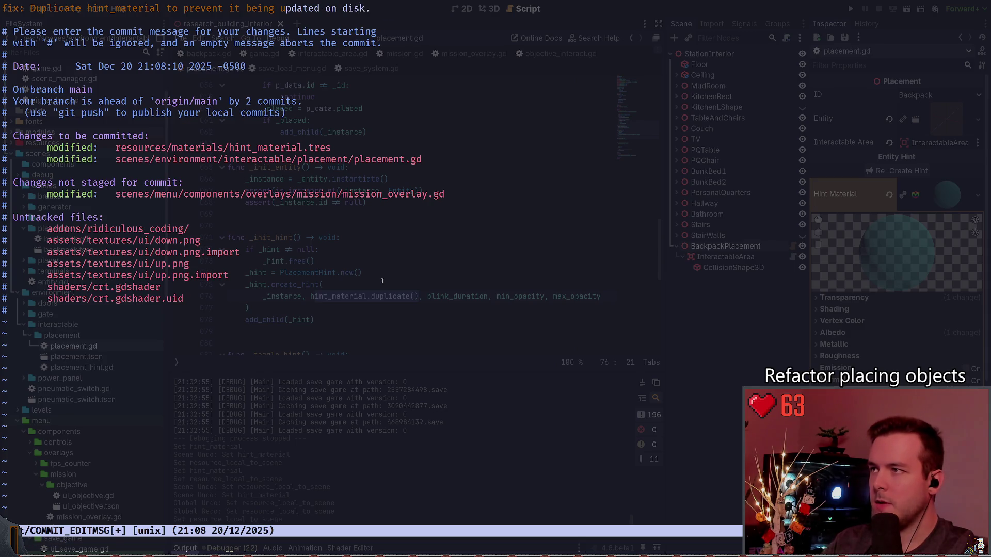
text(:w)
key(Return)
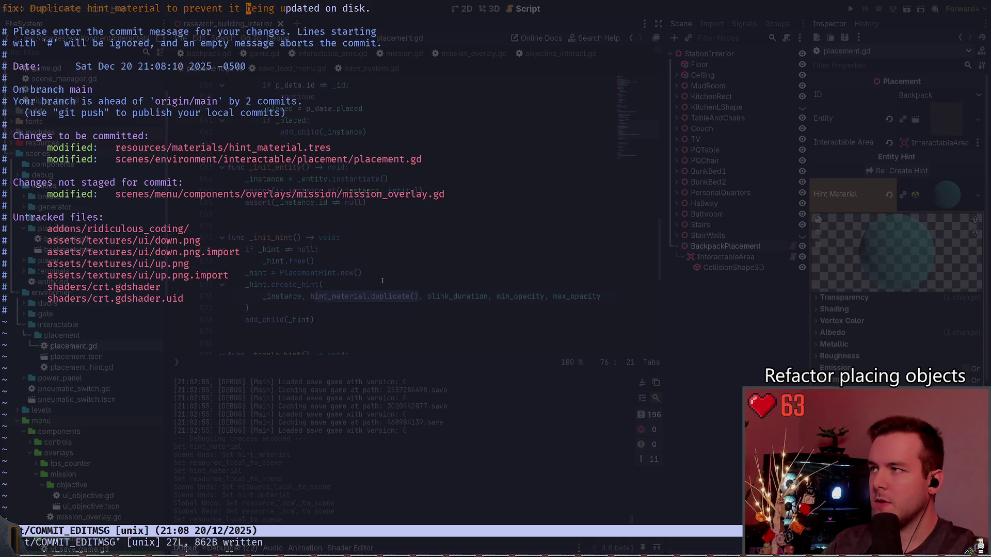
- Reword the title to say "tool script updating it", then save and quit Vim
text(cwtool scrip)
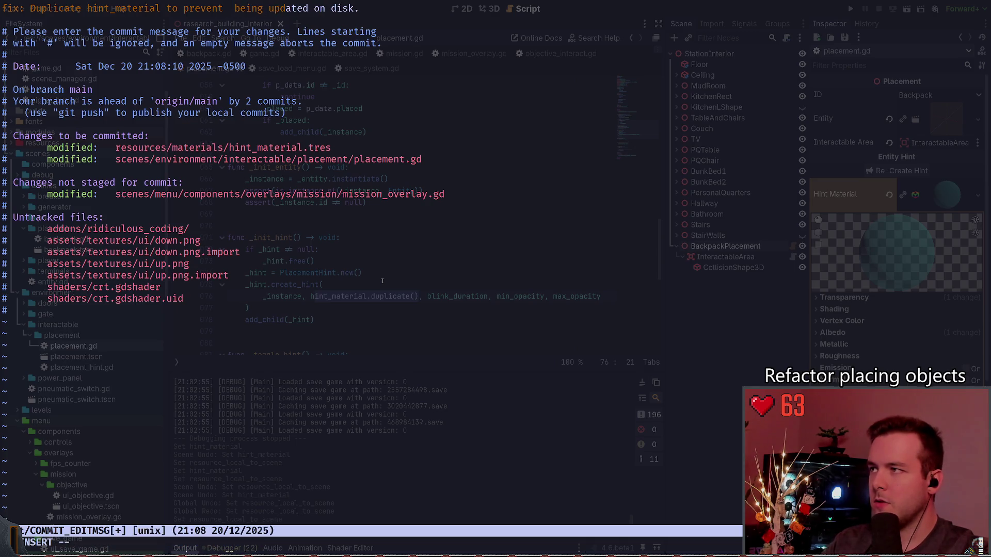
text(t)
key(Escape)
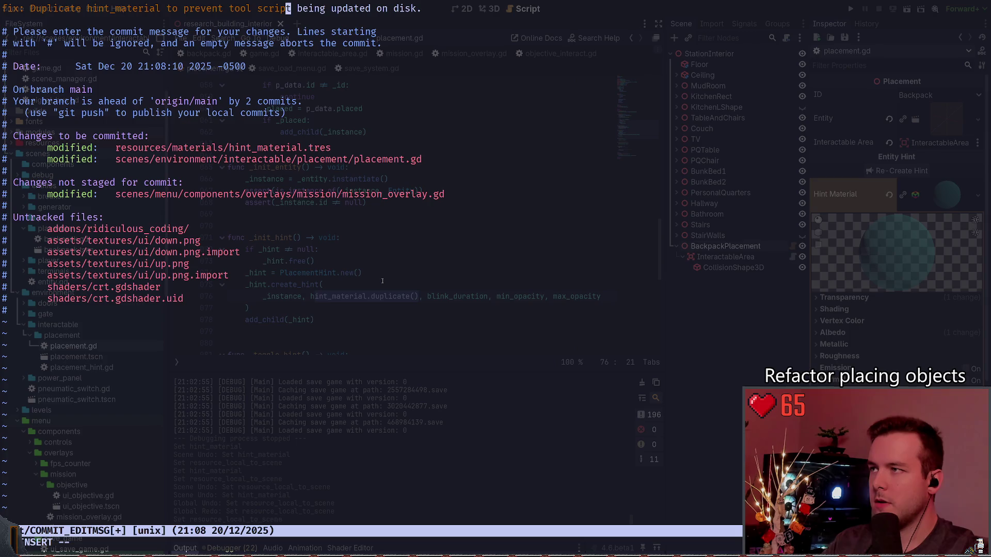
text(updating)
key(Escape)
text(wct.i)
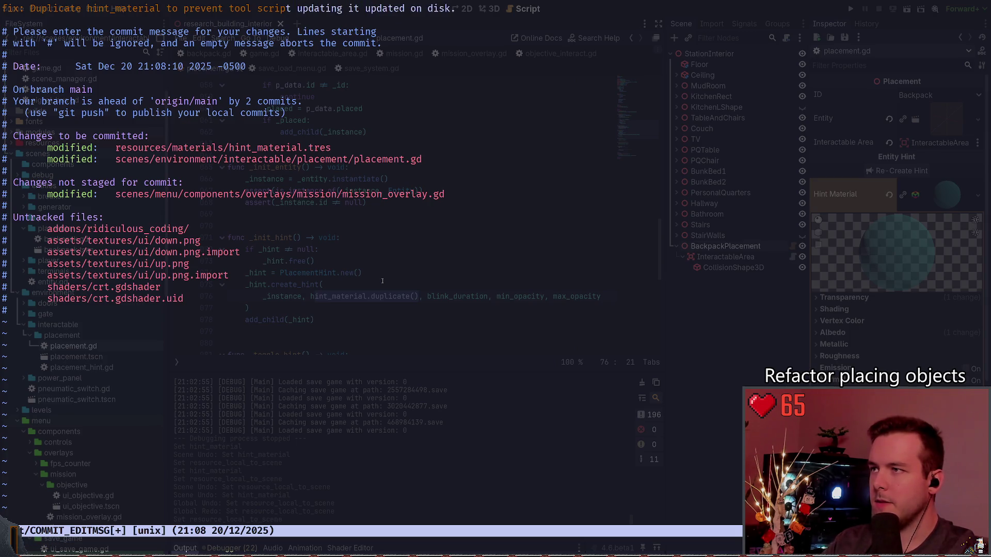
text(t)
key(Escape)
text(:wq)
key(Return)
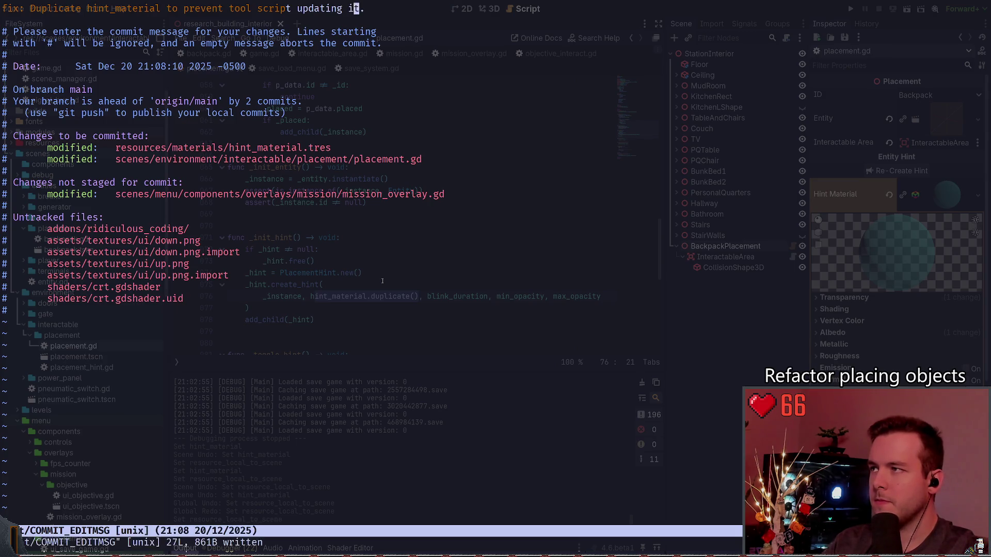
- Amend the commit again, inserting " on disk" before the title's period
text(git st)
key(ctrl+c)
text(git mmit )
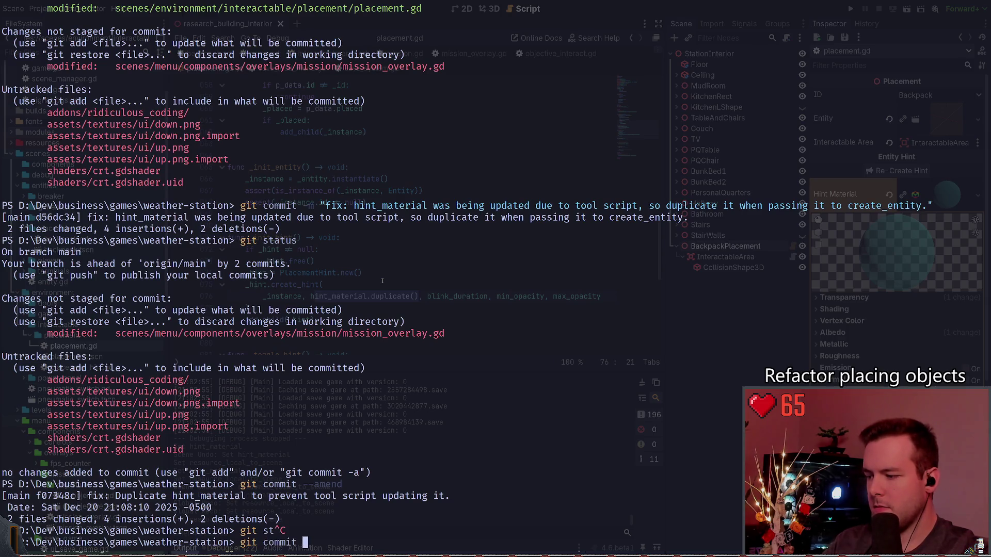
text(end)
key(Return)
key(A)
key(Left)
key(Left)
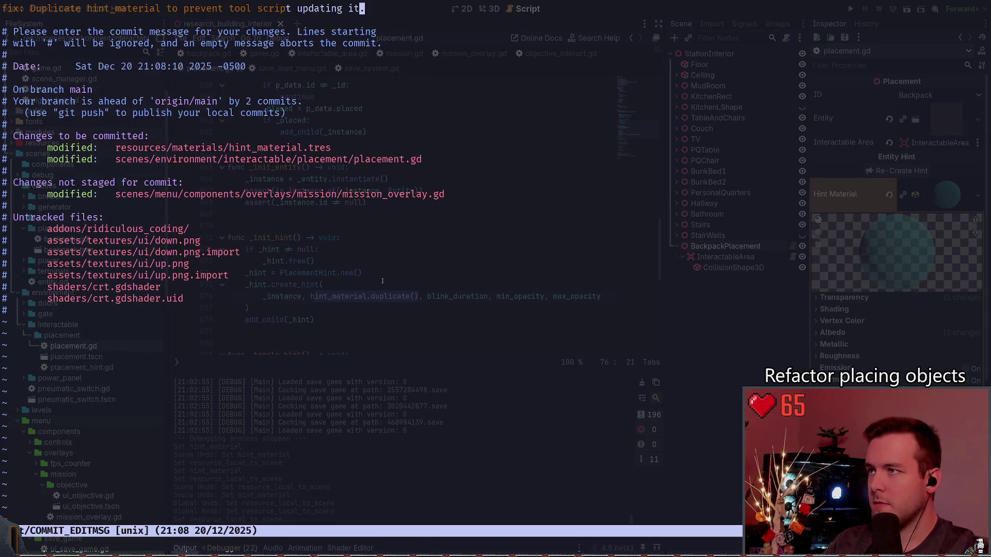
key(Right)
text(on )
text(disk)
key(Escape)
text(:wq)
key(Return)
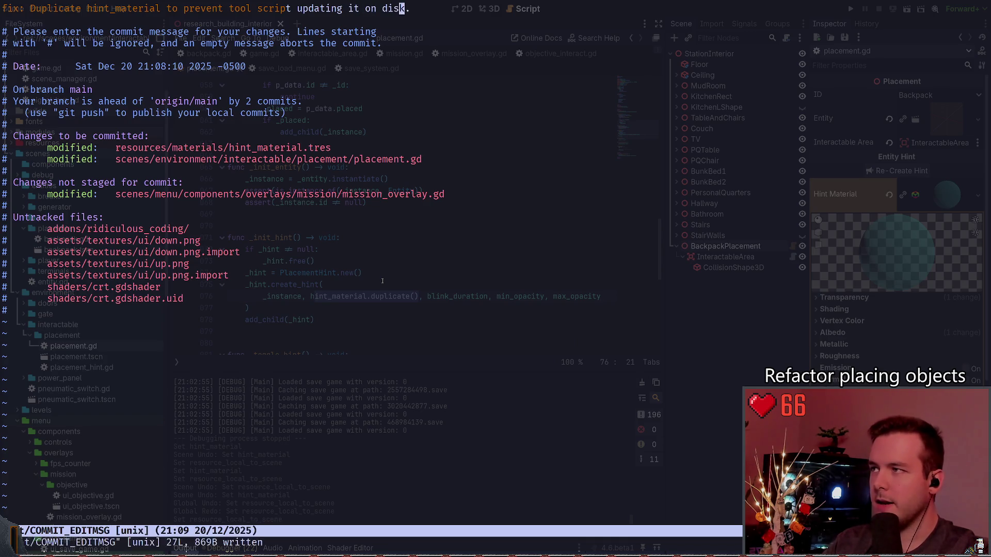
- Push the amended commit to origin and confirm git status is up to date
text(git push)
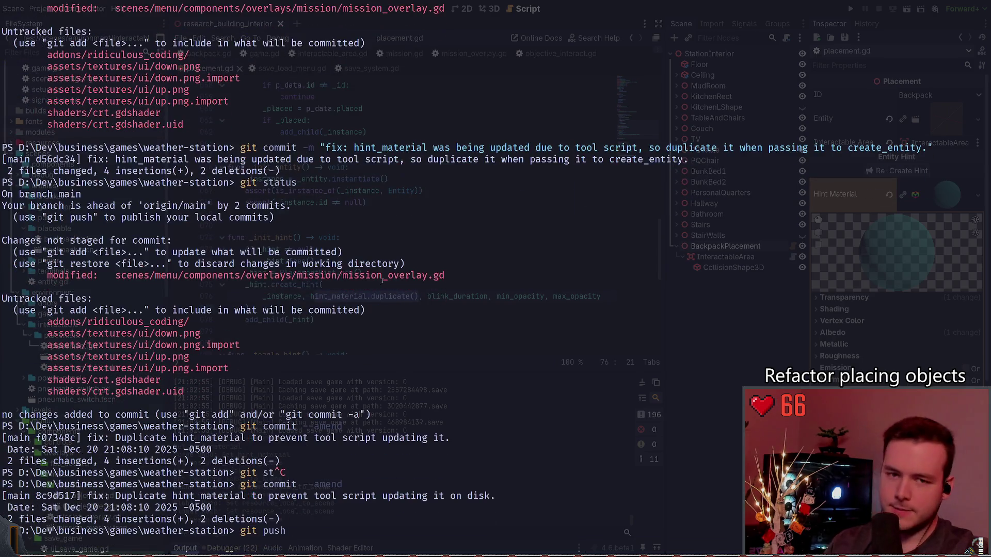
key(Return)
text(git status)
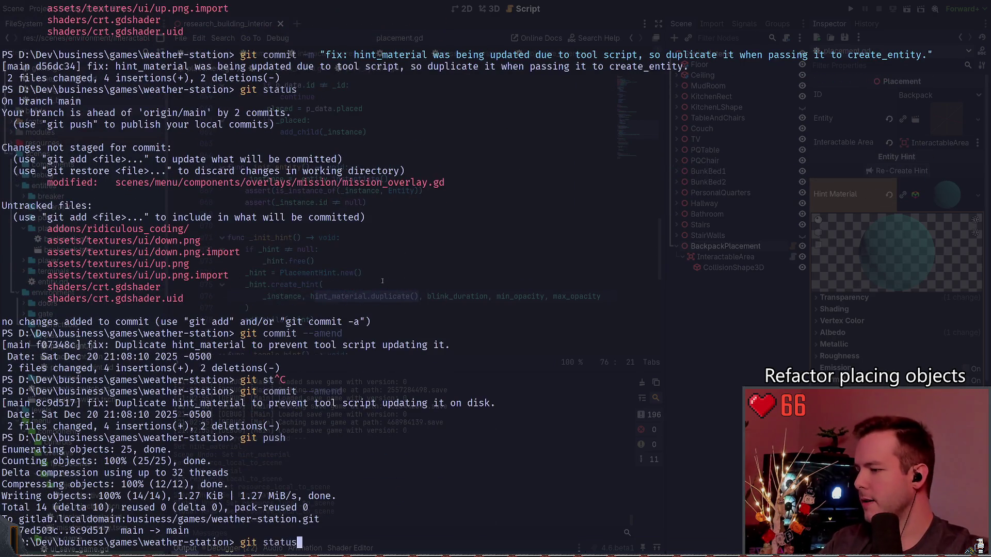
key(Return)
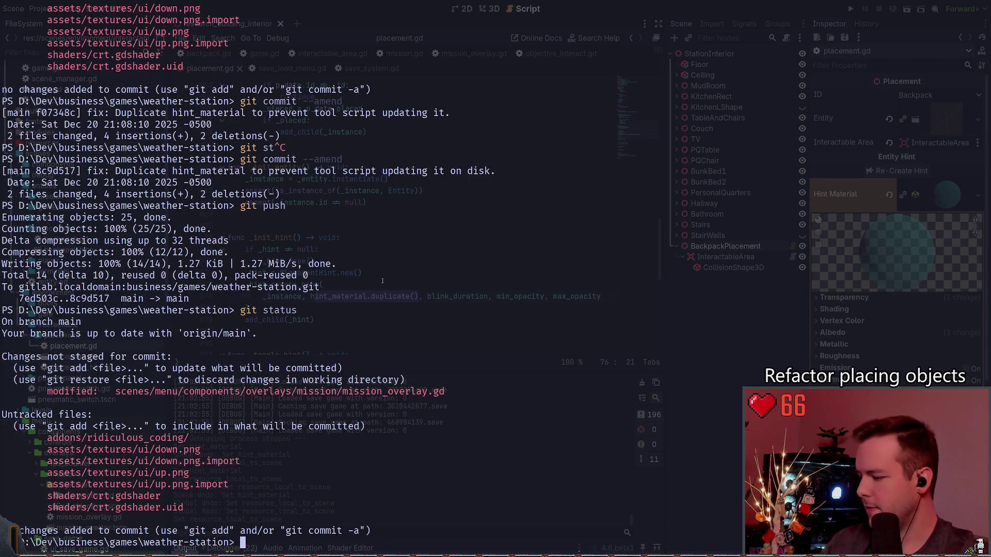
- Back in Godot, save the placement.gd script
key(super+grave)
click(398, 214)
key(ctrl+s)
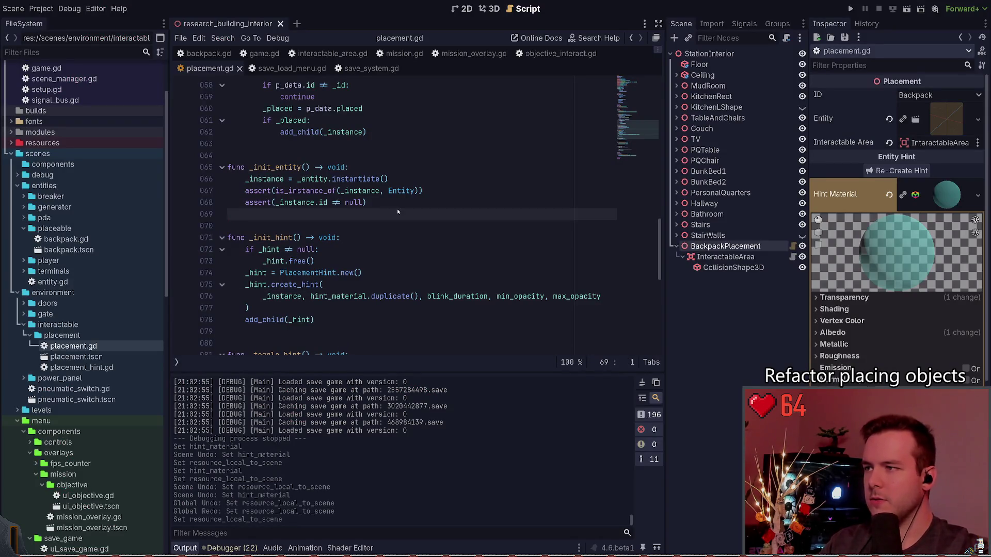
- Switch to the mission_overlay.gd script and run the project with F5
key(alt+Left)
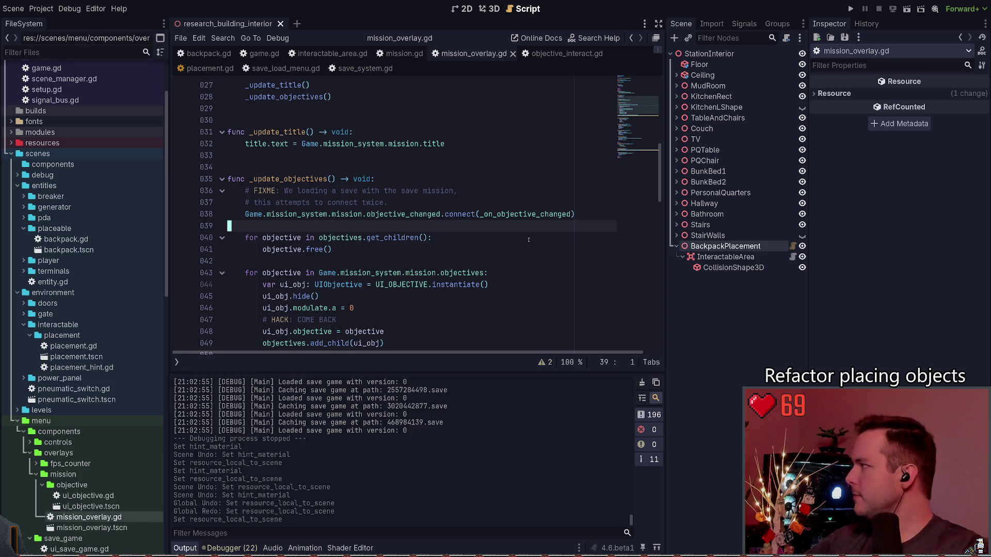
key(F5)
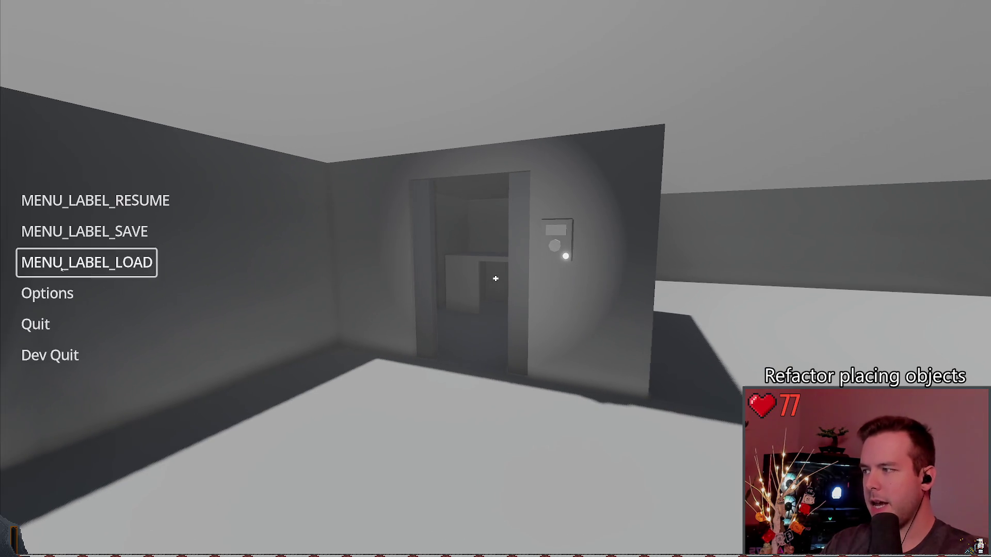
- Load a save, load another from the pause menu, then quit to the main menu
click(386, 403)
key(Escape)
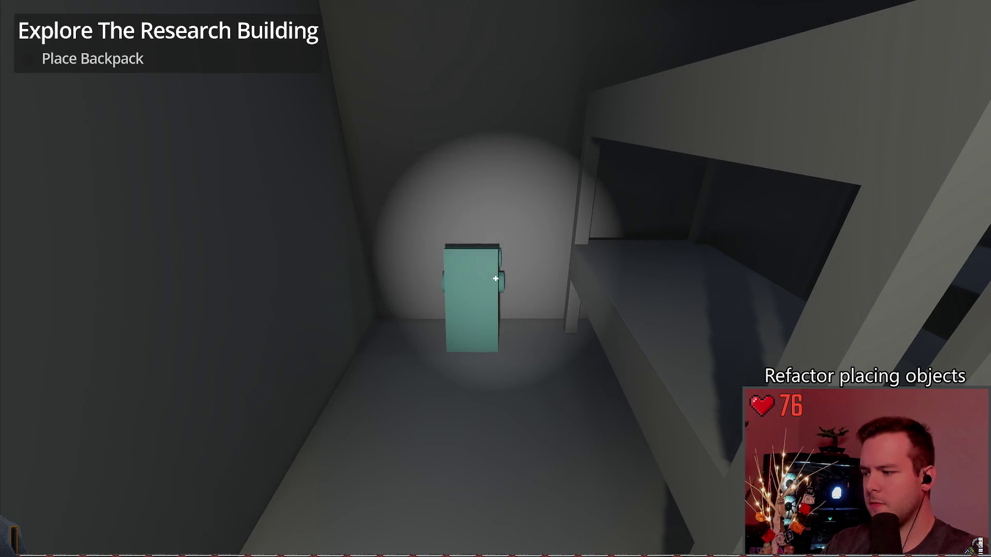
key(Escape)
click(87, 262)
click(393, 406)
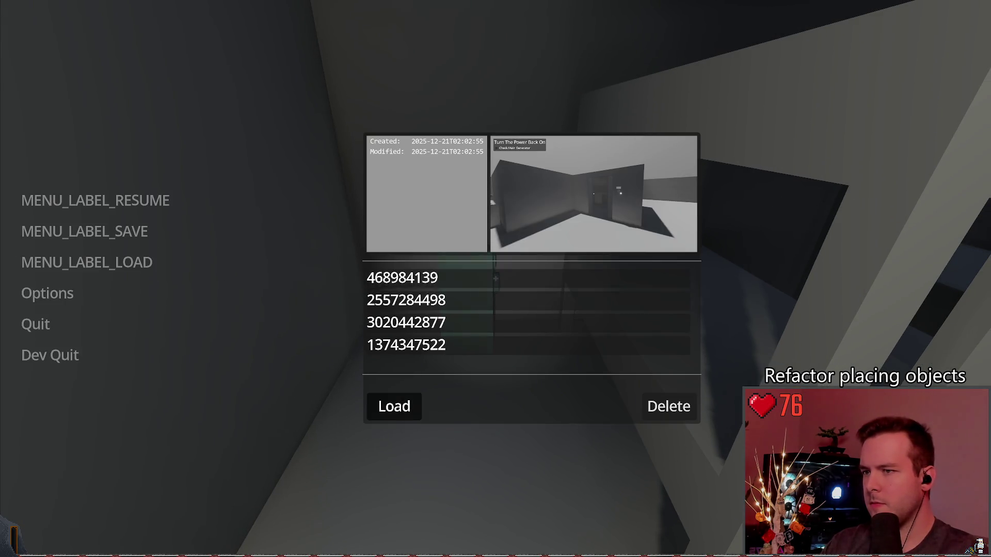
click(36, 324)
click(444, 299)
- Continue the last game, quit to the main menu, and load a save
click(49, 199)
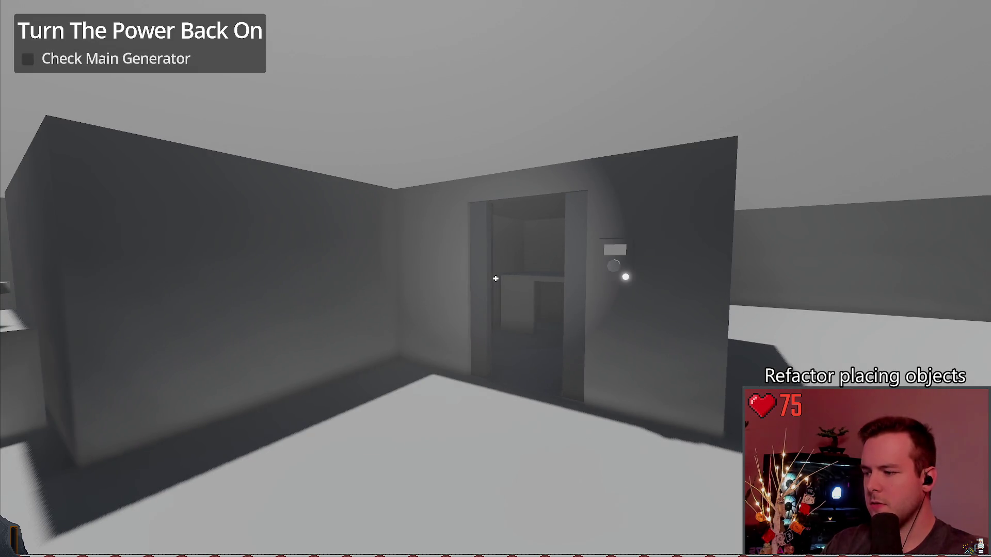
key(Escape)
click(50, 324)
click(443, 298)
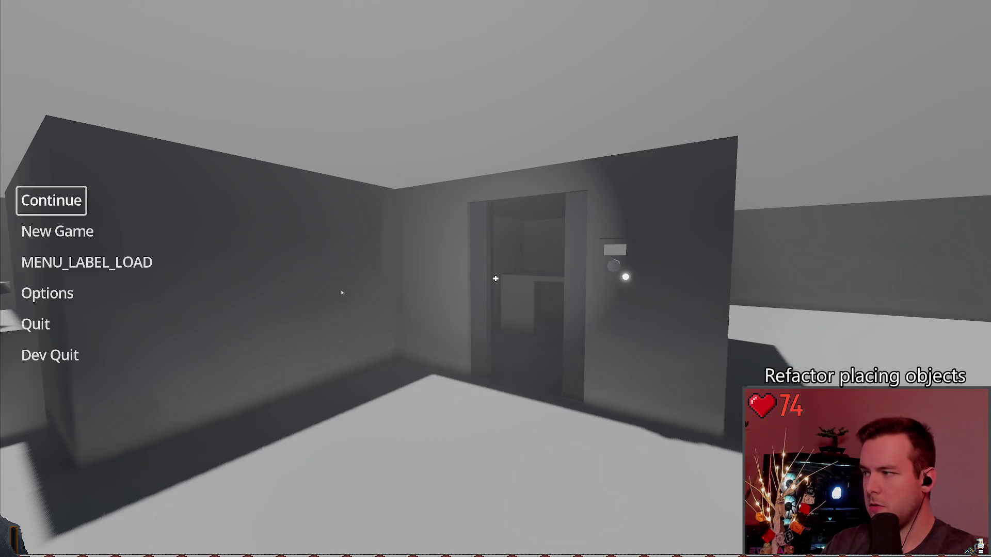
click(87, 262)
click(377, 406)
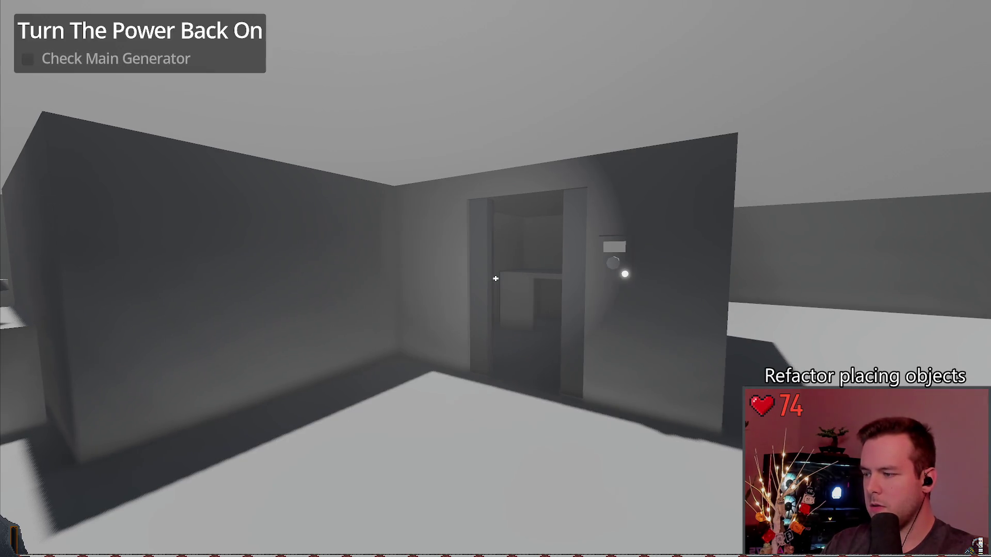
key(Escape)
click(86, 262)
click(449, 345)
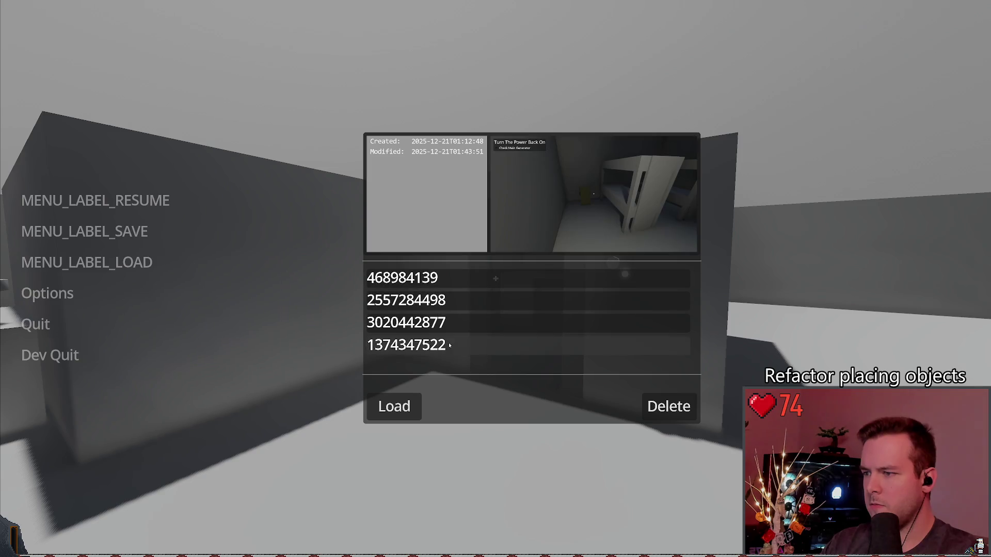
click(394, 404)
key(Escape)
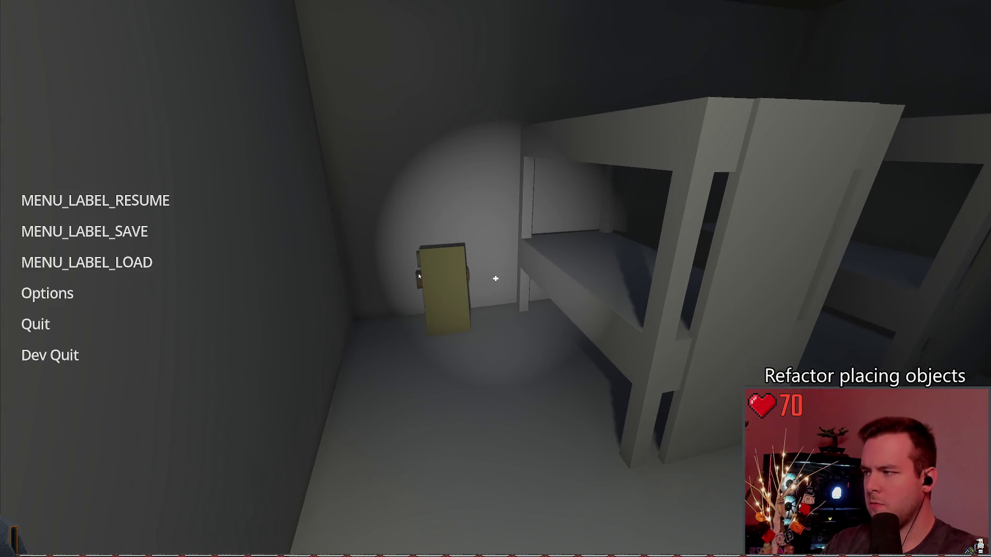
click(46, 323)
click(458, 305)
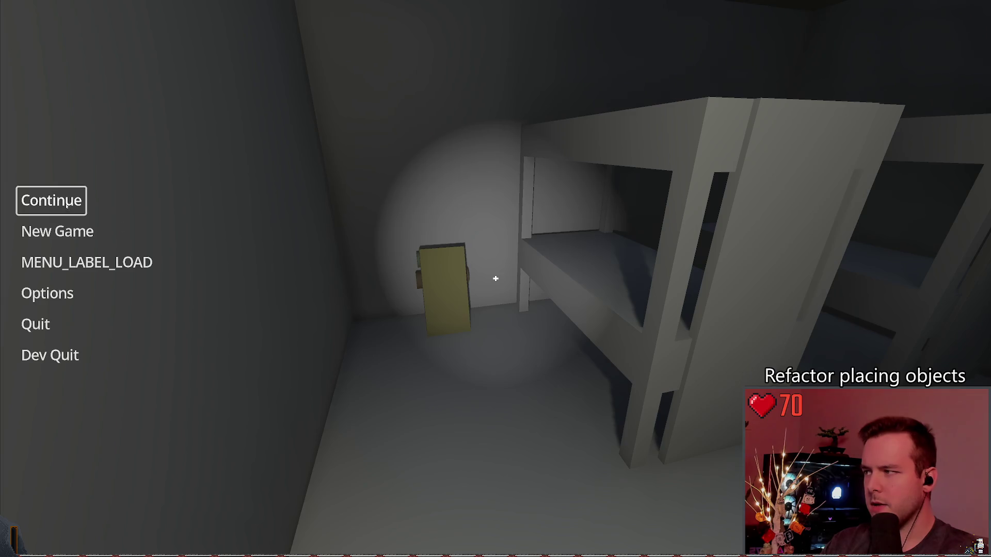
- Continue the game, then close it and return to the mission_overlay.gd FIXME comment
click(61, 230)
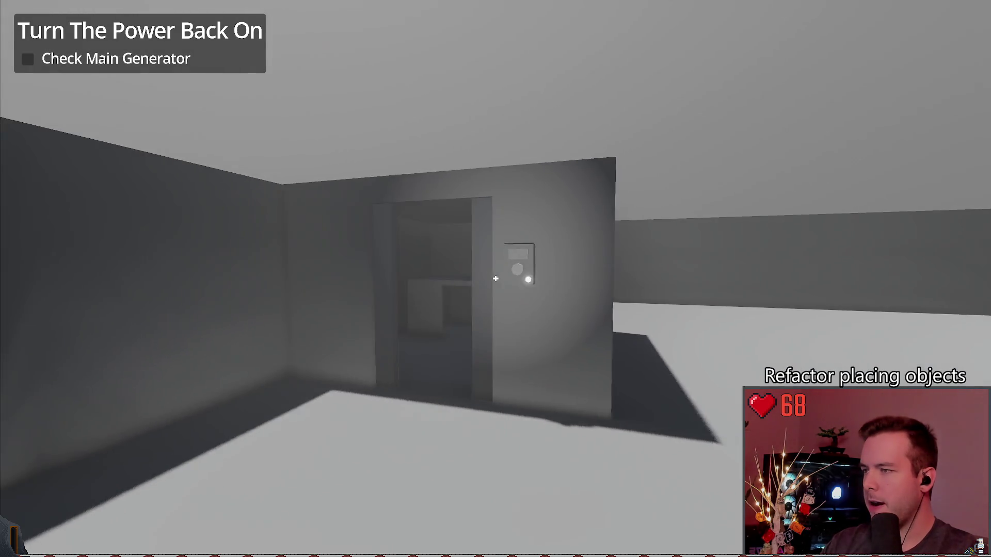
key(Escape)
click(48, 353)
click(398, 191)
- Delete the FIXME comment lines 36–37 from _update_objectives and save mission_overlay.gd
key(Home)
key(Home)
key(shift+Down)
key(shift+Down)
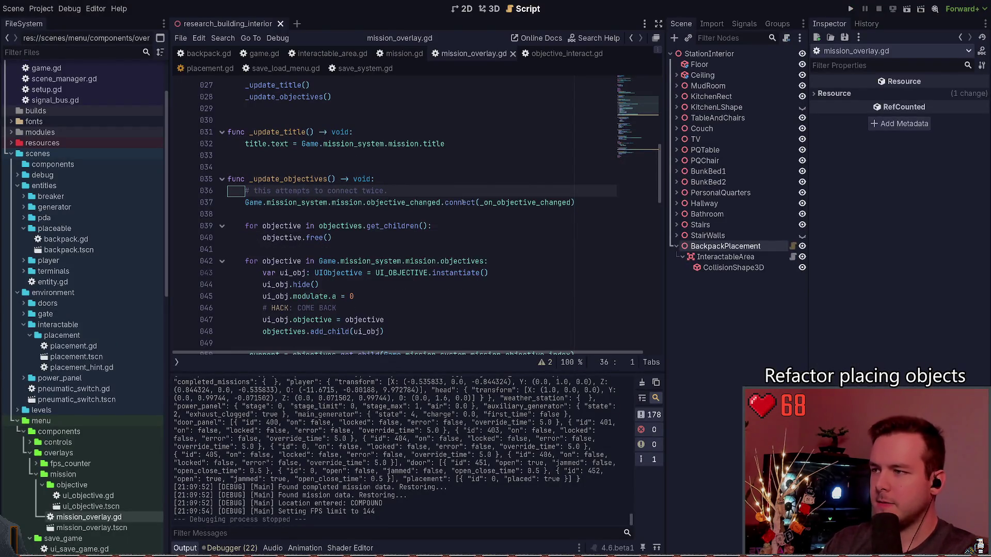
key(Delete)
key(ctrl+s)
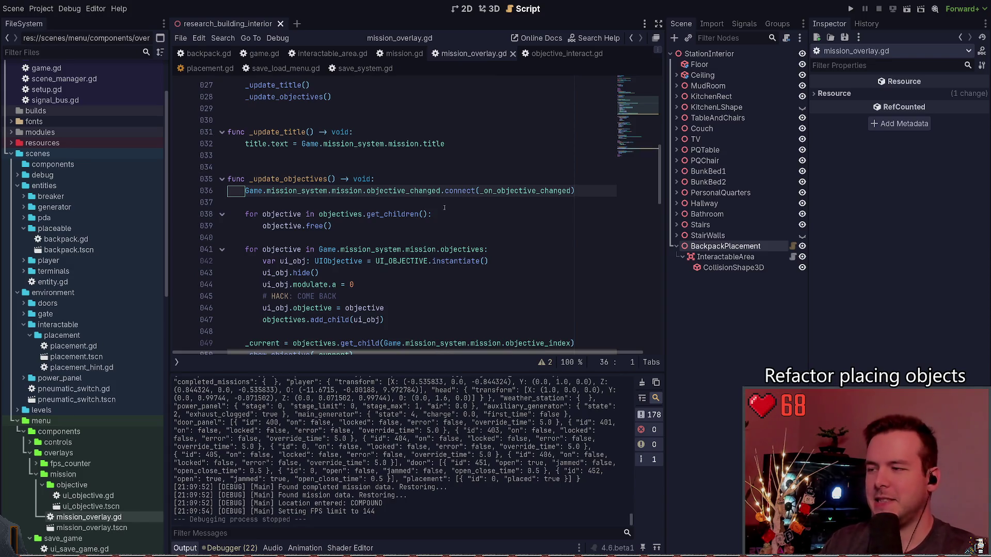
- Review the HACK comment and line 46 objective assignment, then jump into the UIObjective script
scroll(413, 304, down, 2)
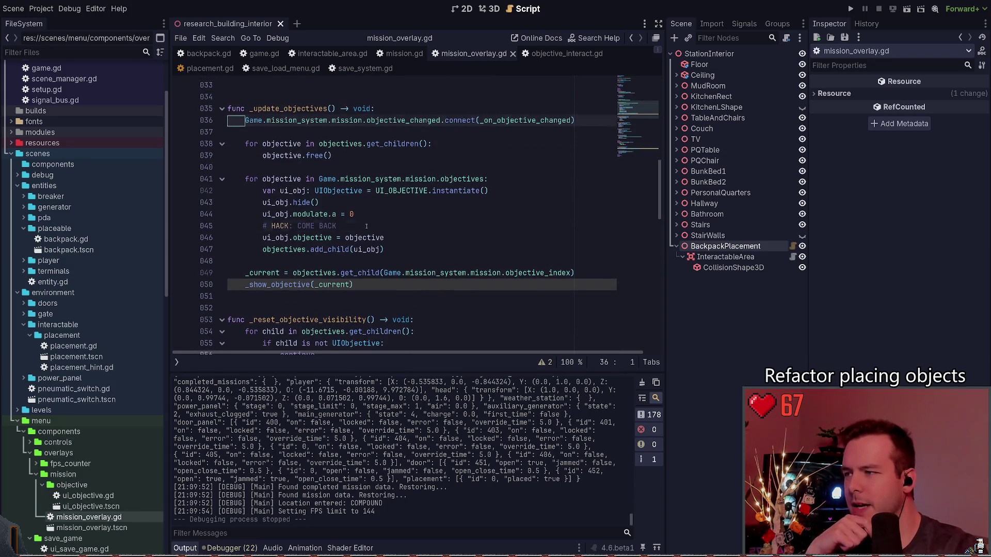
drag(366, 226, 187, 226)
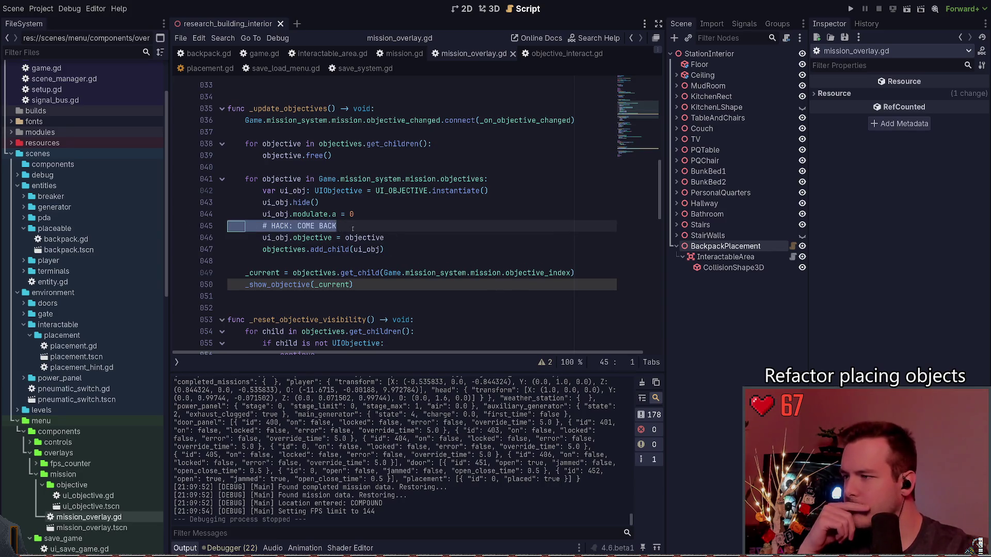
key(End)
key(shift+Home)
key(shift+Home)
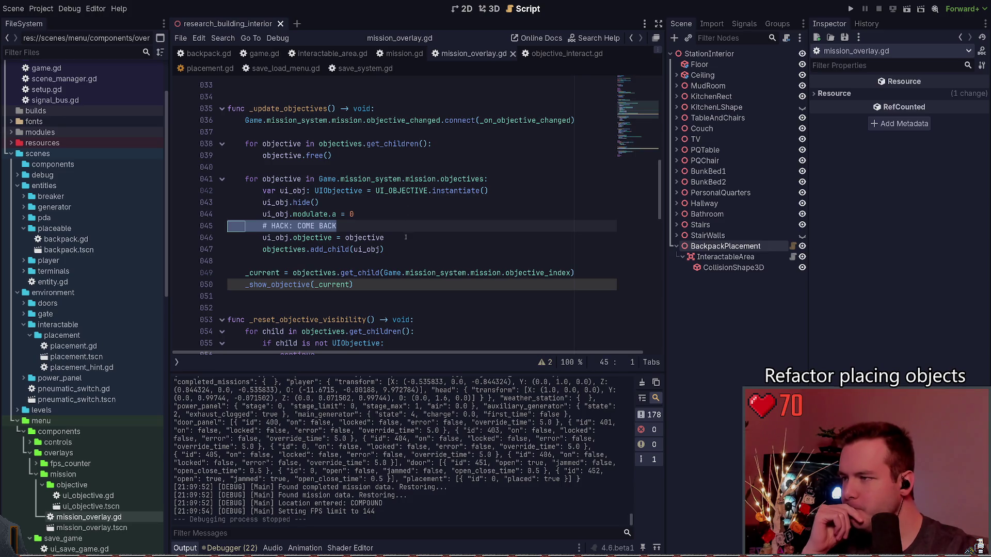
drag(405, 237, 292, 238)
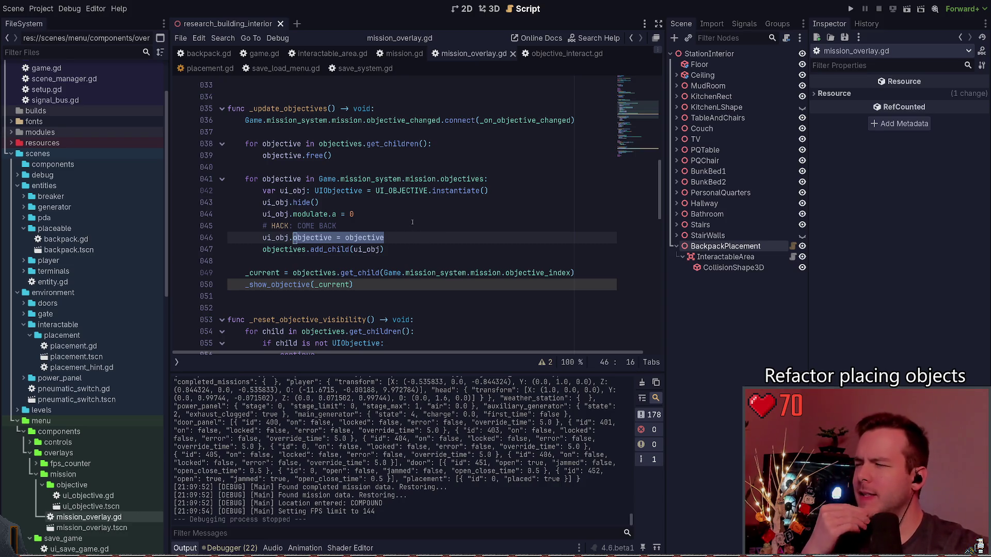
click(400, 256)
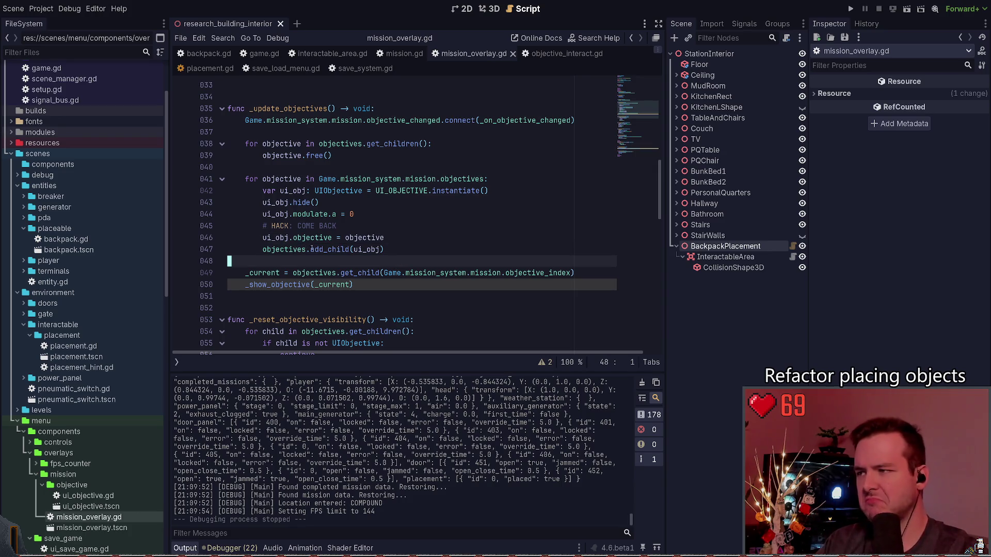
ctrl+click(339, 191)
scroll(358, 239, up, 6)
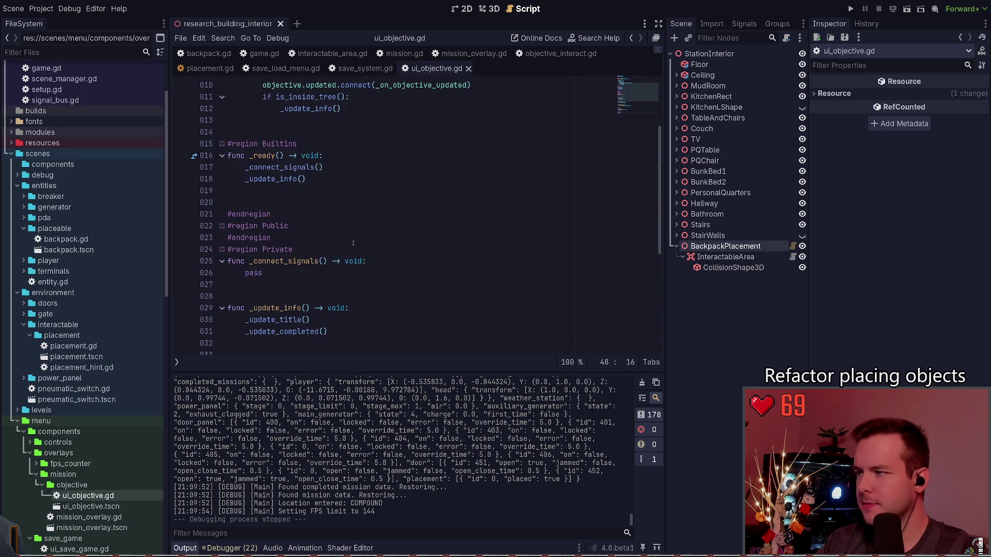
- Review the is_inside_tree guard on lines 11–12 of ui_objective.gd's objective setter
scroll(337, 252, up, 3)
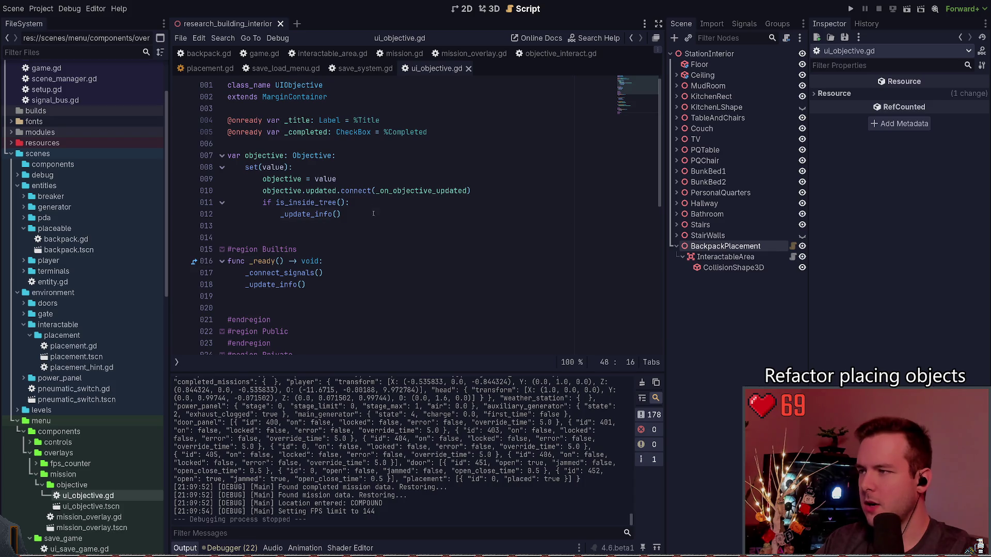
drag(373, 213, 227, 202)
click(355, 228)
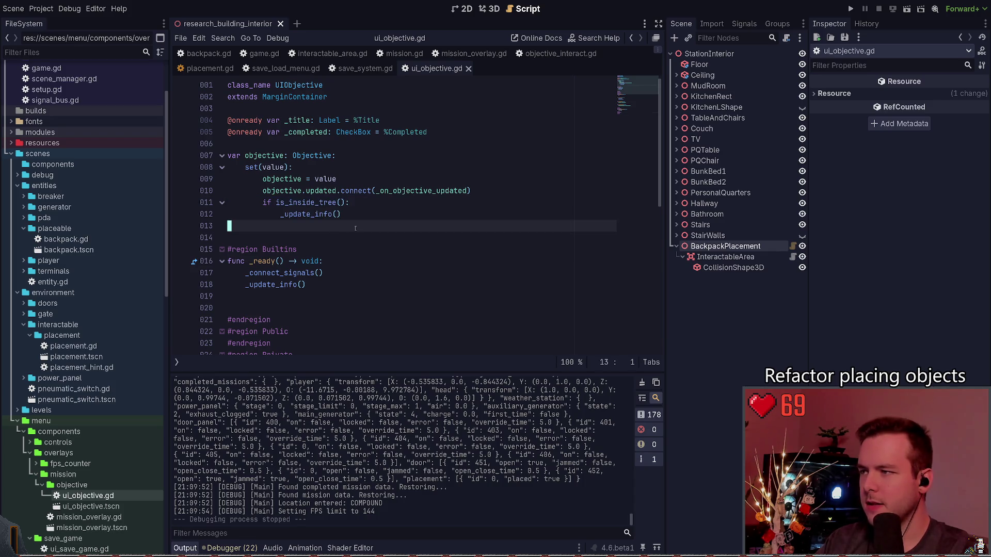
click(308, 213)
scroll(319, 220, down, 8)
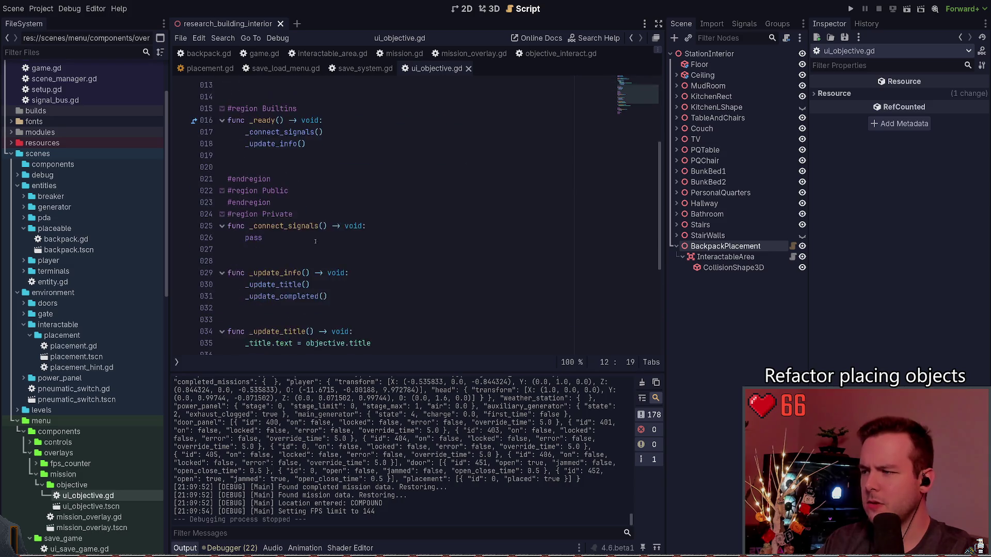
scroll(366, 251, up, 9)
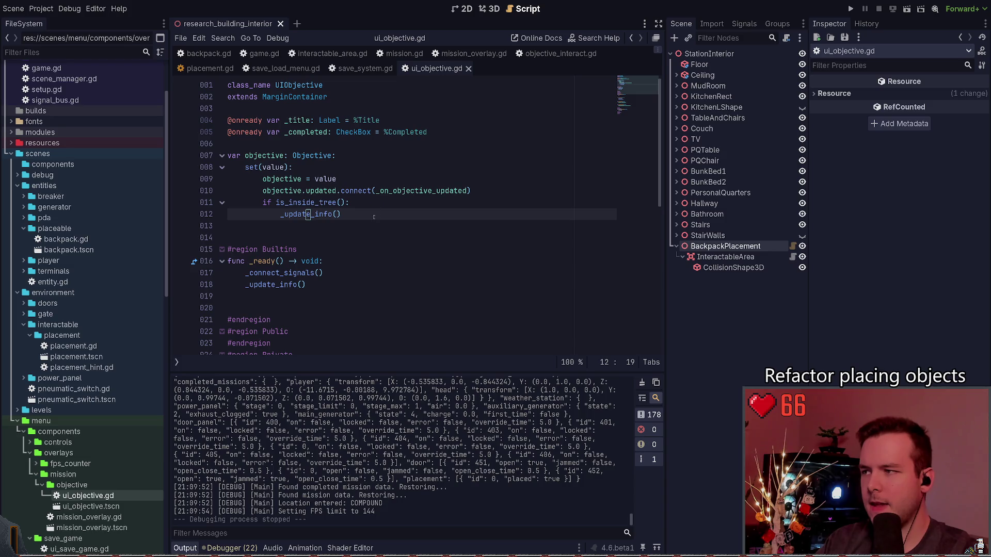
drag(373, 217, 192, 206)
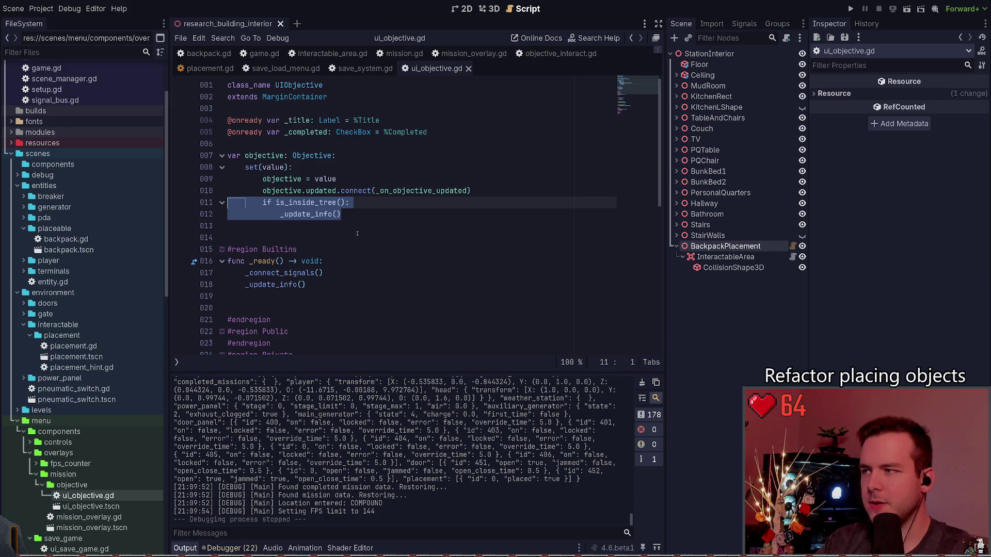
scroll(355, 234, down, 3)
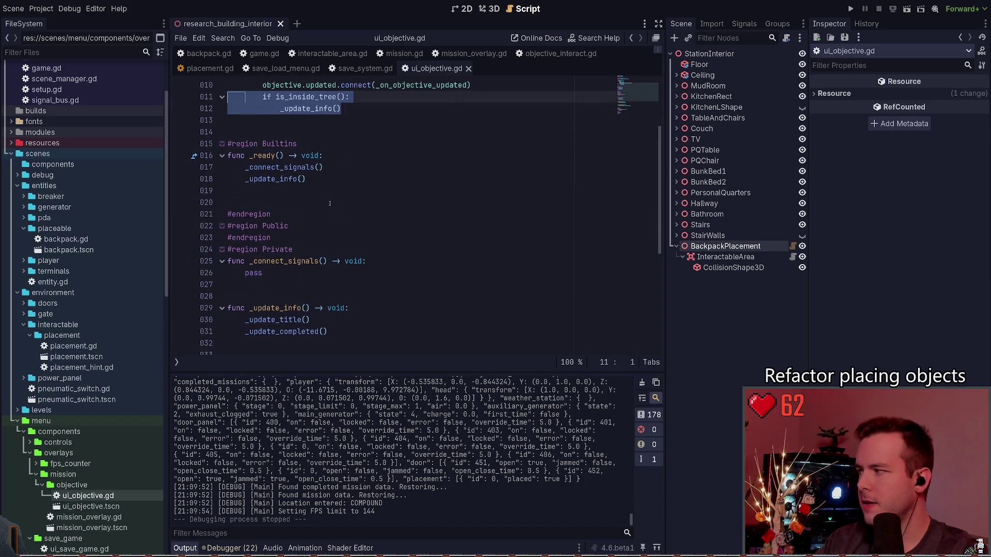
scroll(330, 200, up, 3)
click(393, 216)
- Inspect the _update_info call in _ready, then switch back to mission_overlay.gd
triple_click(394, 217)
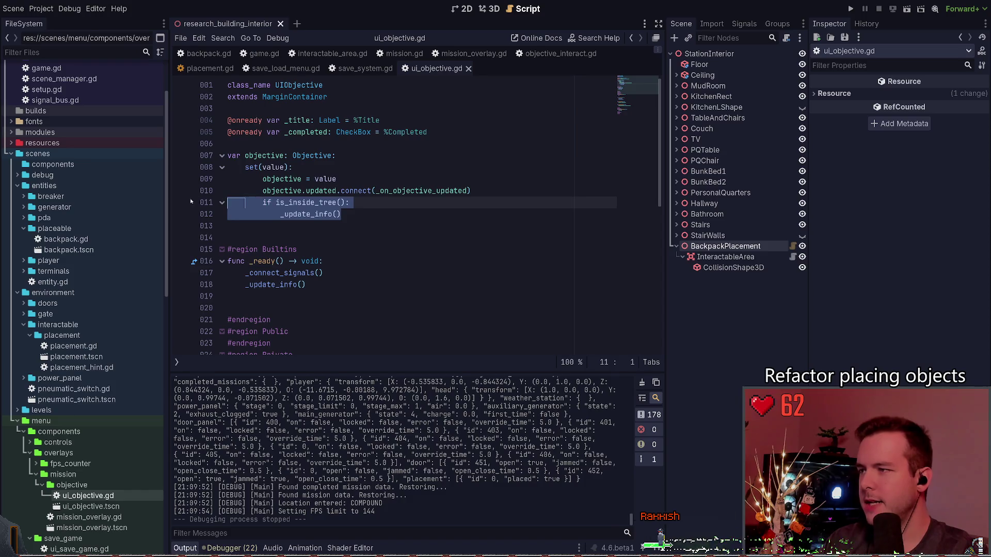
triple_click(294, 284)
scroll(294, 286, down, 3)
scroll(294, 286, down, 5)
scroll(294, 286, up, 10)
triple_click(227, 259)
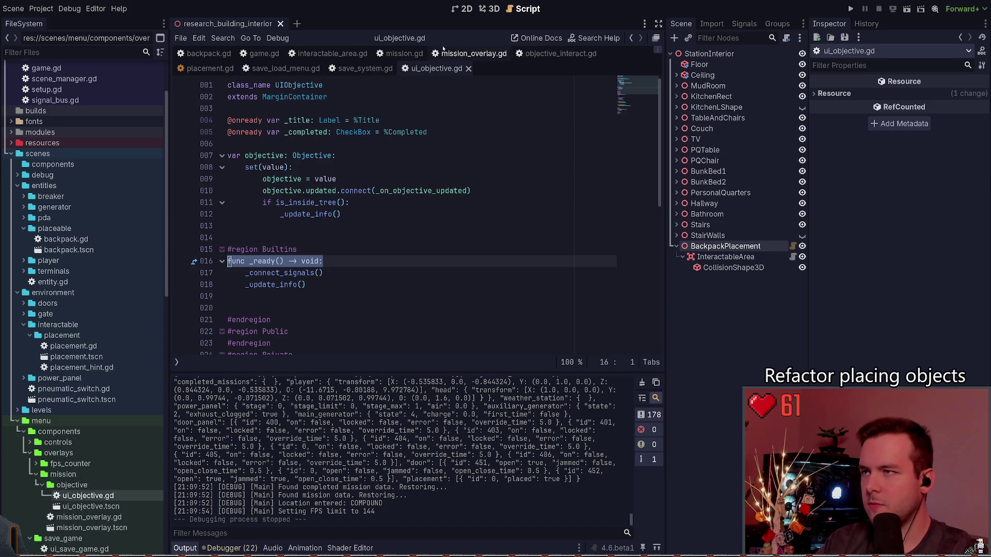
click(462, 54)
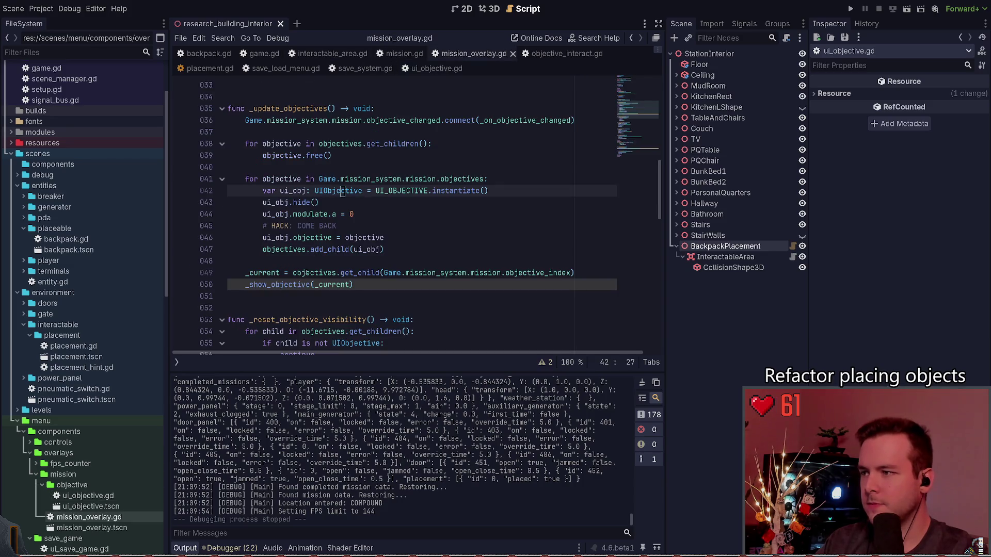
- Step through lines 42–47 of mission_overlay.gd's objective loop, from freeing old entries to add_child
click(394, 237)
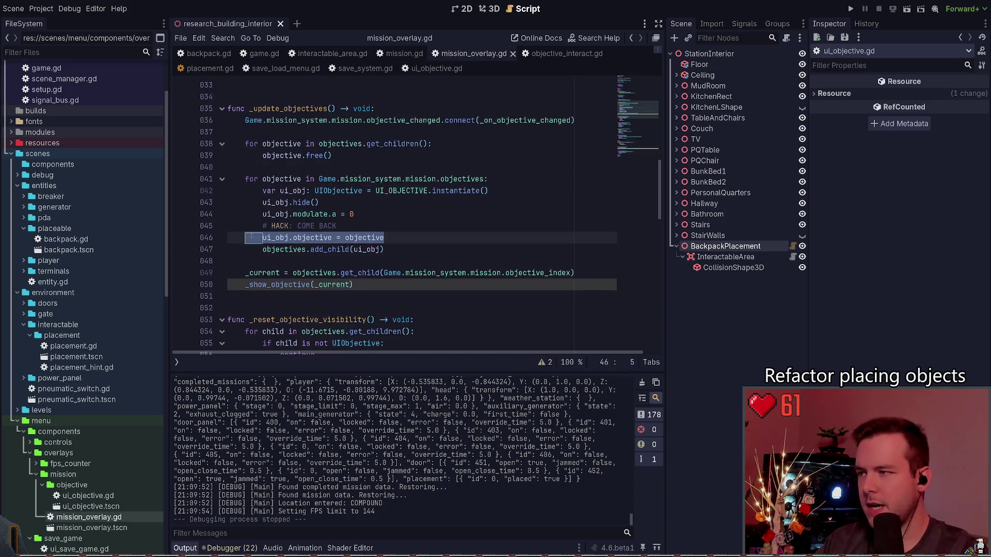
key(Down)
key(shift+Home)
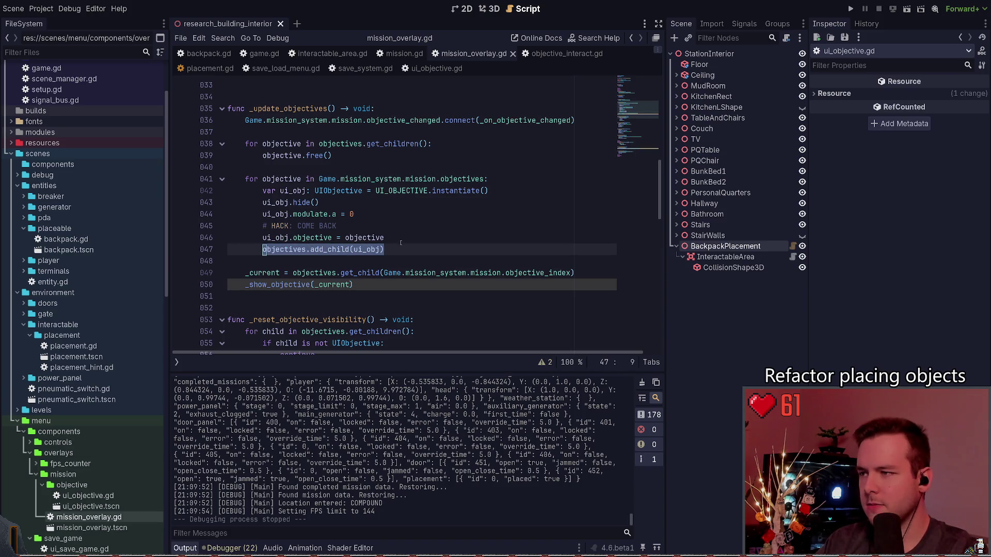
click(401, 243)
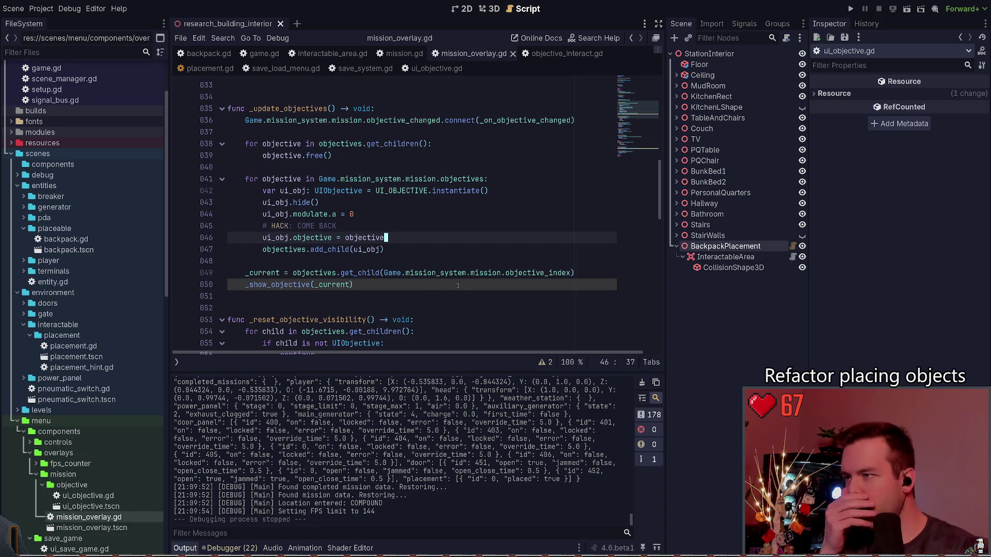
drag(387, 153, 181, 130)
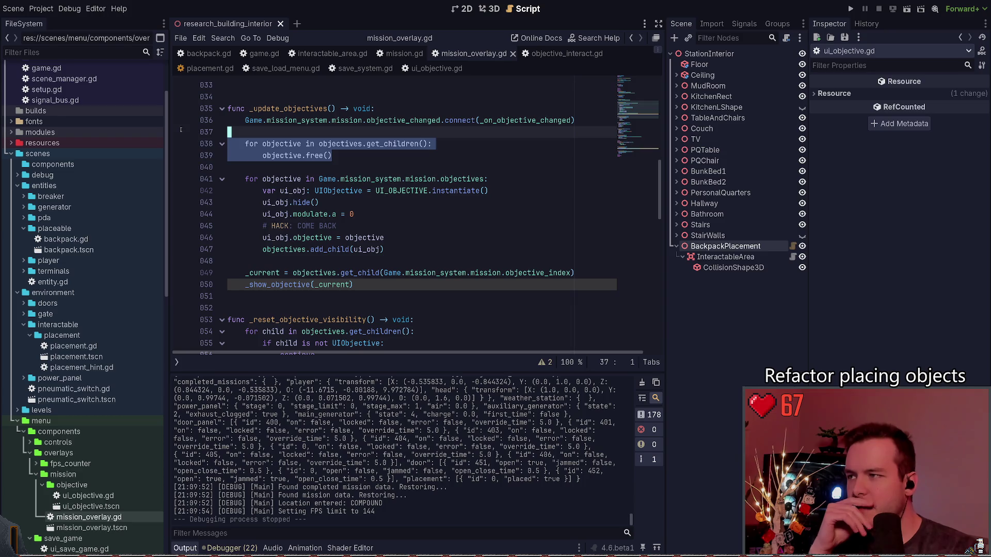
click(444, 225)
click(440, 241)
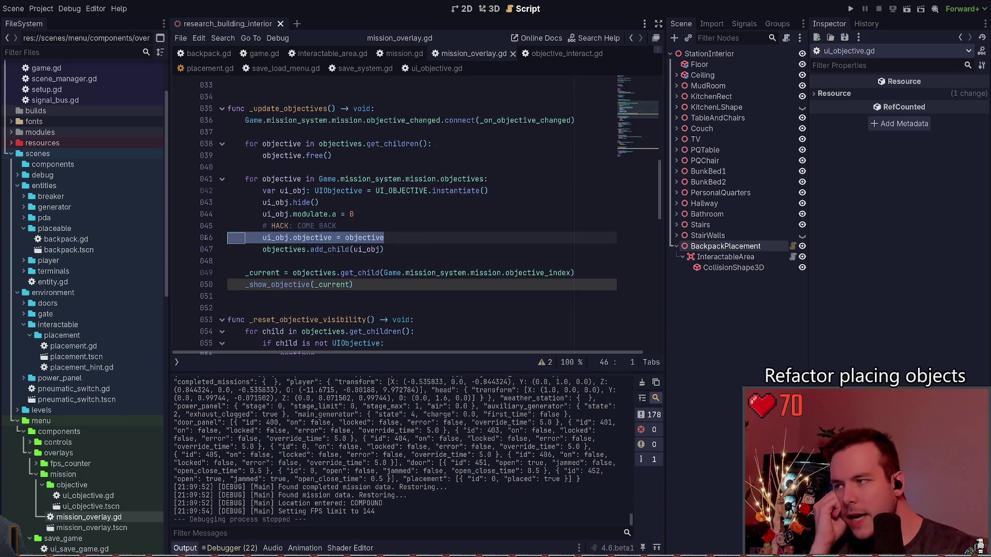
key(Up)
key(Down)
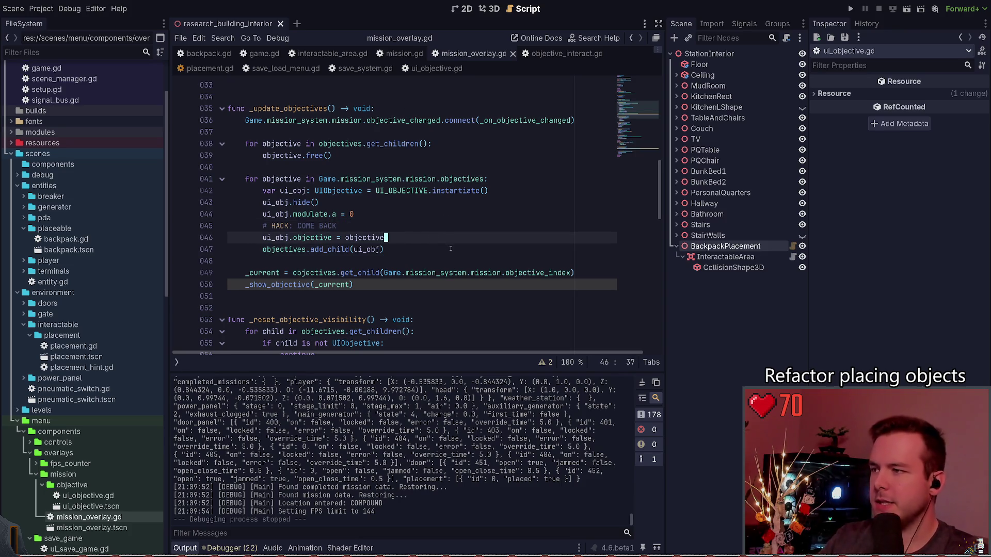
click(367, 203)
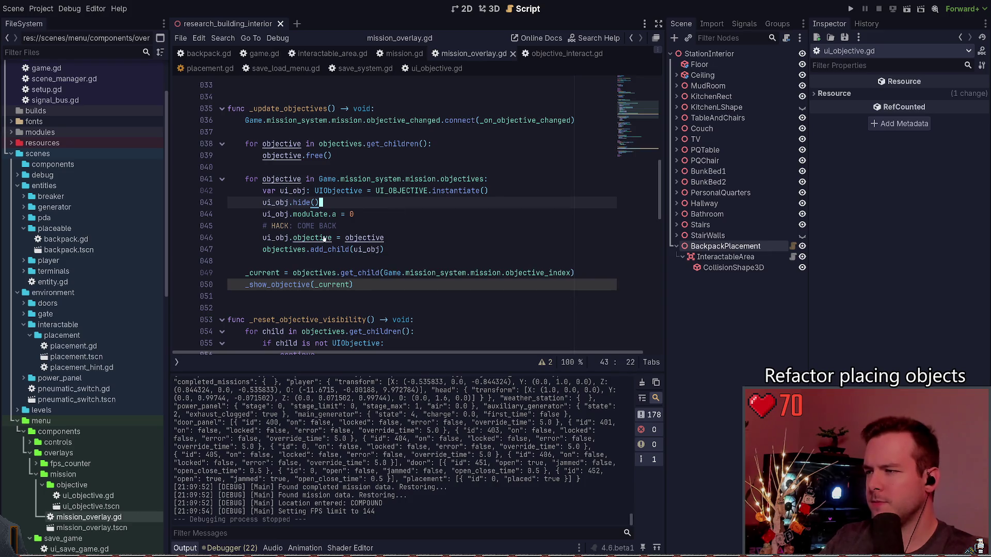
- Jump to the UIObjective class and select the setter's is_inside_tree guard
ctrl+click(337, 191)
click(227, 202)
shift+click(346, 215)
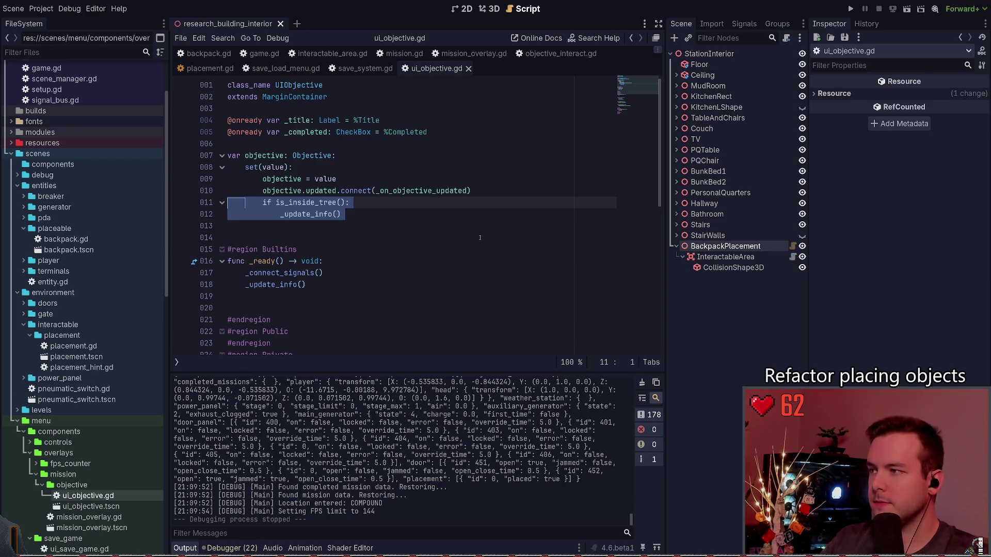
- Comment out setter lines 11–12 with Ctrl+K, save ui_objective.gd, and run the game with F5
key(Right)
key(Down)
key(Down)
key(Down)
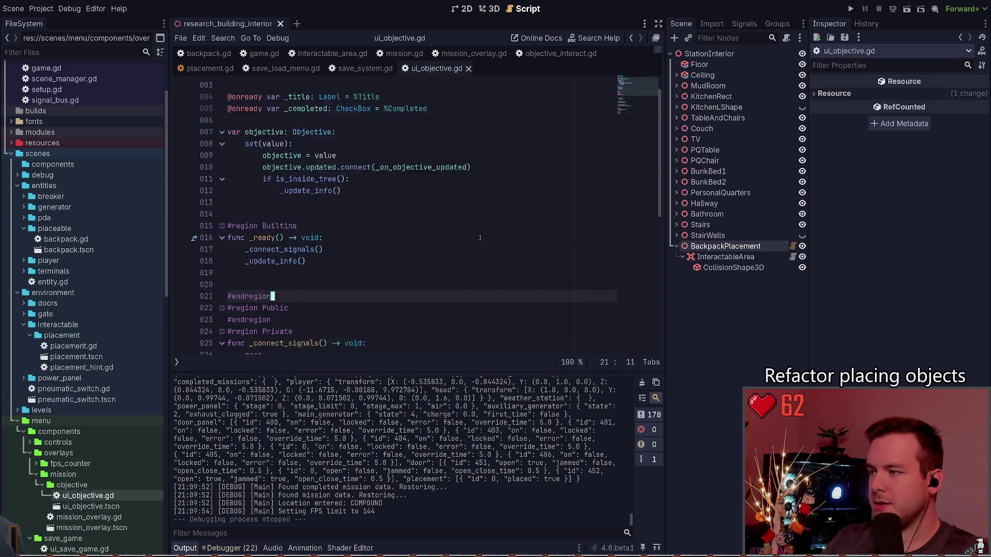
key(Up)
key(Up)
key(Up)
key(Up)
key(Up)
key(Up)
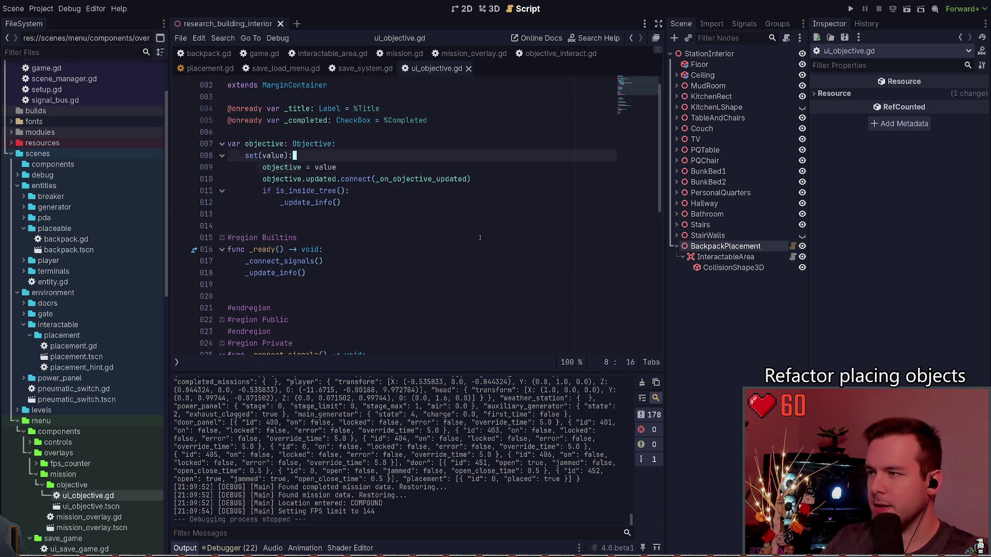
key(shift+Up)
key(shift+Home)
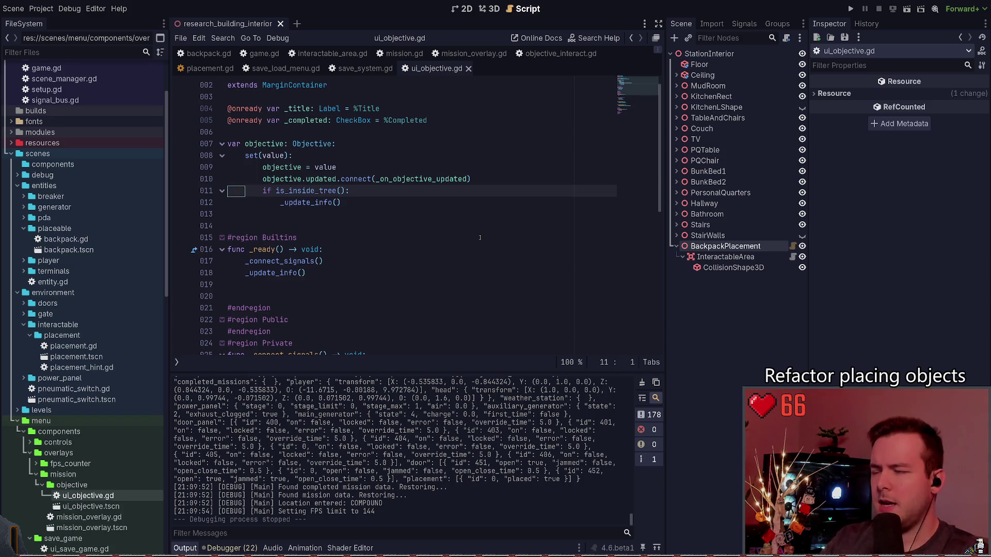
key(ctrl+k)
key(ctrl+s)
key(F5)
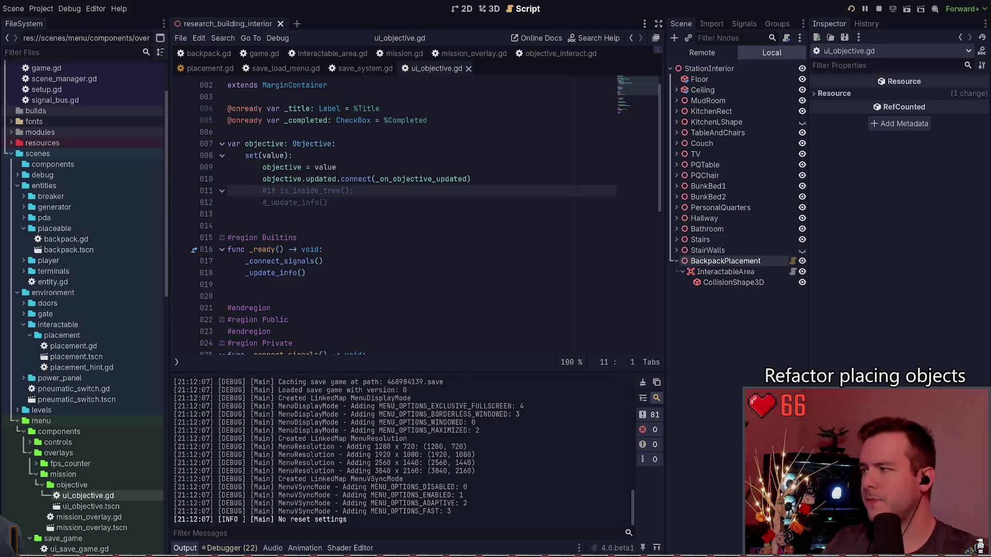
- Load the second saved game and place the backpack to complete the objective
key(Escape)
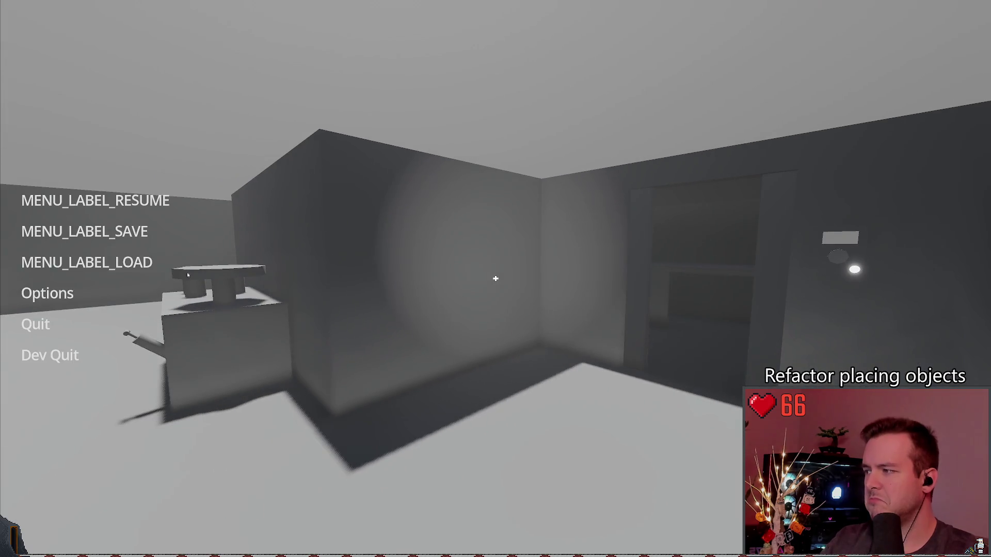
click(83, 262)
click(450, 293)
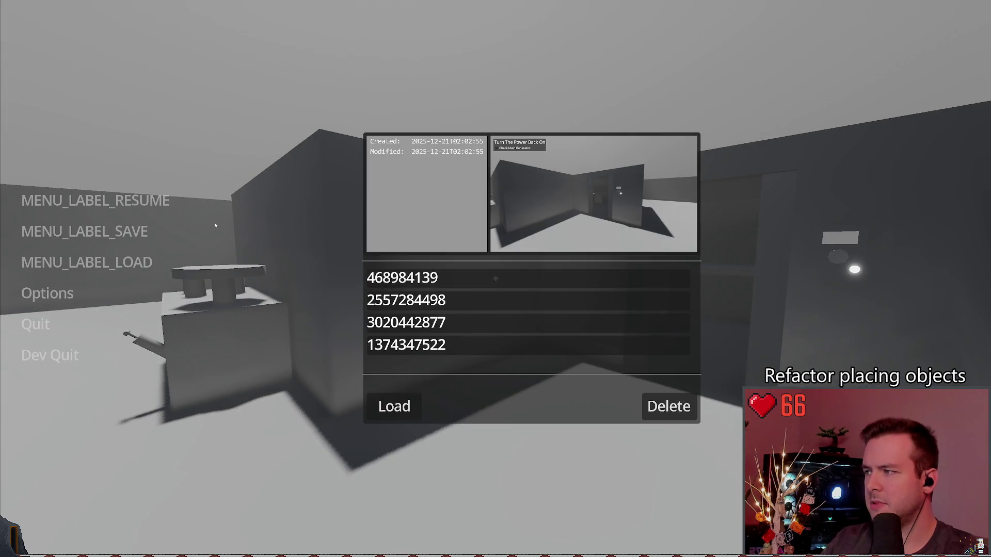
click(394, 416)
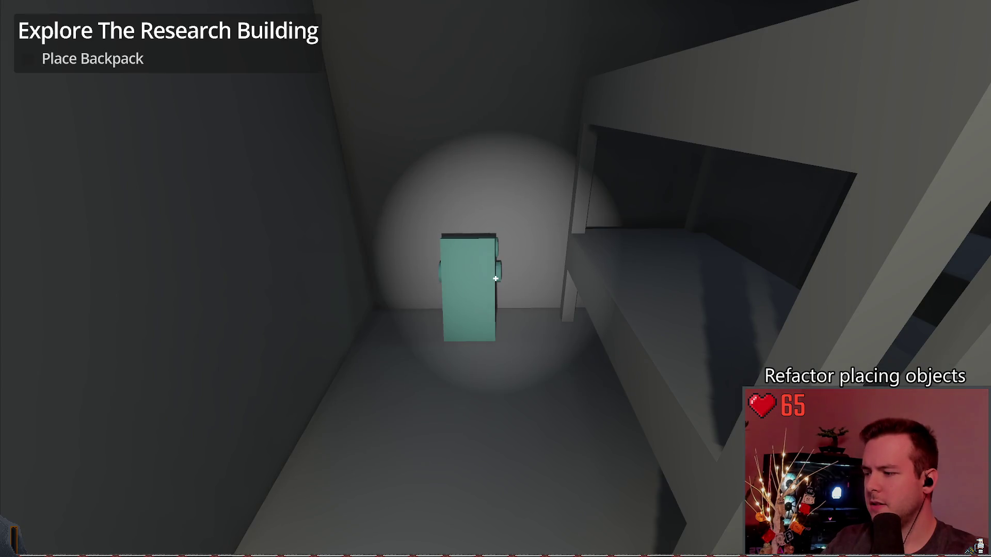
key(Escape)
key(Escape)
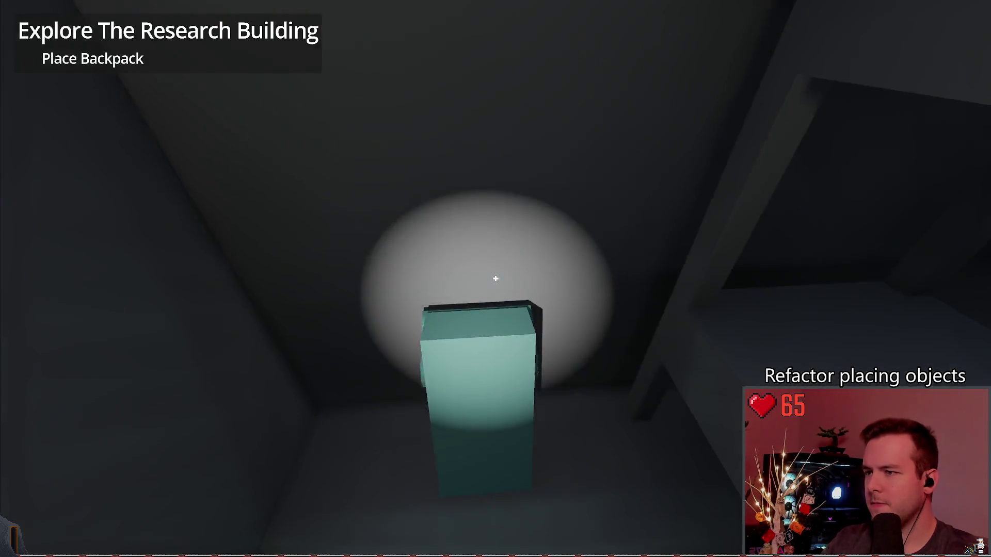
click(495, 279)
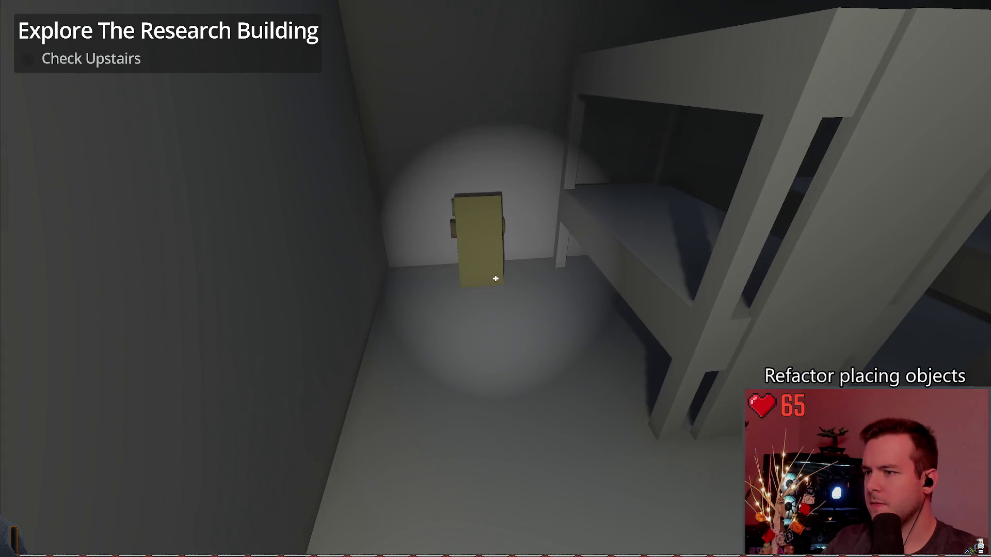
- Load another save, then the Explore The Research Building save
key(Escape)
click(88, 262)
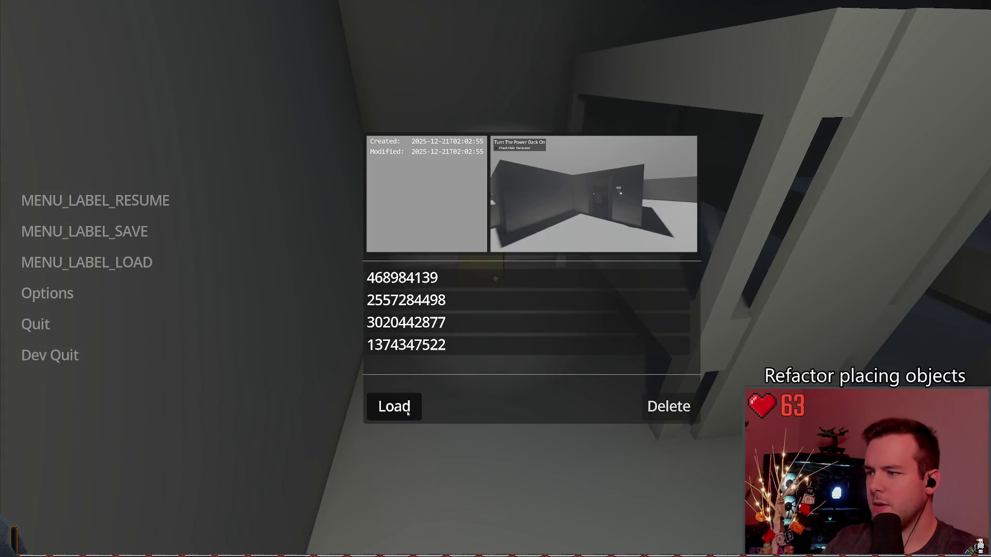
click(403, 405)
key(Escape)
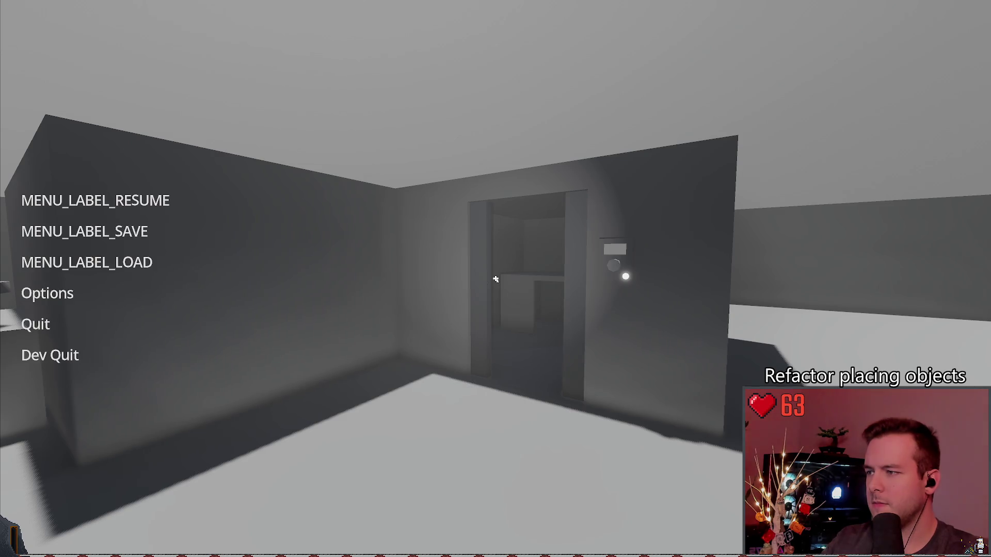
click(155, 265)
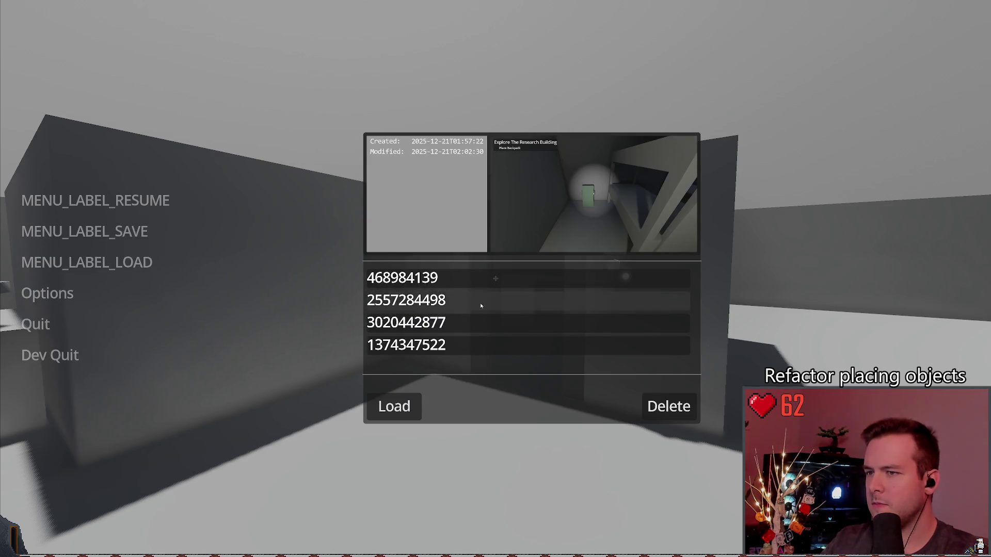
click(393, 406)
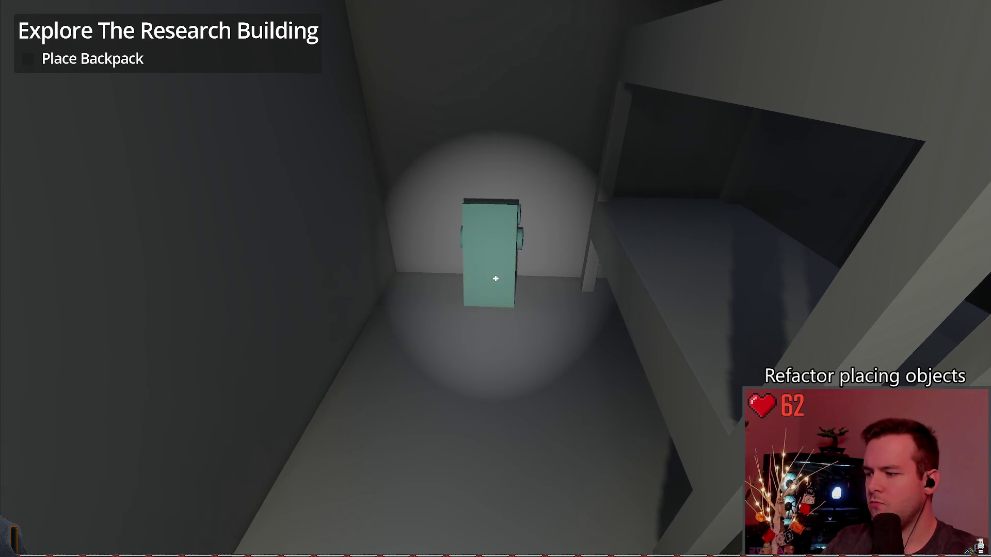
key(Escape)
click(155, 263)
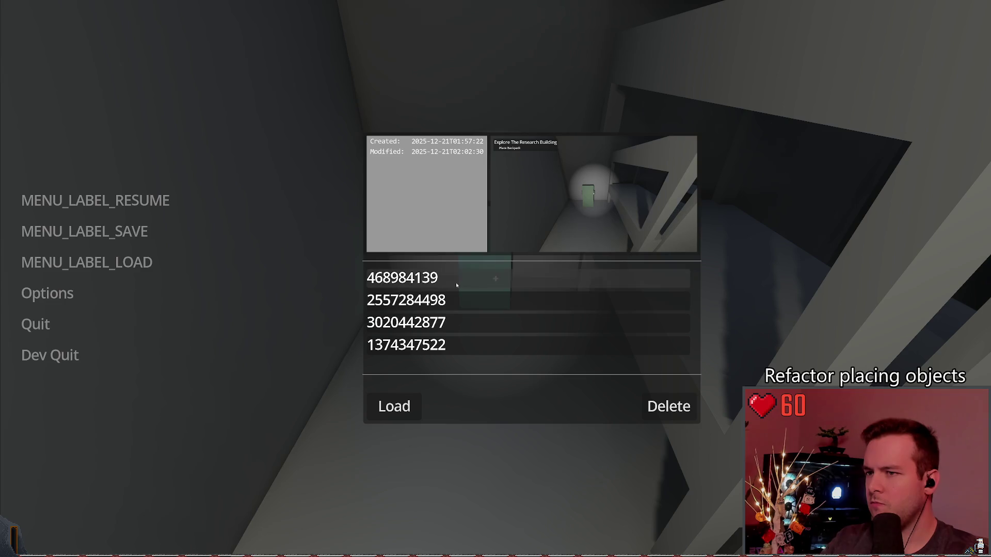
click(96, 201)
- Quit the game, then delete the commented-out guard lines from ui_objective.gd and save
key(Escape)
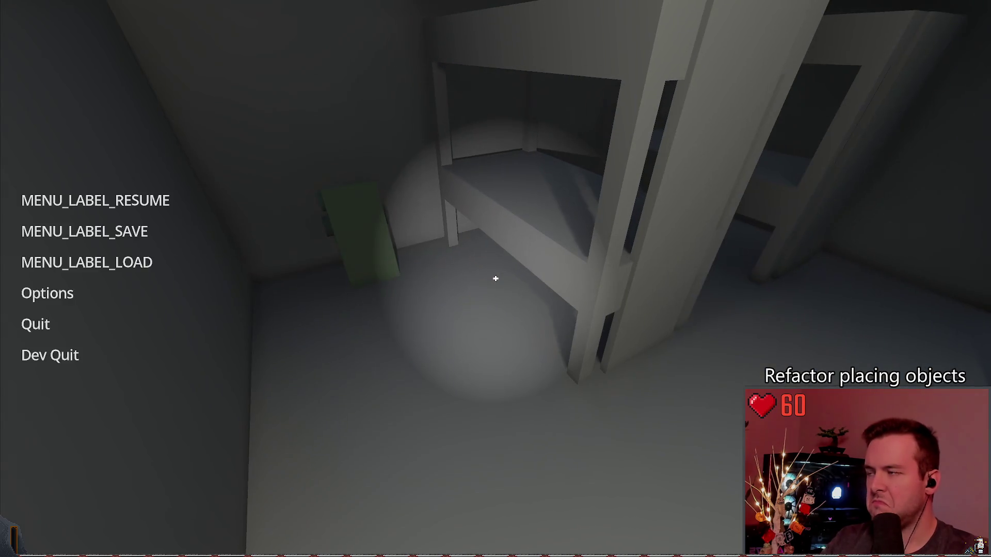
click(47, 354)
click(444, 301)
key(ctrl+z)
key(ctrl+s)
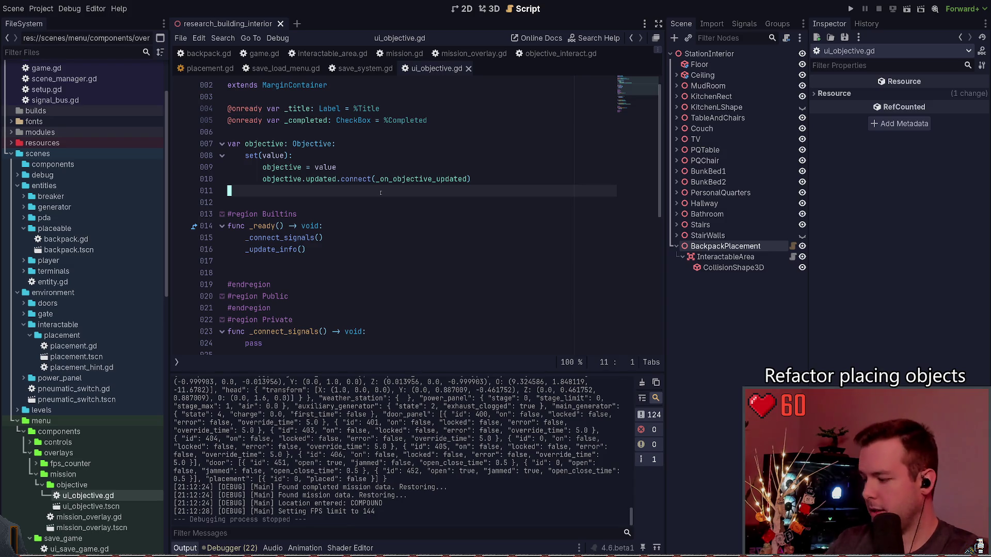
- Check git status and stage the changes under scenes\menu
key(super+grave)
text(git status)
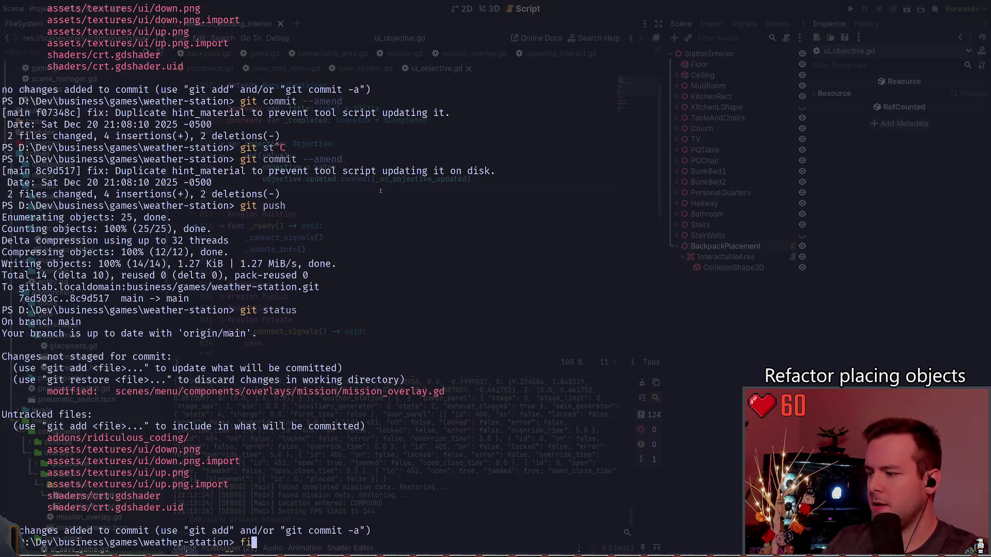
key(Return)
text(git add)
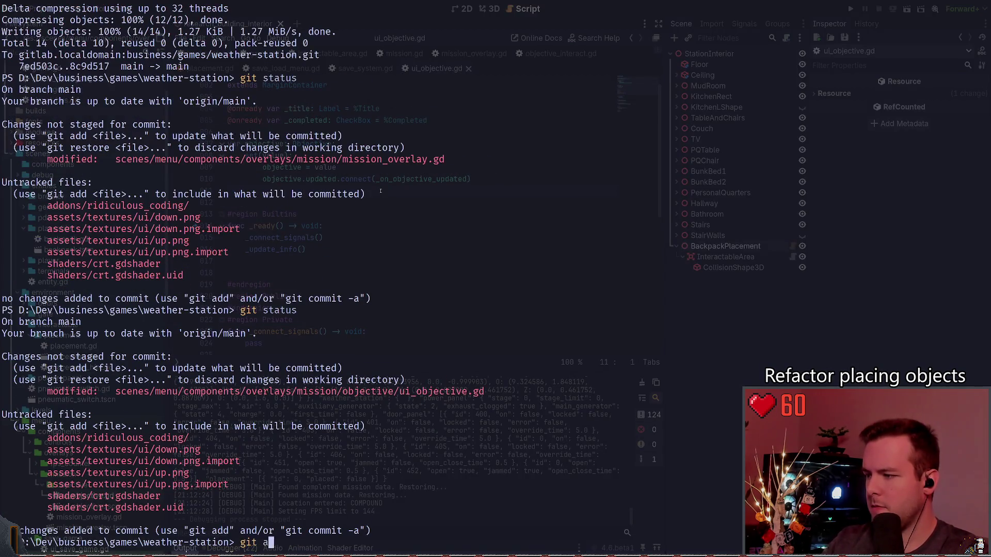
key(BackSpace)
key(BackSpace)
text(.\sc)
key(Tab)
text(menu\)
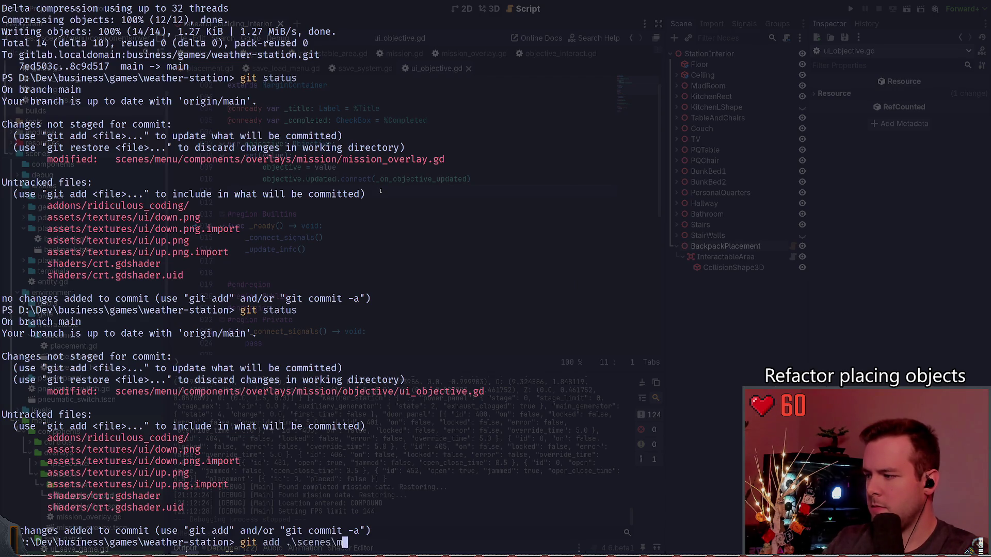
key(Return)
text(git status)
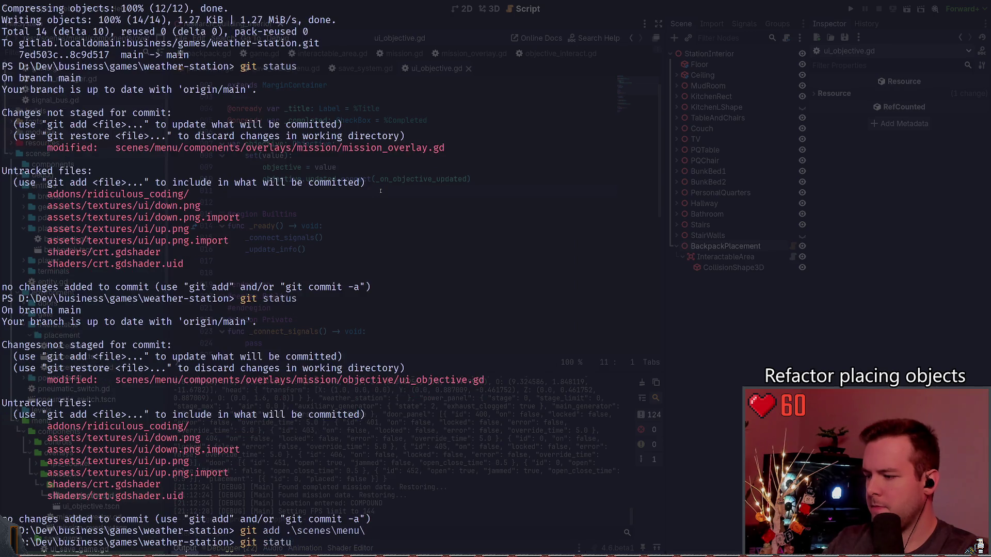
key(Return)
- Commit with message 'refactor: Remove unneeded _update_info call in objective setter.'
text(git commit -m "fix)
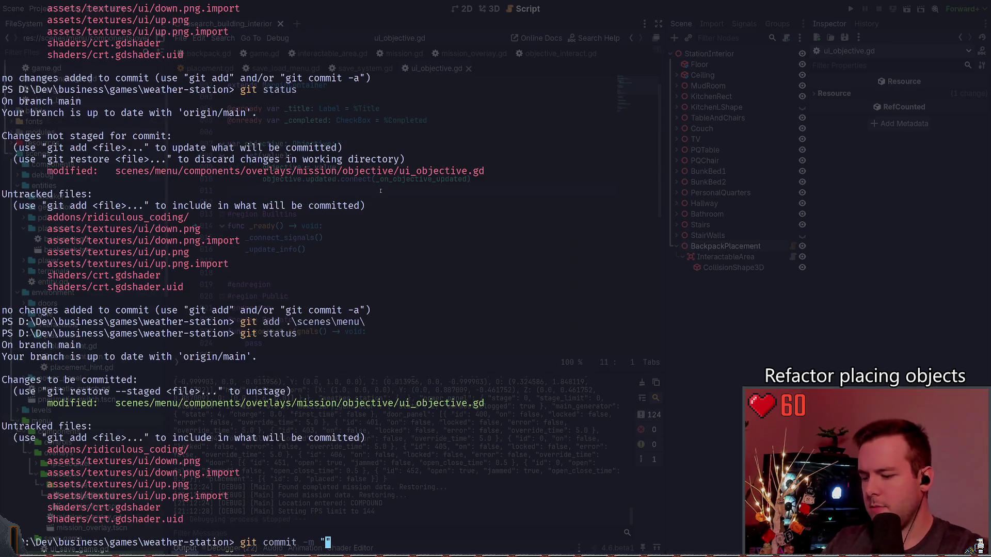
key(BackSpace)
key(BackSpace)
key(BackSpace)
text(refactor: )
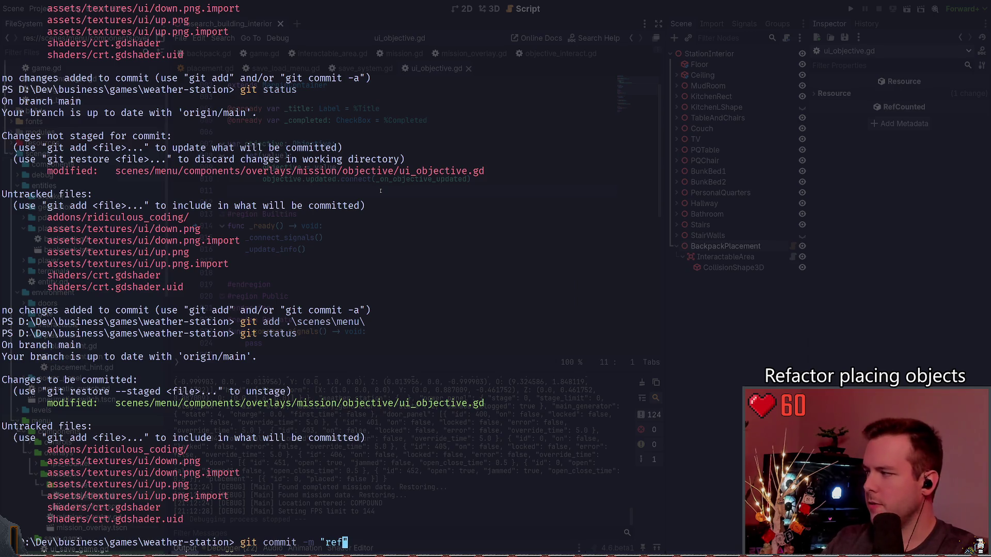
text(Remove u)
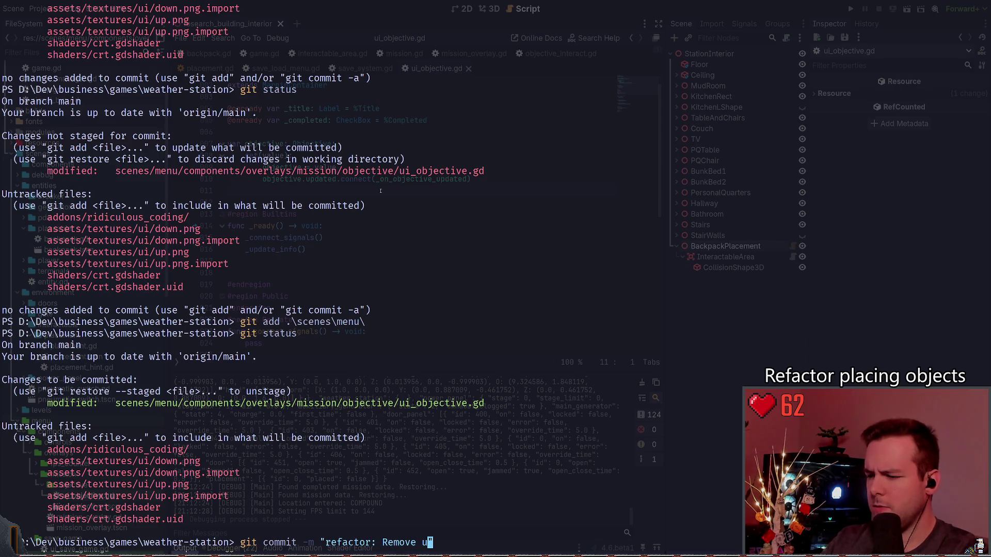
text(eeded)
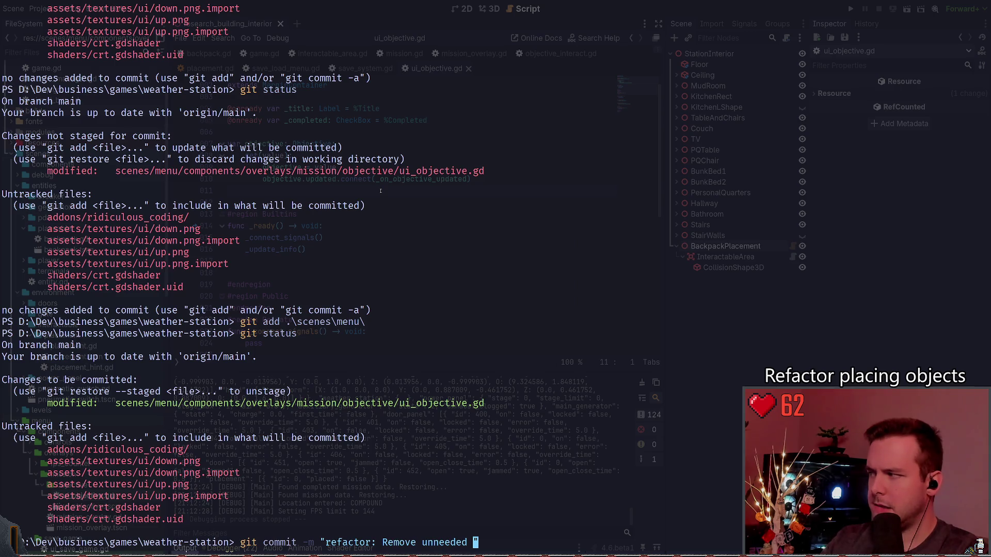
text(update)
key(BackSpace)
key(BackSpace)
key(BackSpace)
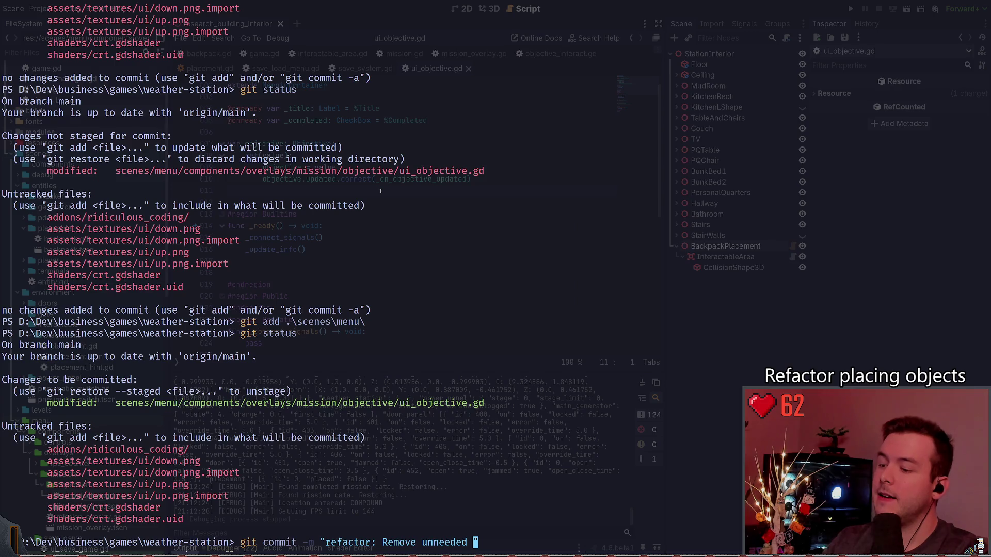
text(_up)
text(date_inf)
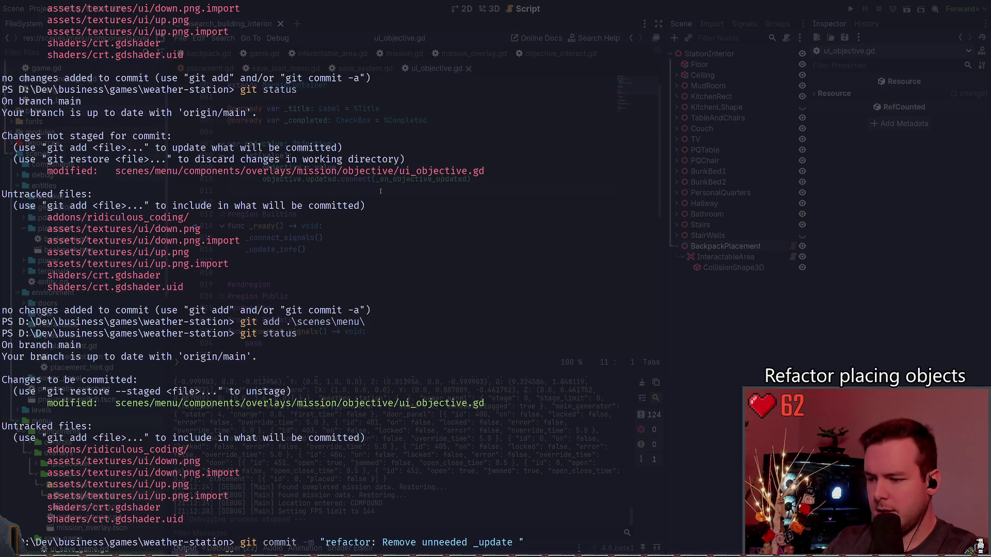
text(o call.)
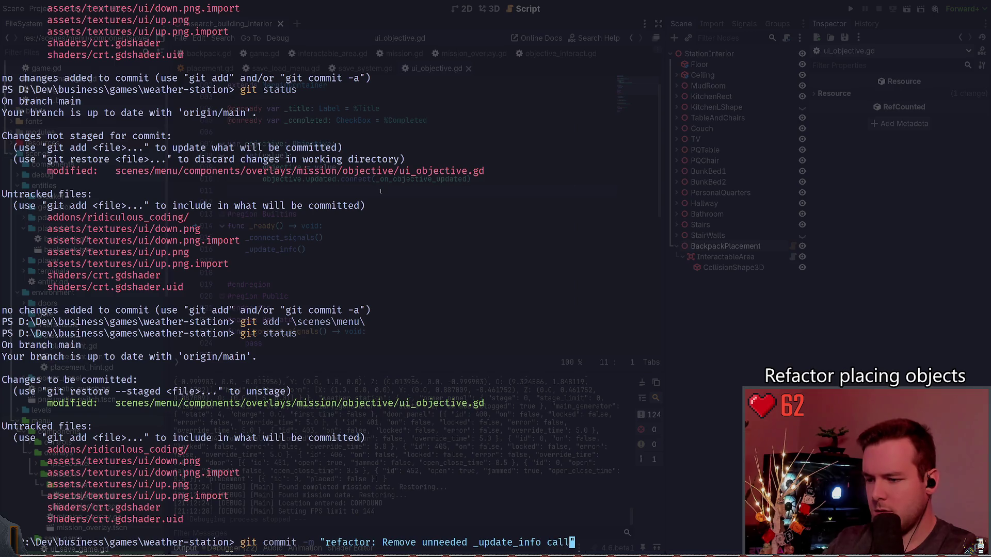
key(BackSpace)
key(BackSpace)
key(BackSpace)
text(call in)
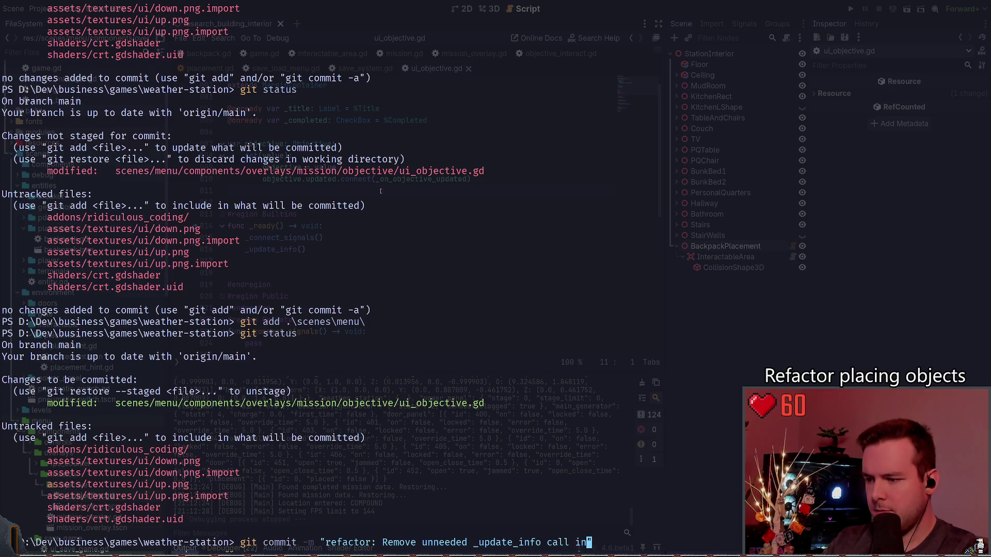
text( objective se)
text(tter.)
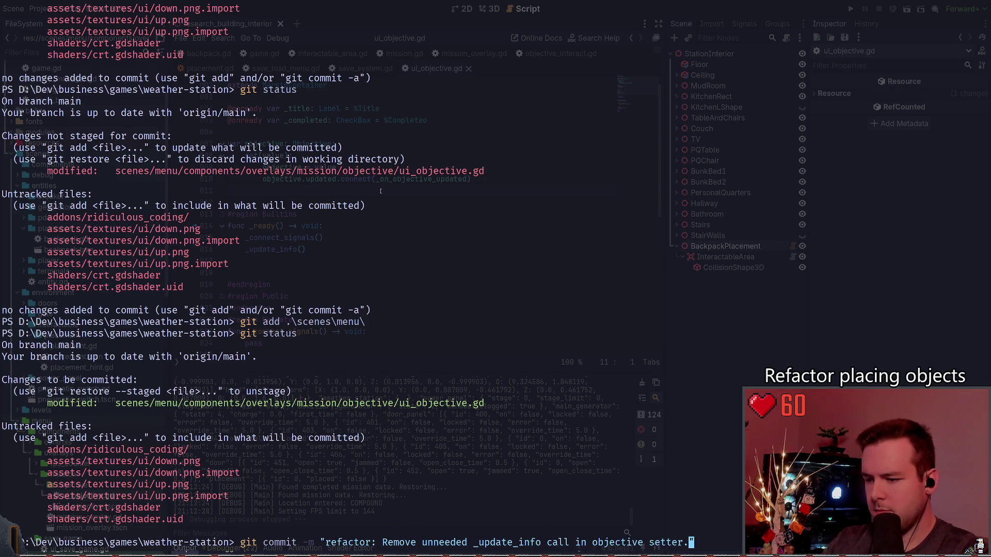
key(Return)
- Push the commit to origin, confirm main is up to date, and hide the terminal
text(git stat)
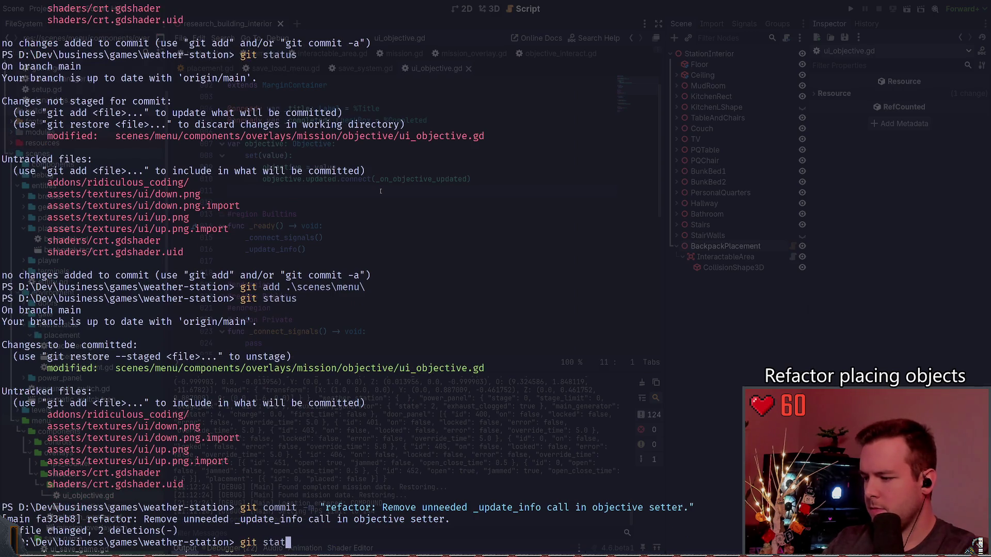
text(us)
key(Return)
text(git push)
key(Return)
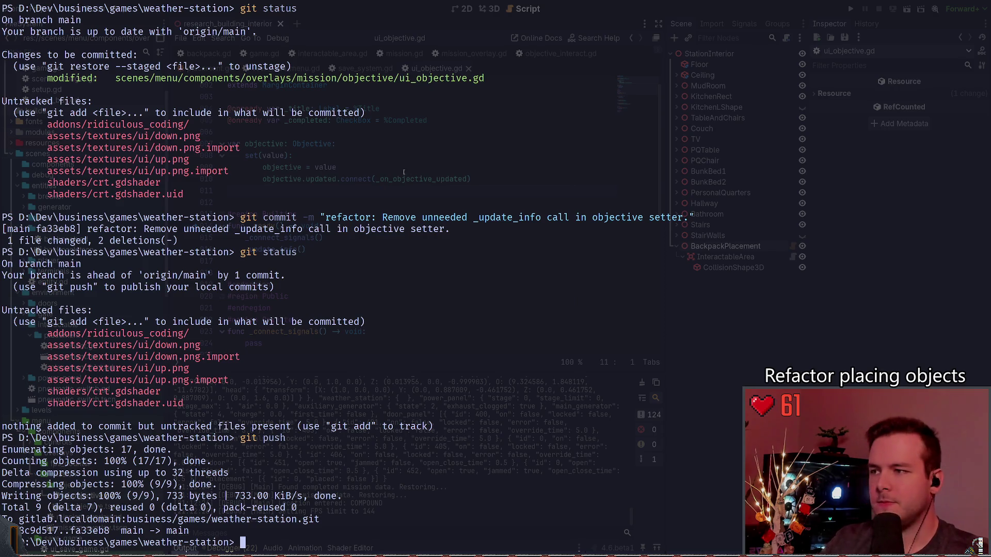
text(git sta)
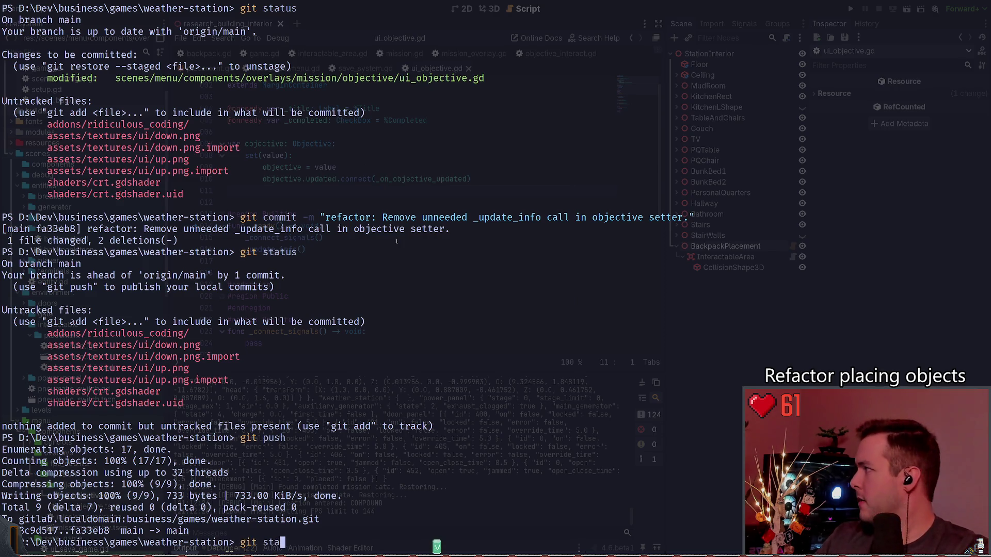
text(tus)
key(Return)
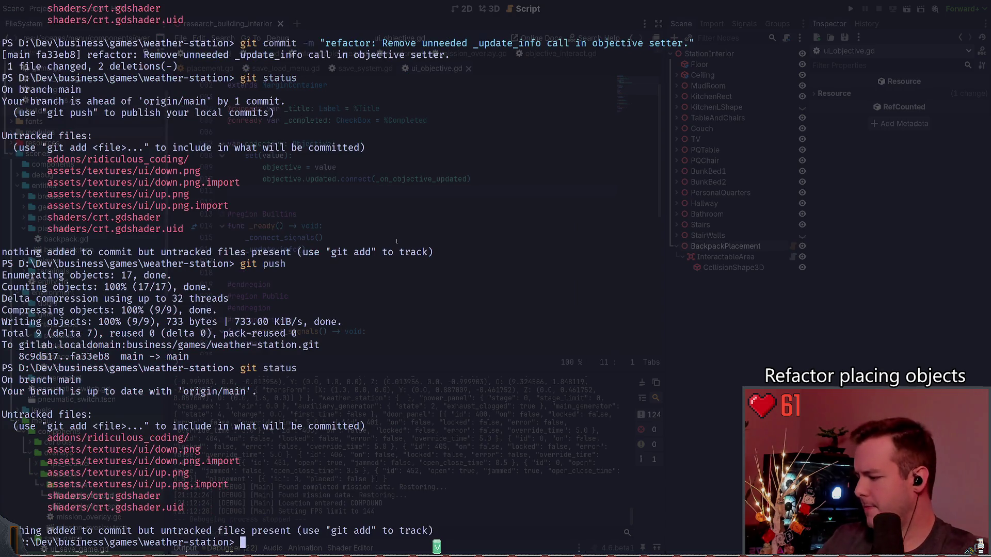
key(super+grave)
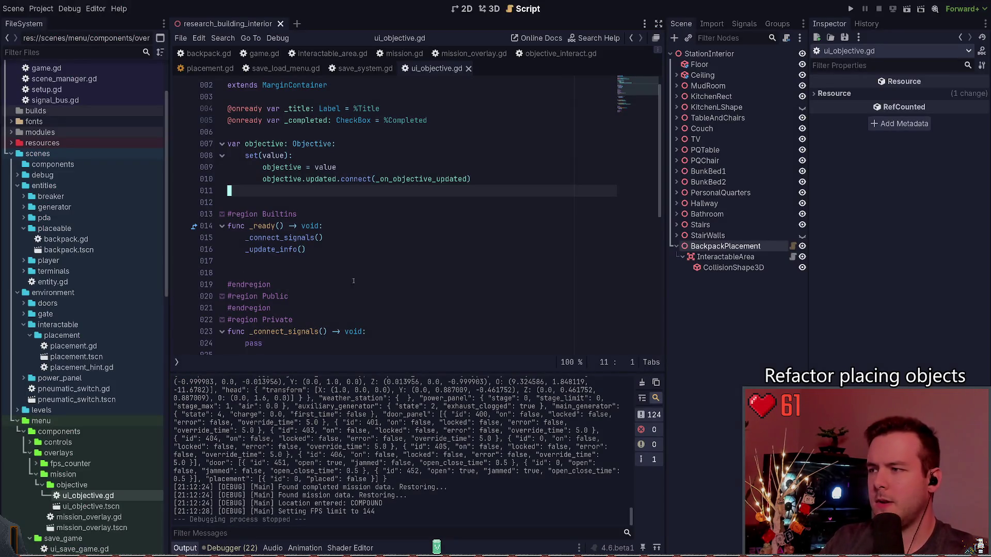
- Save, then collapse the environment, placeable, entities, menu, nodes, systems and autoloads folders
click(330, 225)
key(ctrl+s)
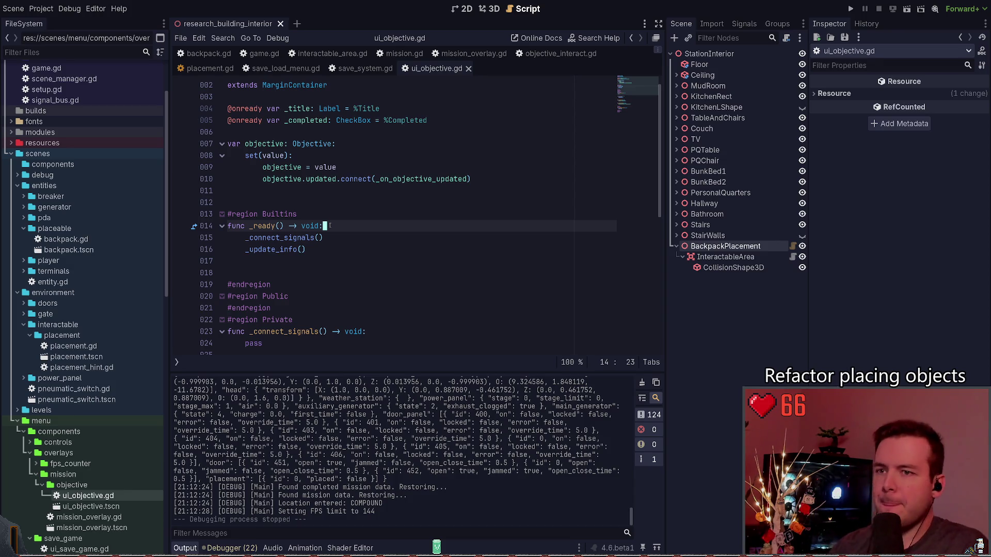
click(362, 212)
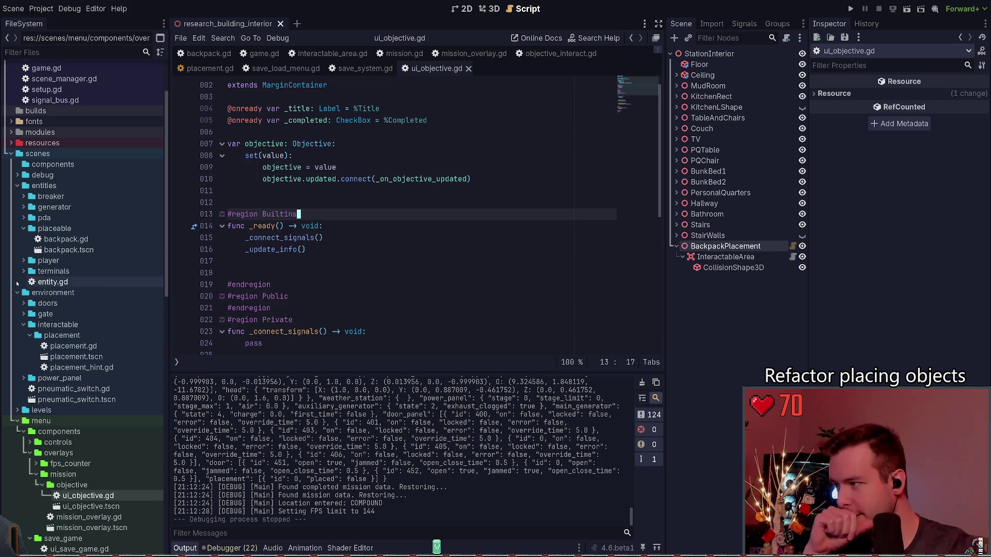
click(17, 293)
click(24, 228)
click(17, 186)
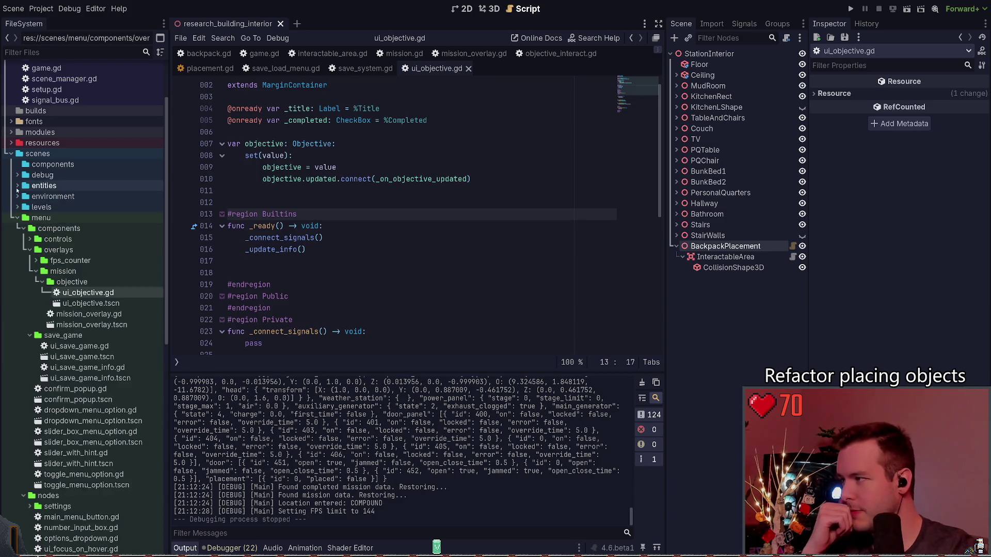
click(18, 218)
click(18, 314)
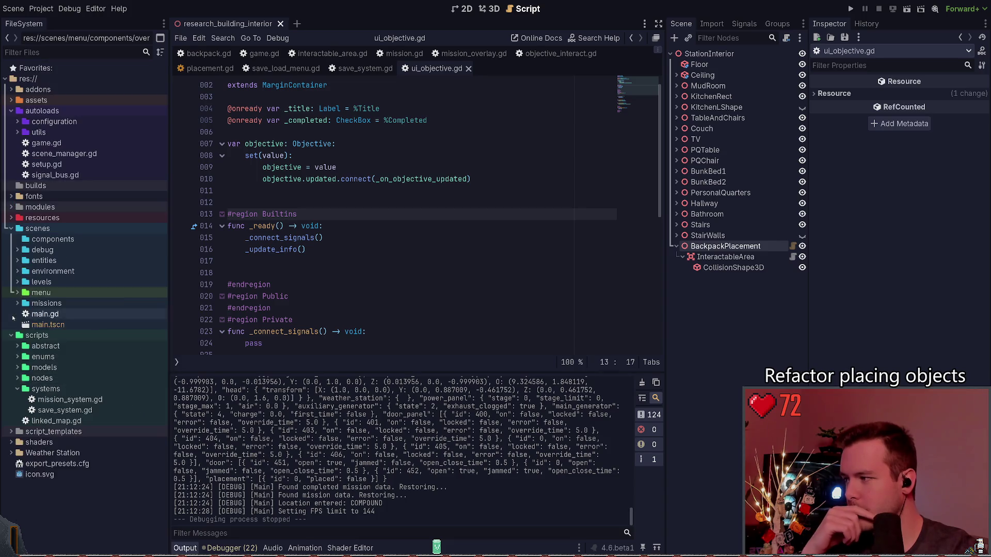
click(17, 388)
click(289, 204)
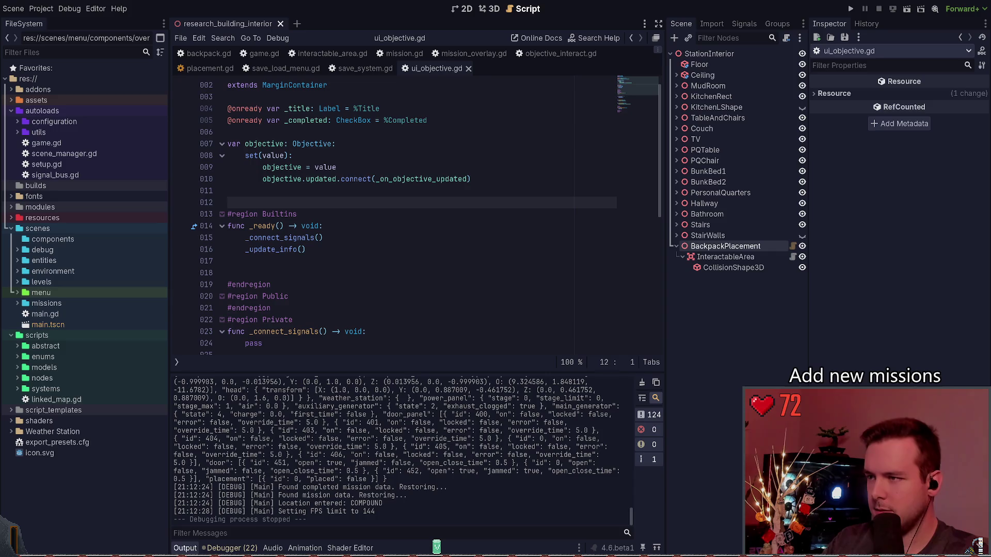
click(324, 204)
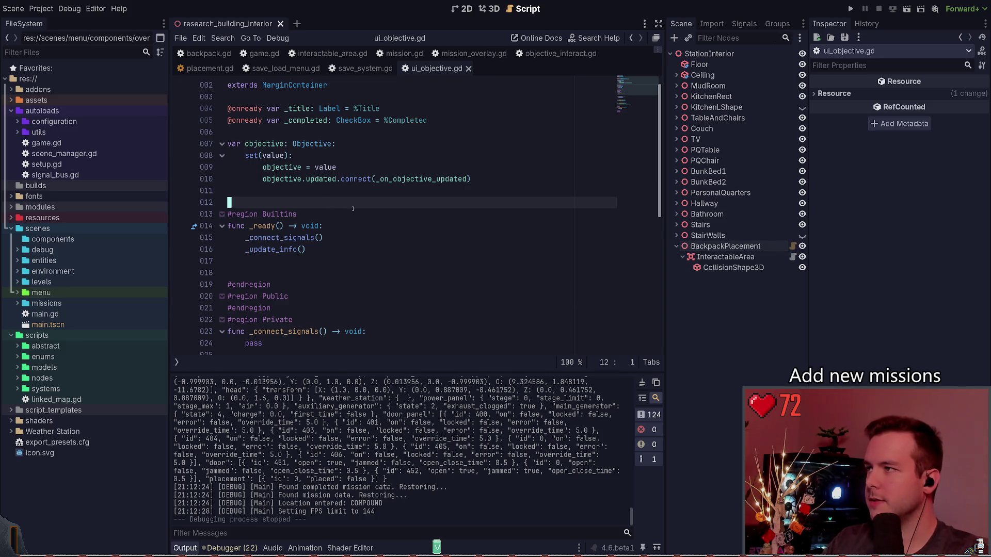
click(10, 111)
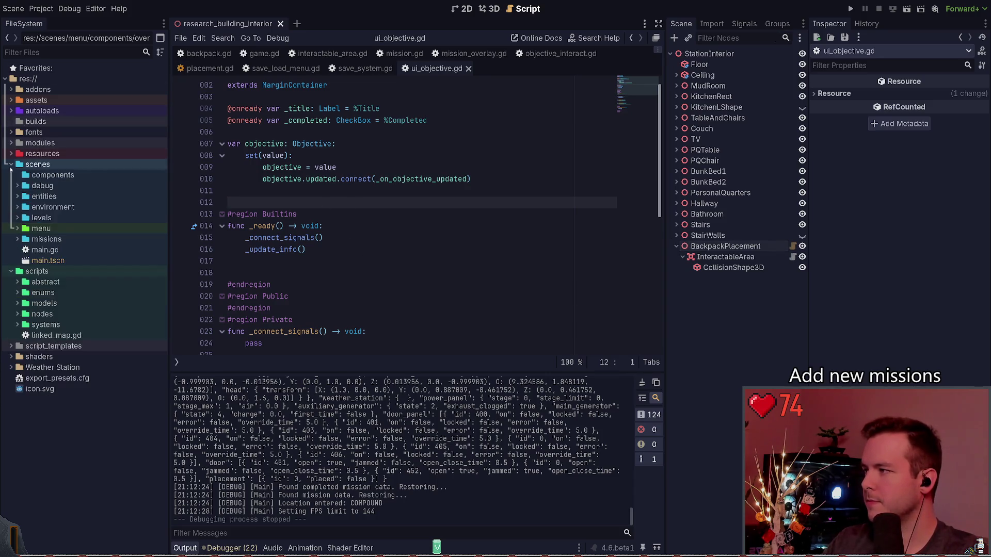
- Expand scenes/missions, open turn_power_on.tscn, and select its TurnPowerOn root node
click(18, 239)
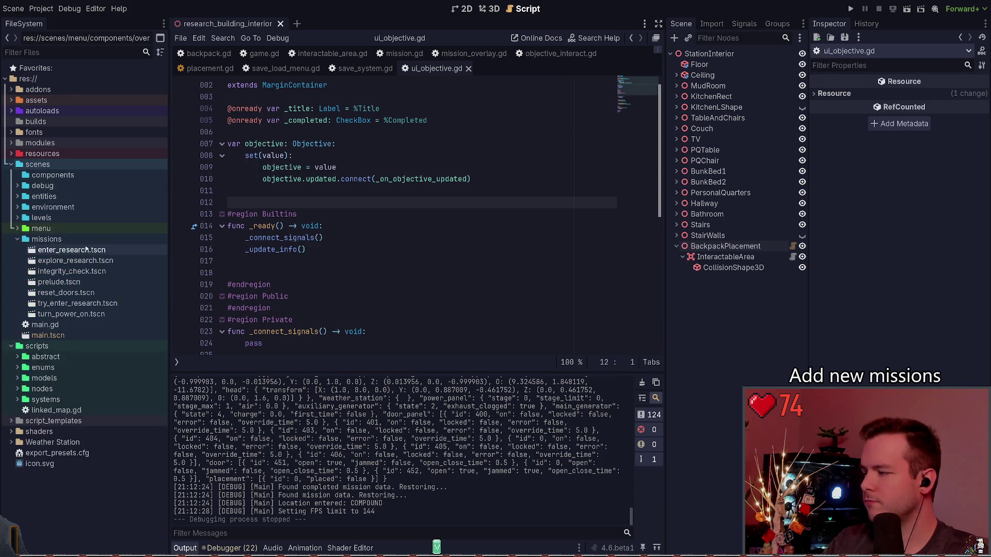
key(Down)
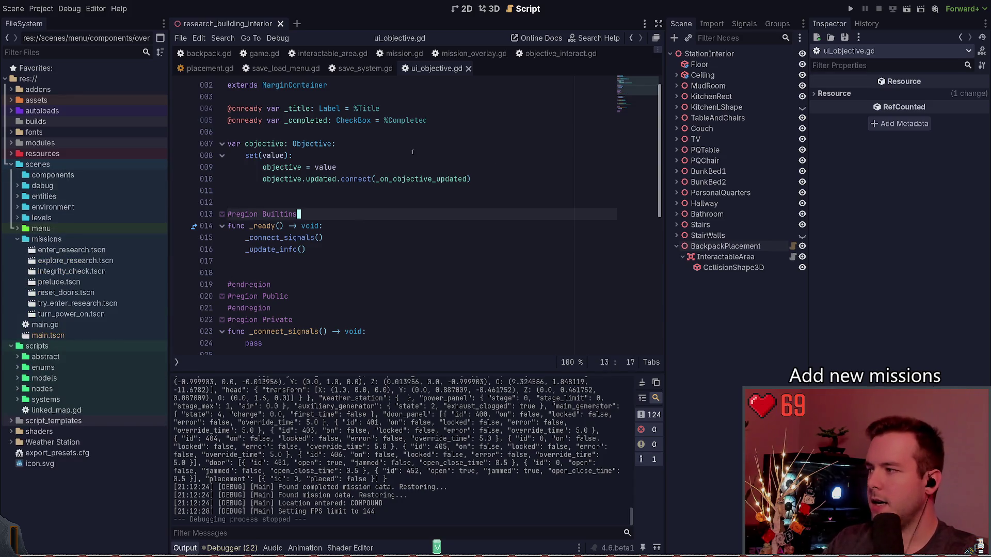
click(111, 314)
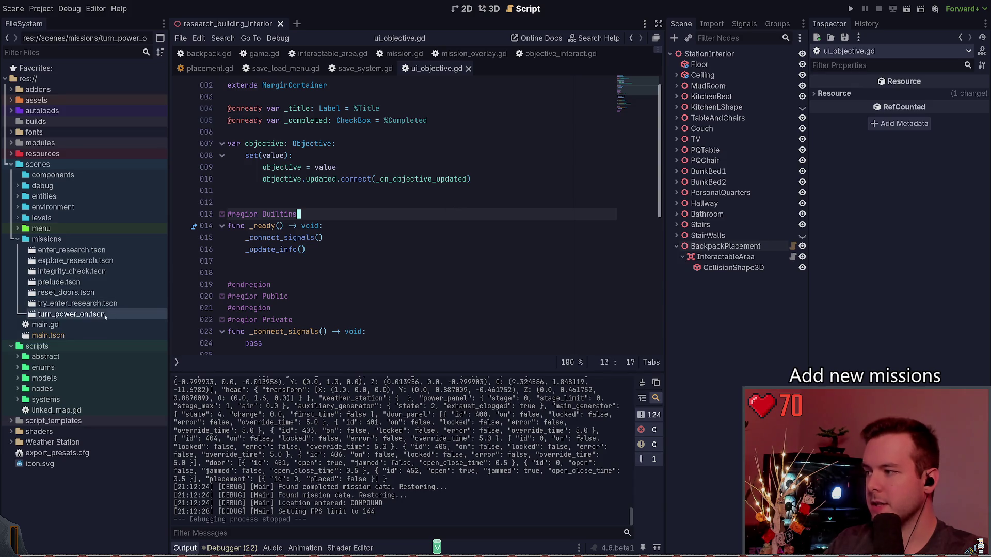
double_click(71, 314)
click(725, 55)
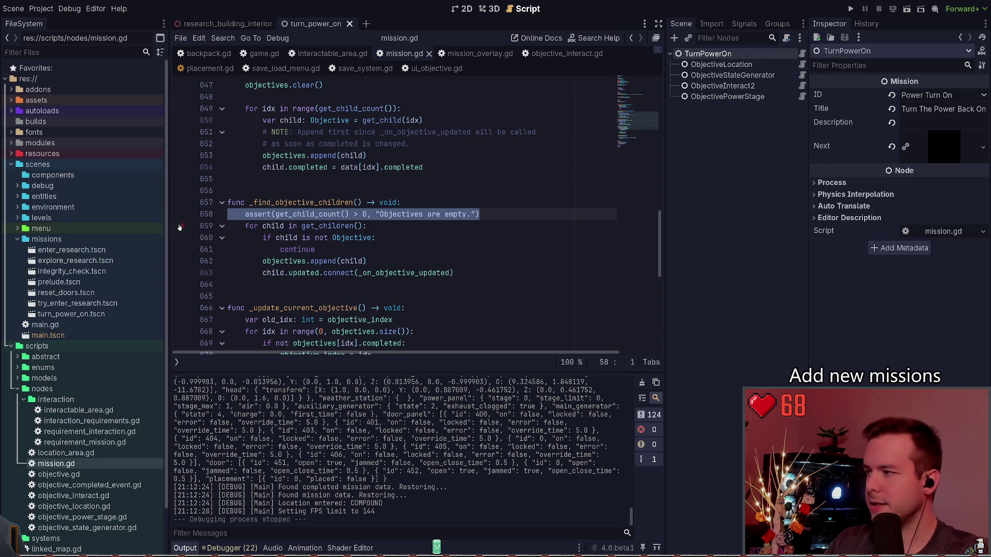
- Open enter_research.tscn and integrity_check.tscn, then review IntegrityCheck's title 'Initiate an Integrity Check'
double_click(71, 250)
double_click(71, 271)
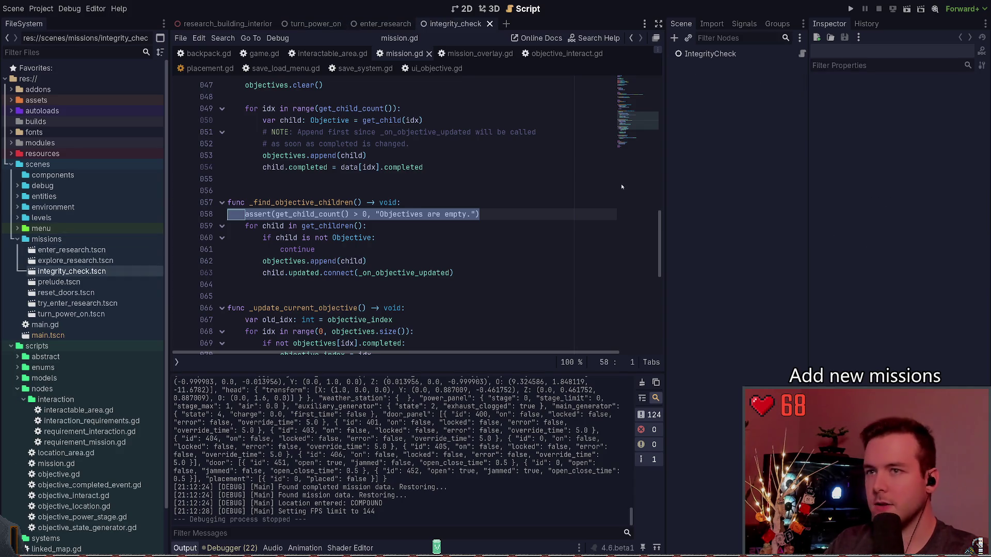
click(728, 56)
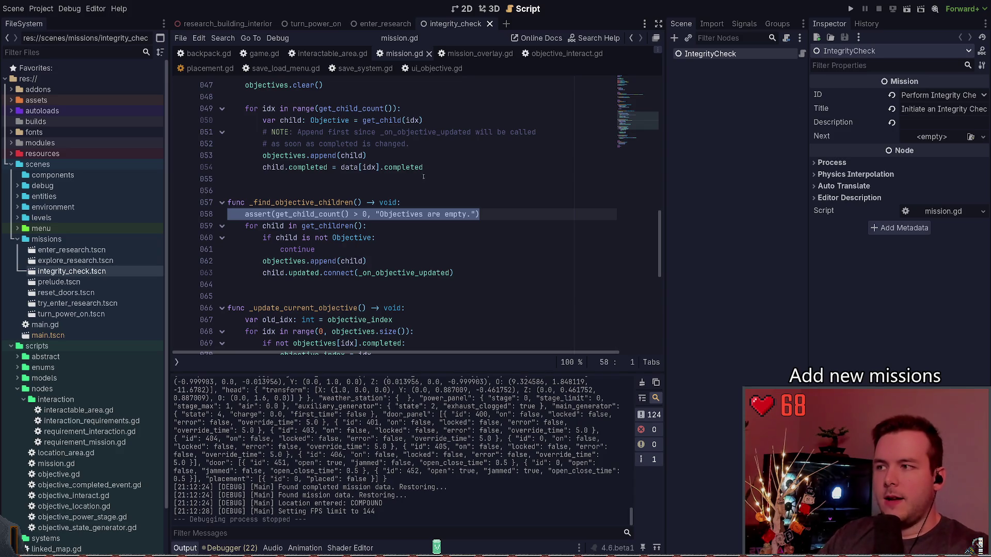
click(453, 181)
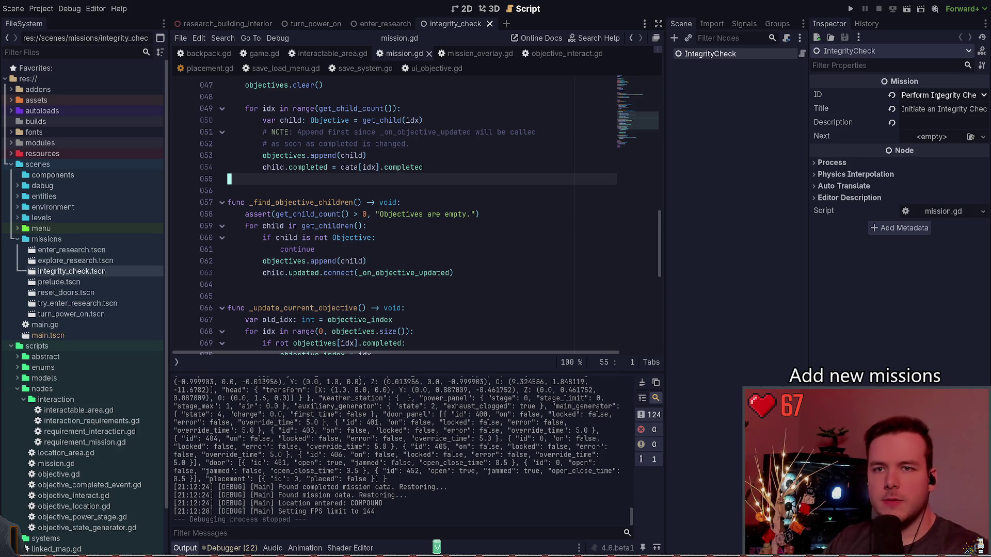
drag(987, 109, 957, 108)
click(957, 109)
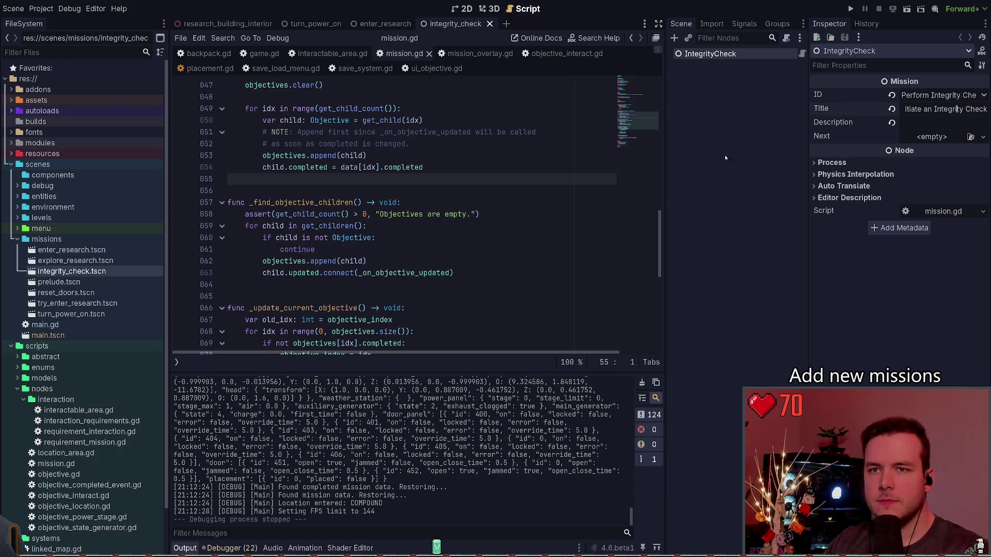
click(744, 84)
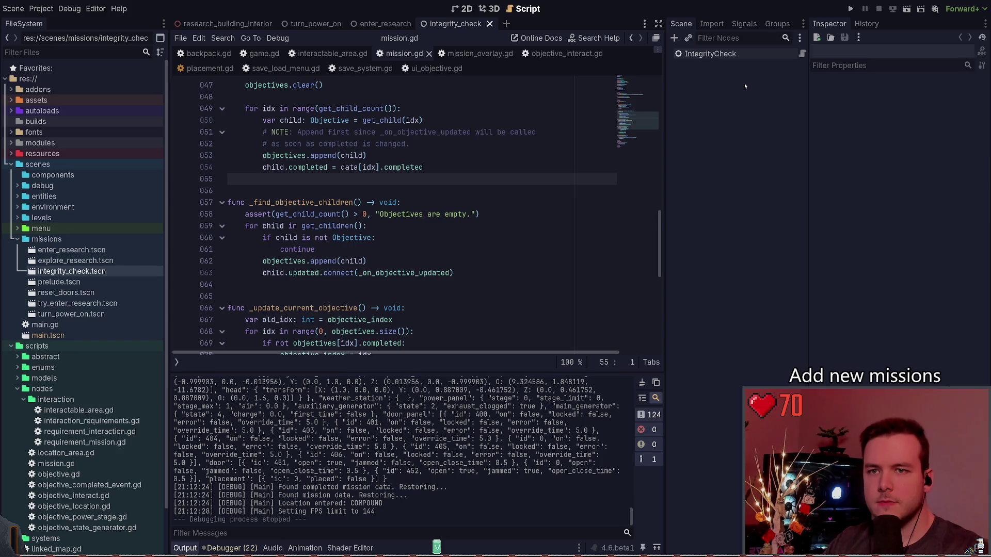
- Search 'objective' in Create Node and add an ObjectiveInteract child under IntegrityCheck
key(ctrl+a)
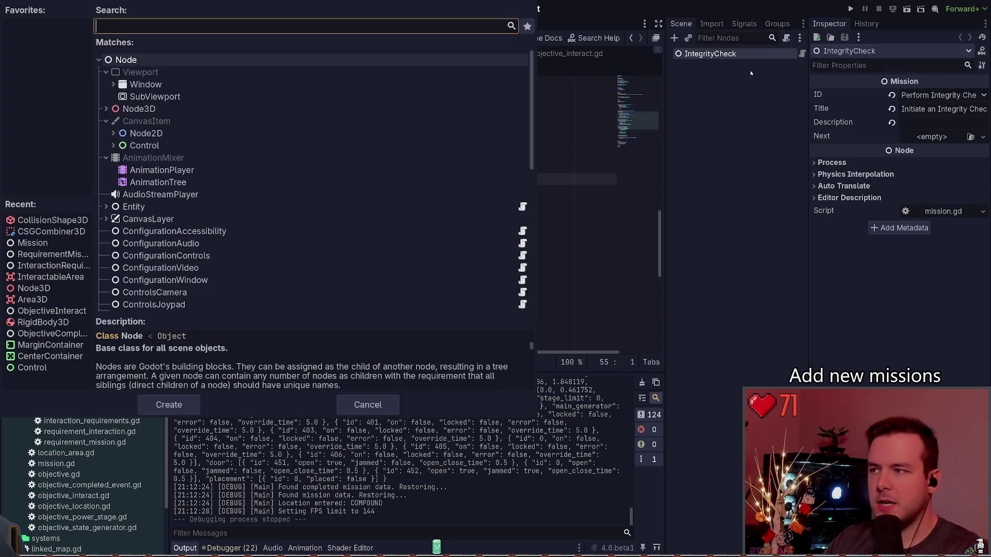
text(interact)
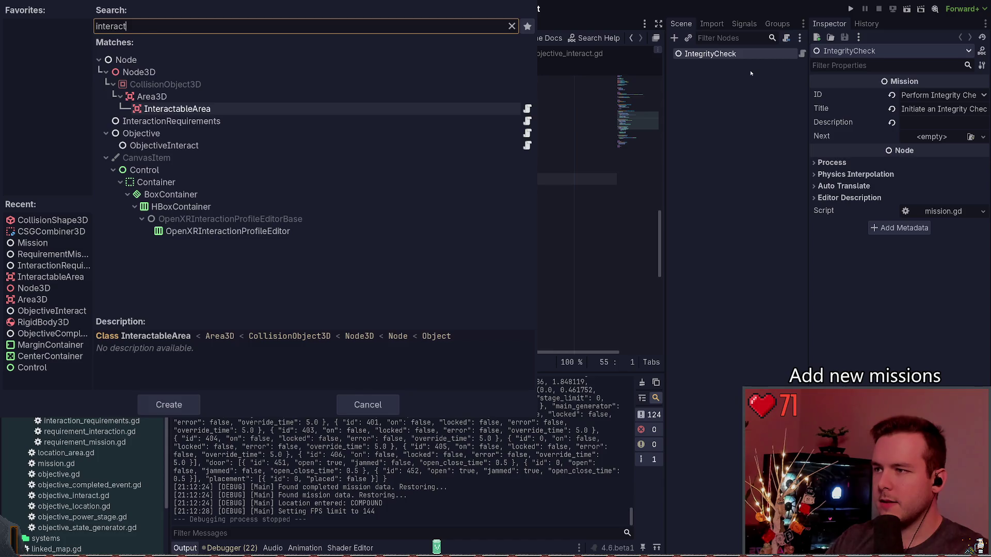
key(Down)
key(Down)
key(Down)
key(ctrl+a)
text(obj)
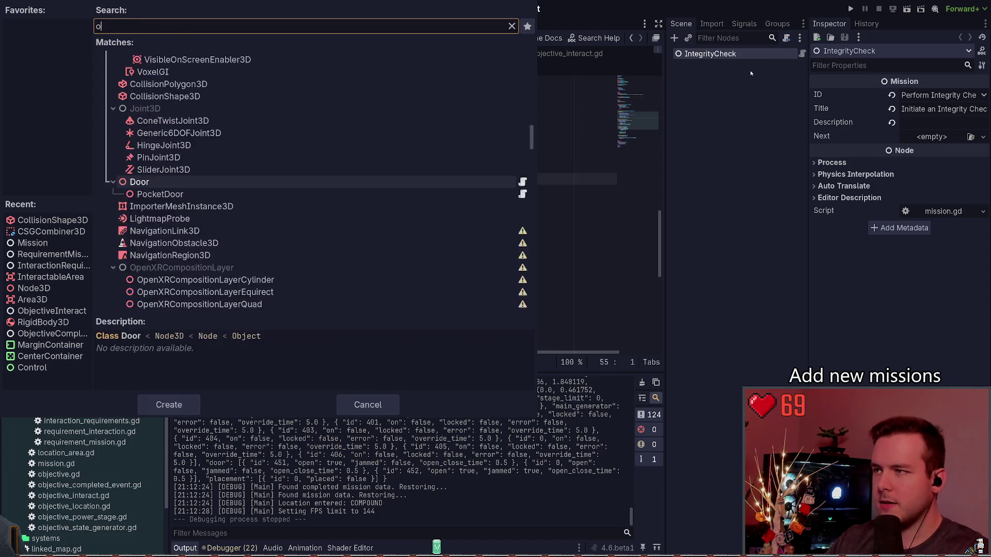
text(ective)
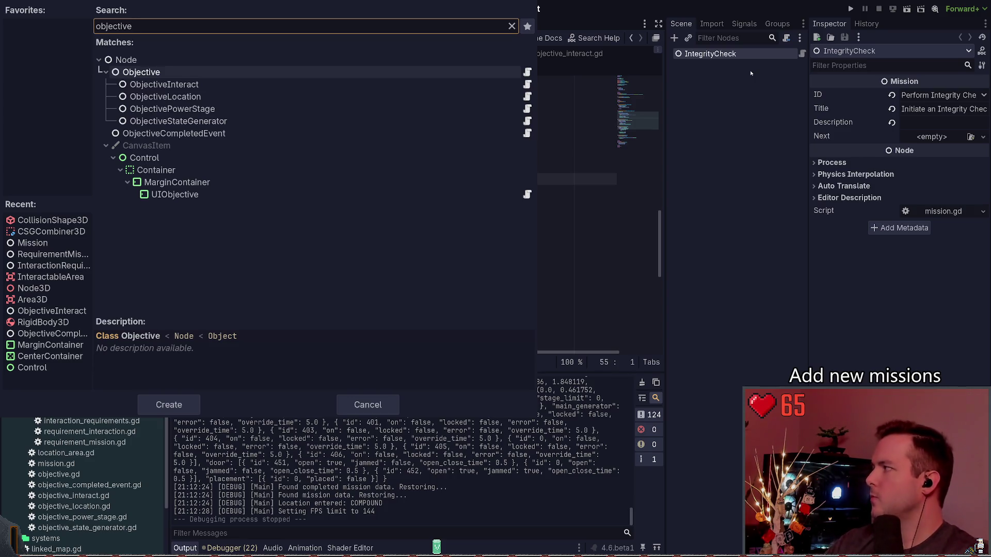
key(Down)
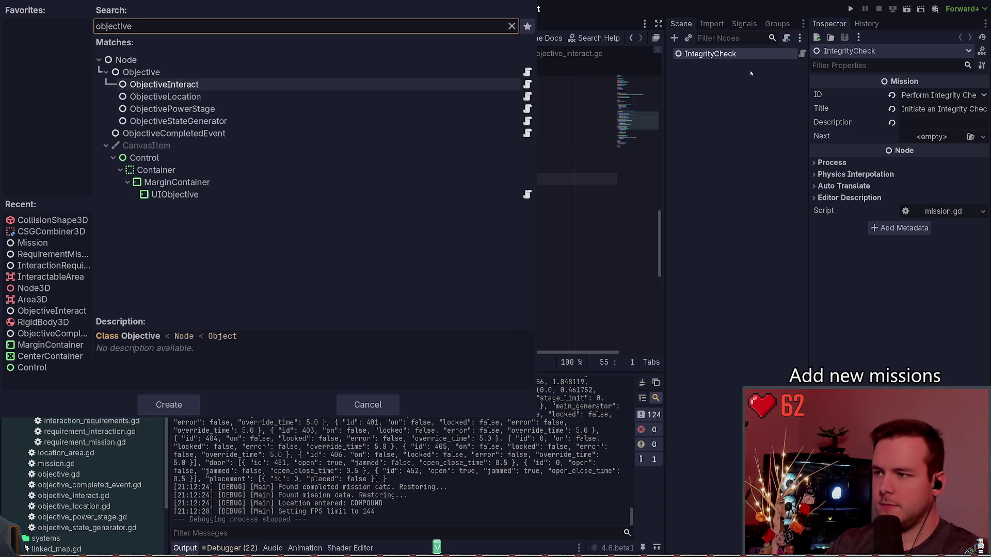
key(Return)
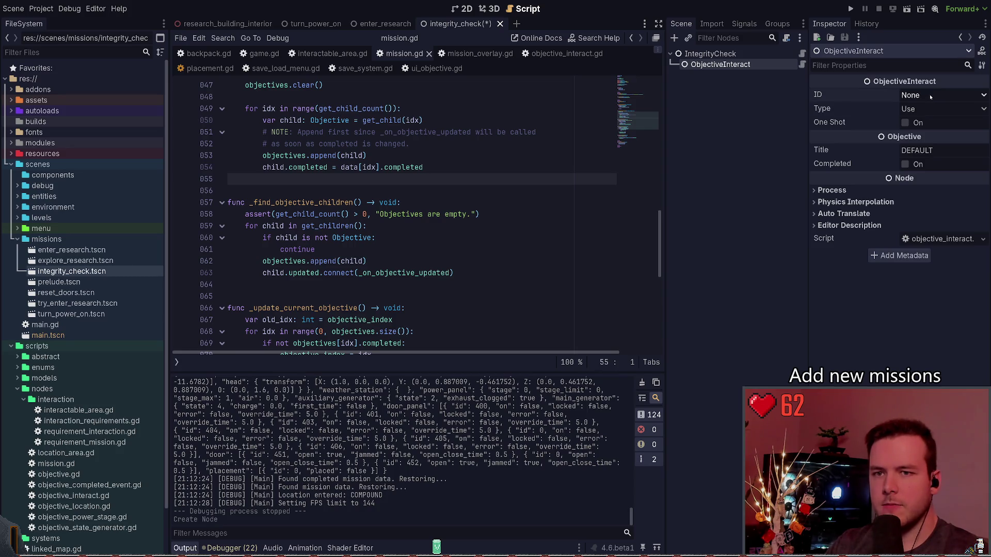
- In id.gd, change line 77 to 'PLACED = 3,', save, and bring up the terminal
click(438, 158)
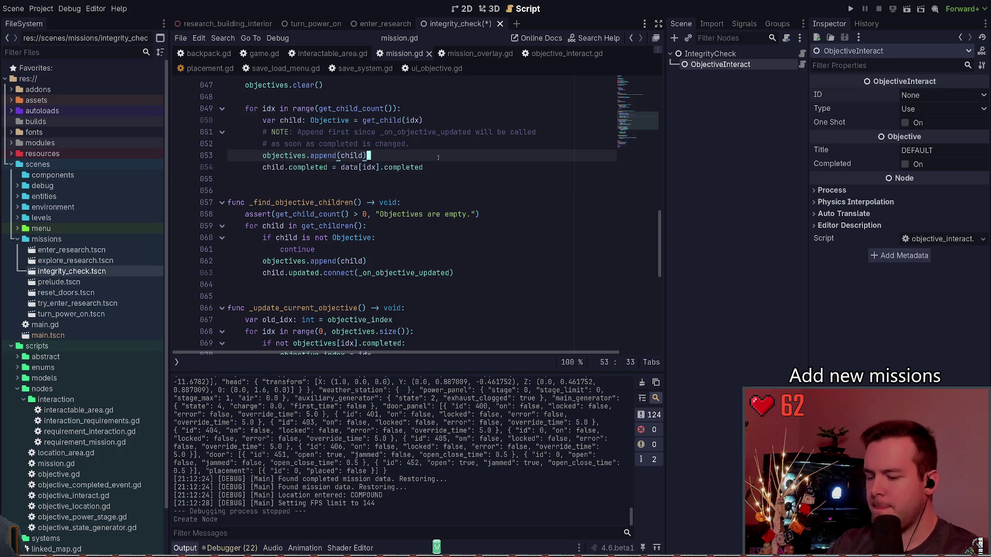
key(alt+Left)
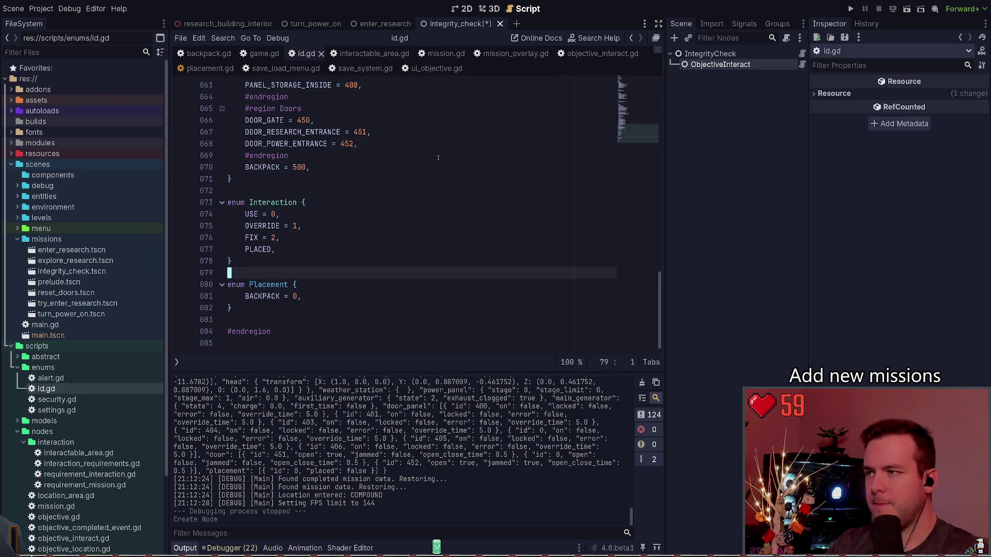
scroll(438, 304, up, 1)
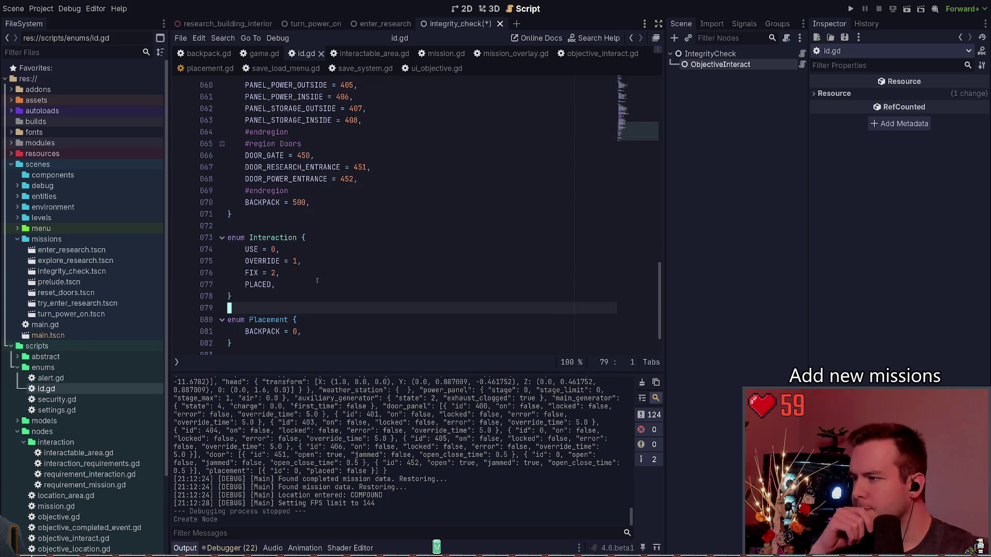
click(298, 283)
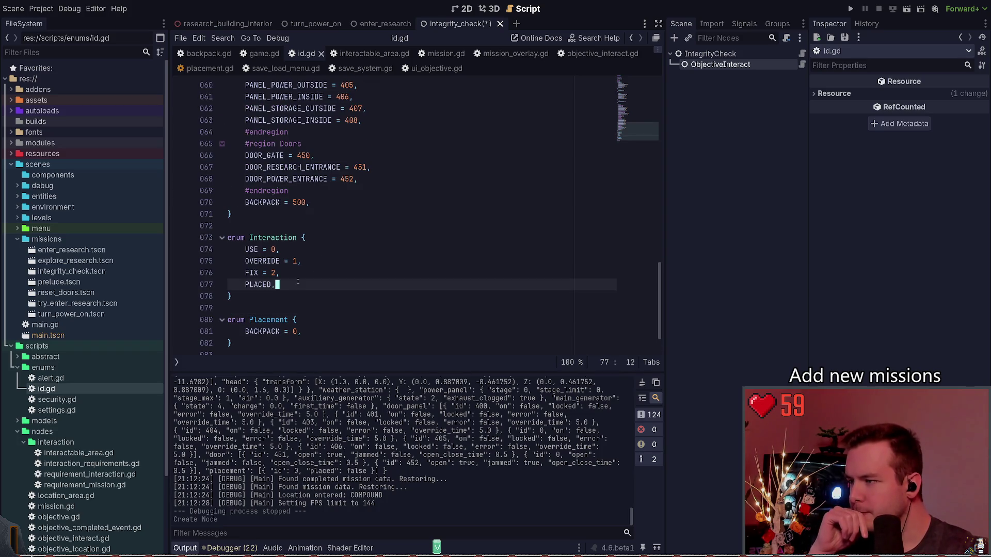
text(= 3)
key(ctrl+s)
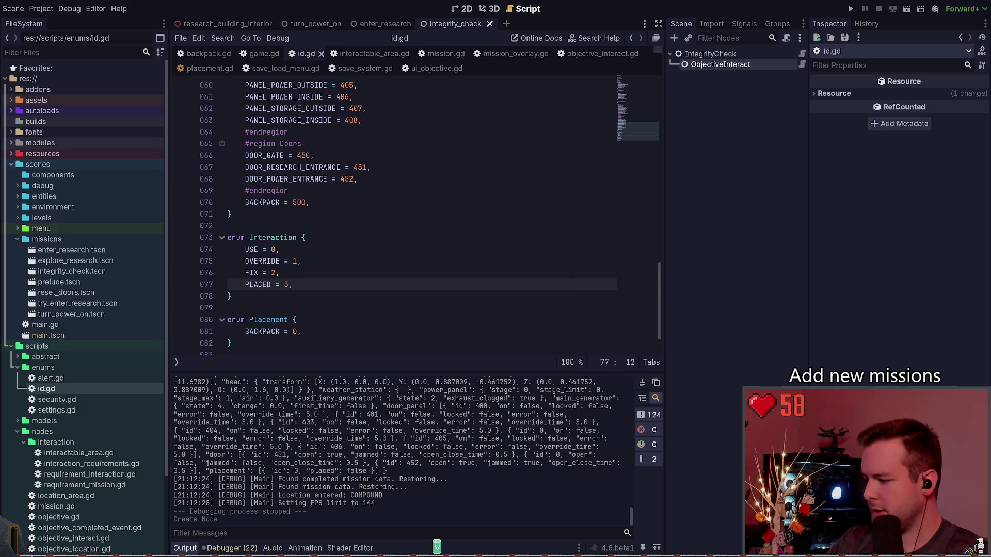
key(super+grave)
- Stage the scripts\enums folder and start a commit message, then cancel it unfinished
text(git add id)
key(BackSpace)
key(BackSpace)
text(scripts\e)
key(Tab)
key(Return)
text(git st)
key(BackSpace)
key(BackSpace)
text(commit -m "fix: ID.)
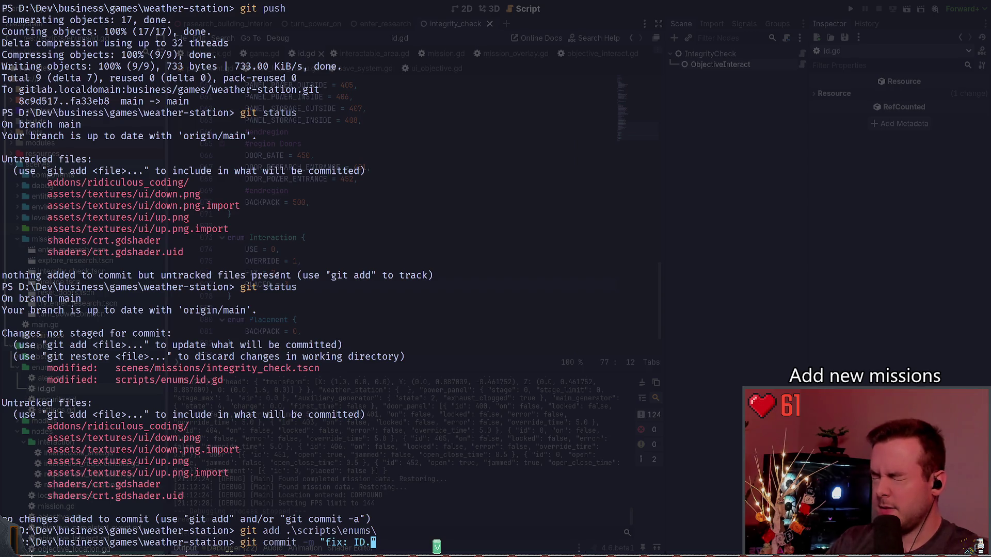
text(Interaction)
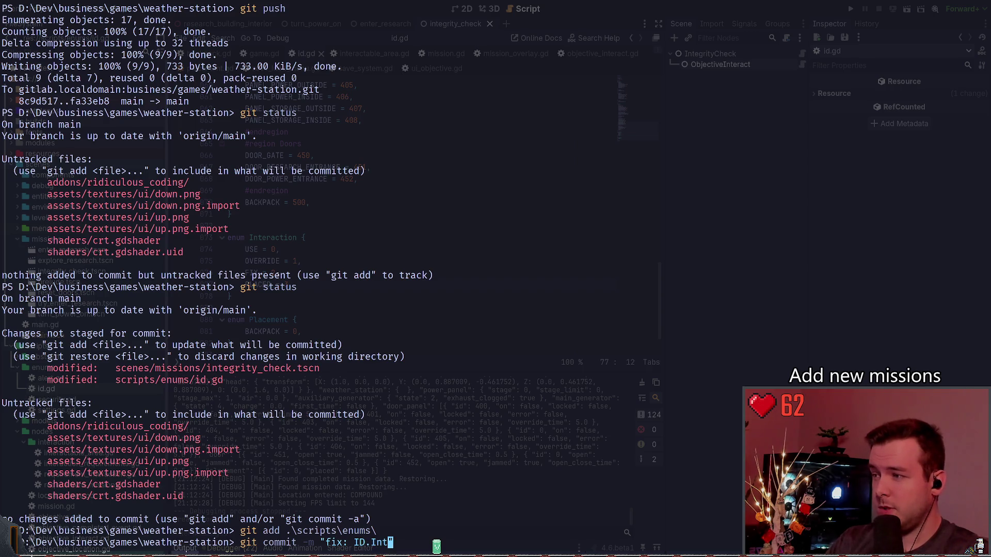
key(BackSpace)
key(BackSpace)
key(BackSpace)
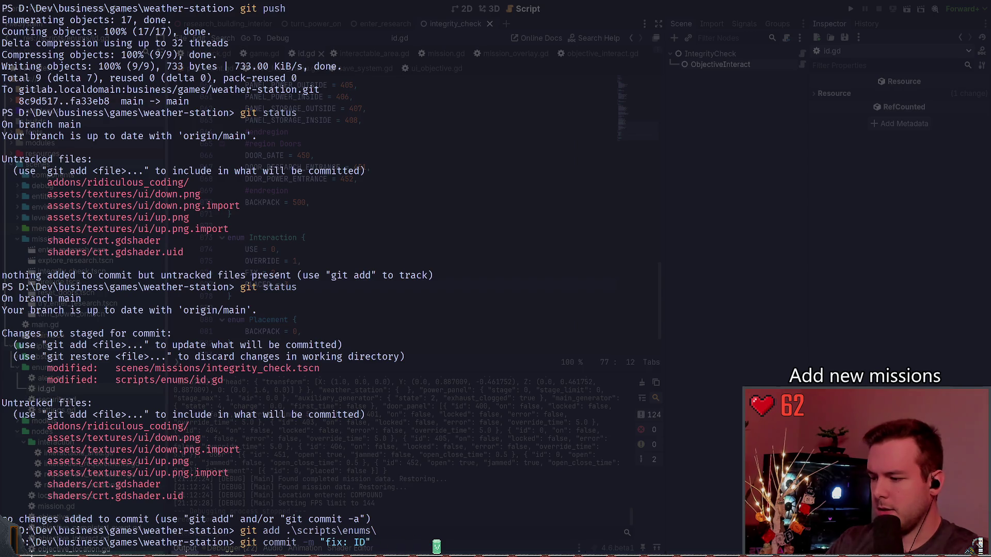
text(Pl)
text(LACED )
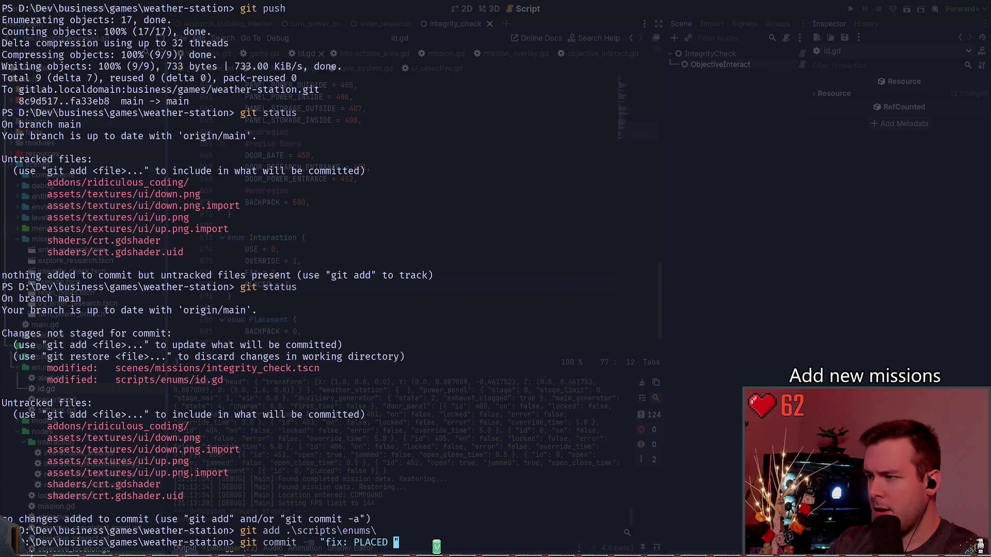
text(")
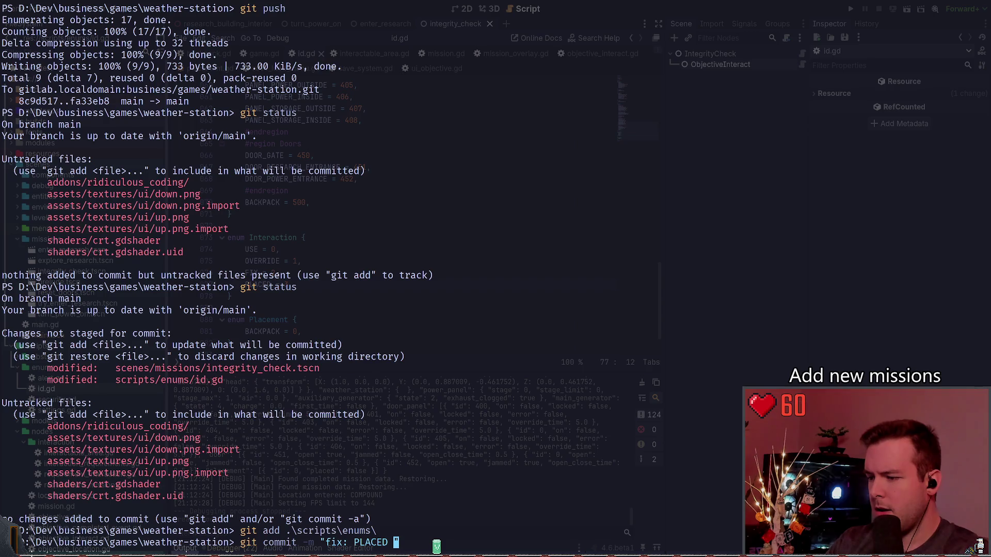
key(ctrl+c)
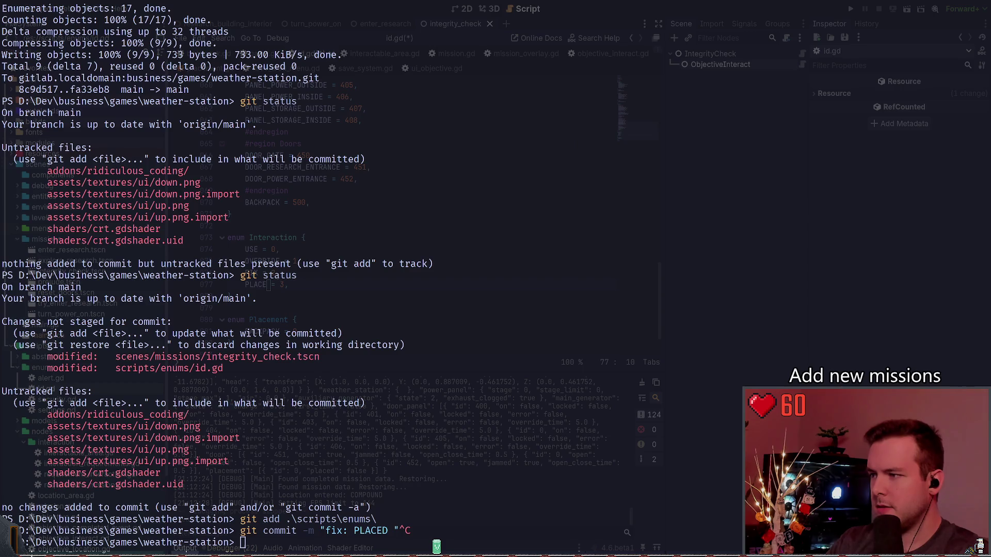
- Save the PLACED-to-PLACE rename in id.gd, check git status and stage .\scripts\enums\
key(ctrl+s)
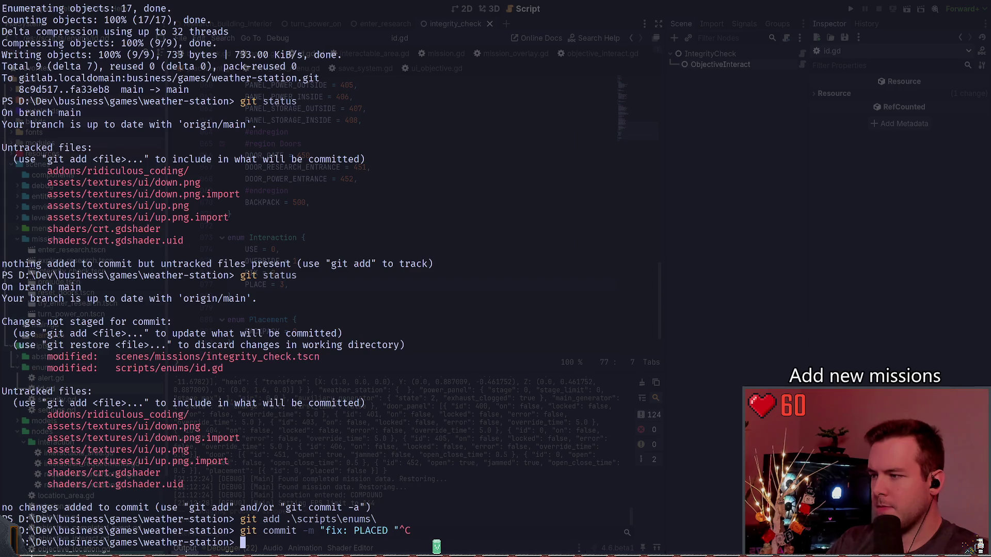
text(git status)
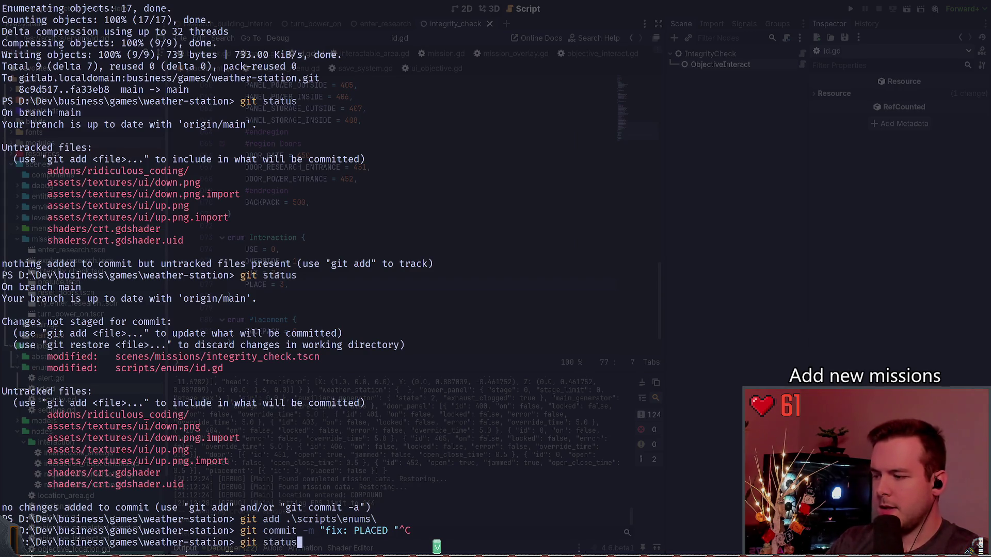
key(Return)
text(git add id)
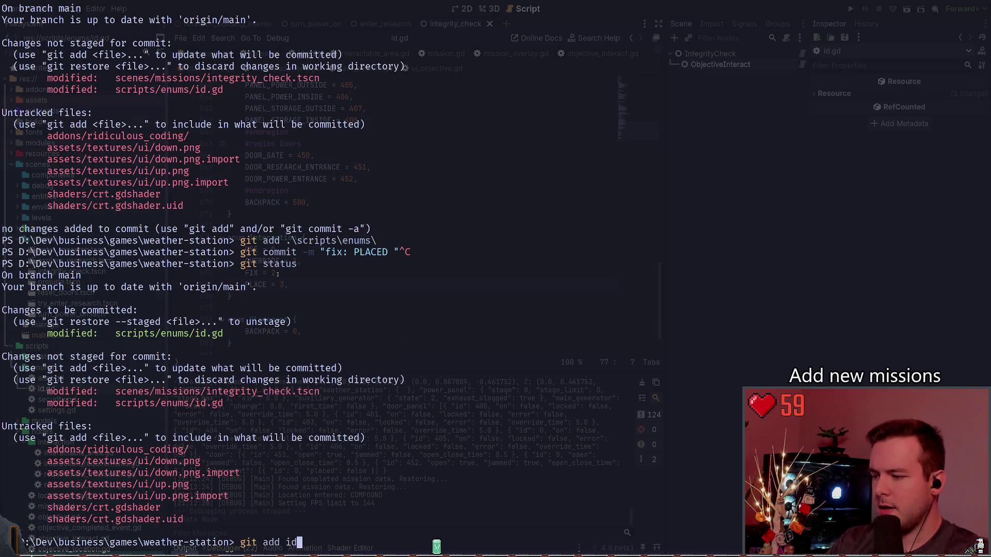
key(BackSpace)
key(BackSpace)
text(.\scripts\enums\)
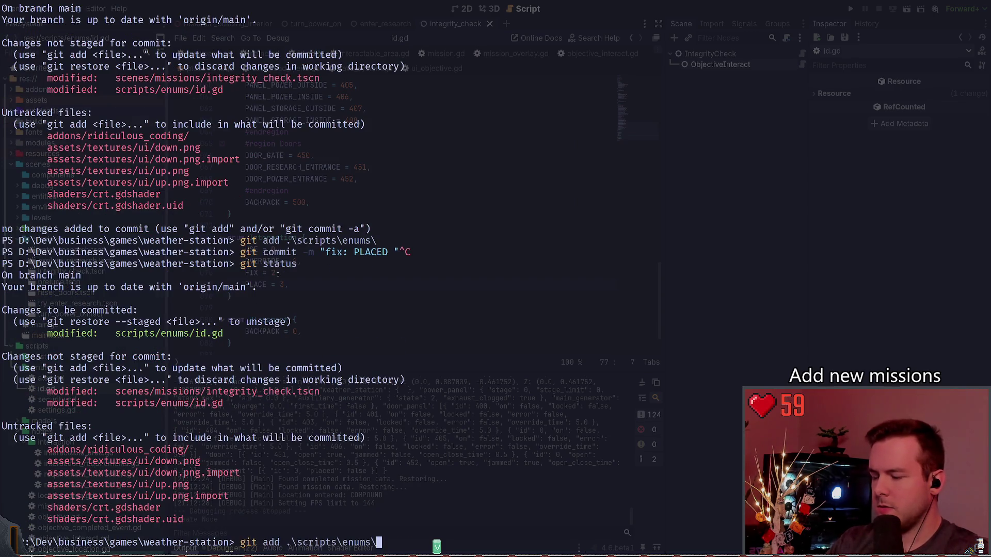
key(Return)
- Commit with the message 'fix: Change PLACED to PLACE to be consistent and…'
text(git commit -m "")
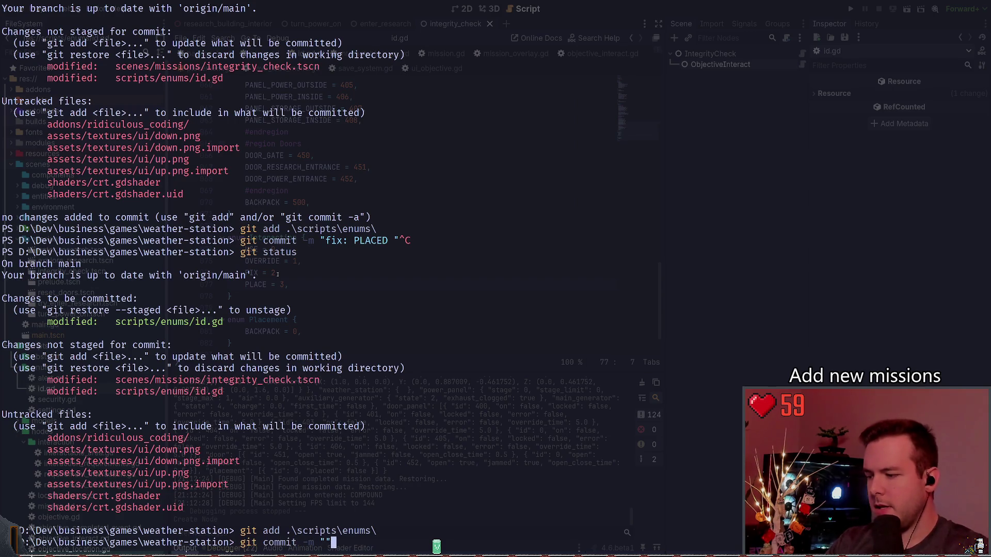
text(fix:)
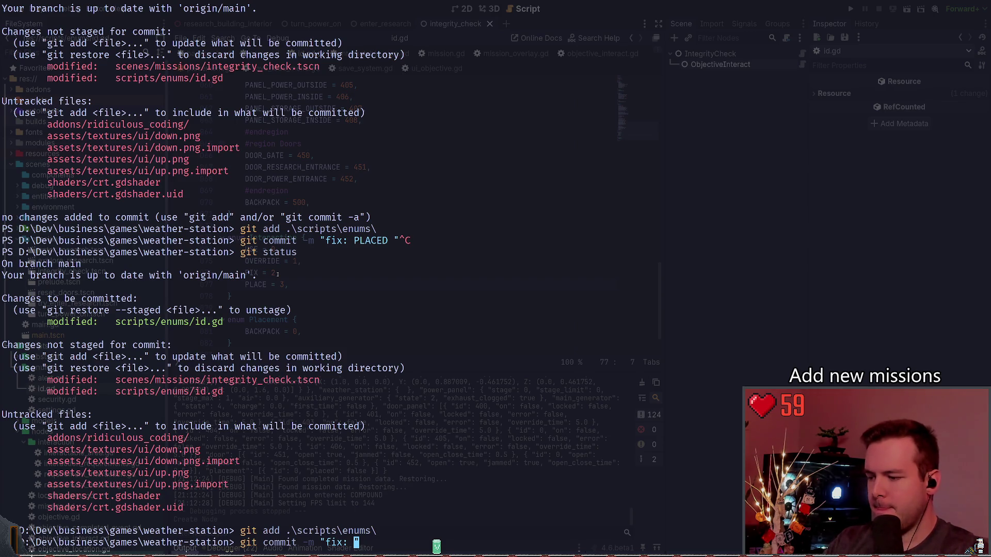
text(PLACED sh)
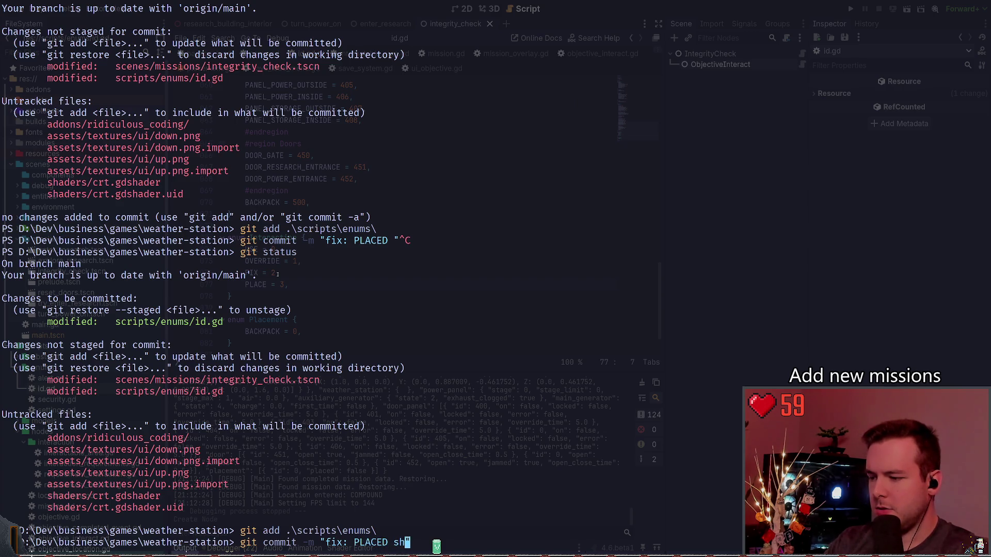
key(BackSpace)
key(BackSpace)
key(BackSpace)
key(BackSpace)
key(BackSpace)
text(Change )
text(PLACED to PLACE )
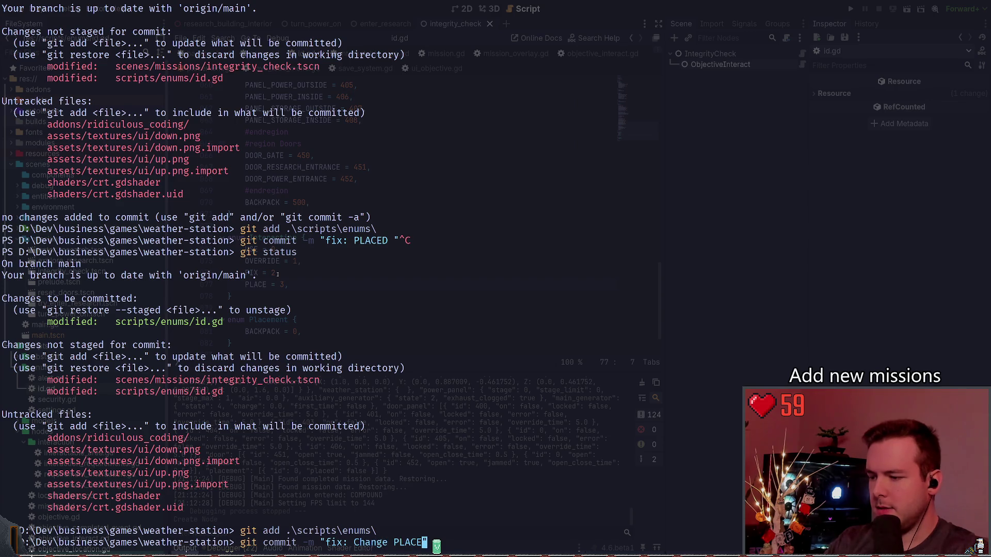
text(to be consistent and f)
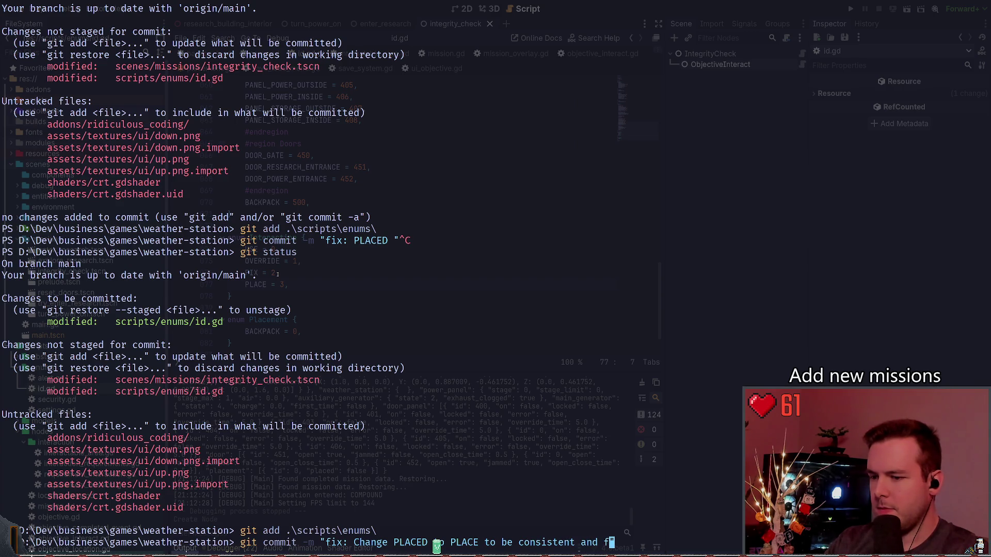
key(BackSpace)
text(add missing )
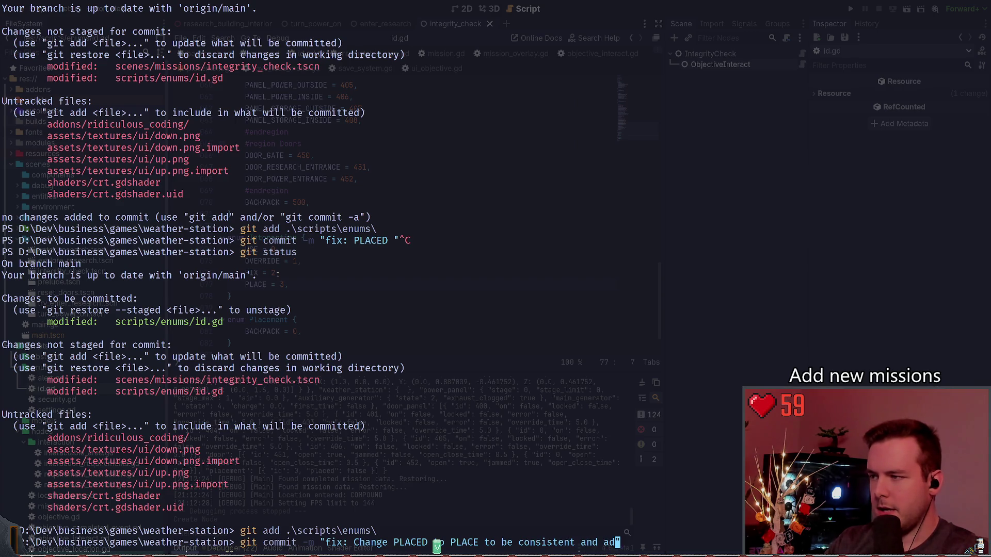
text(int.)
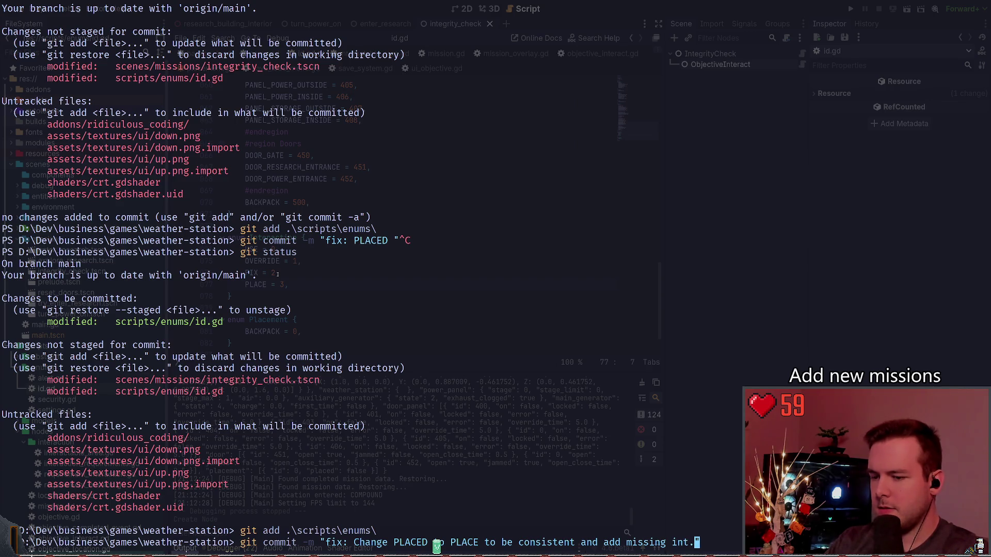
text(ue.)
key(Return)
- Check git status, push the commit, and hide the terminal to return to Godot
text(git status)
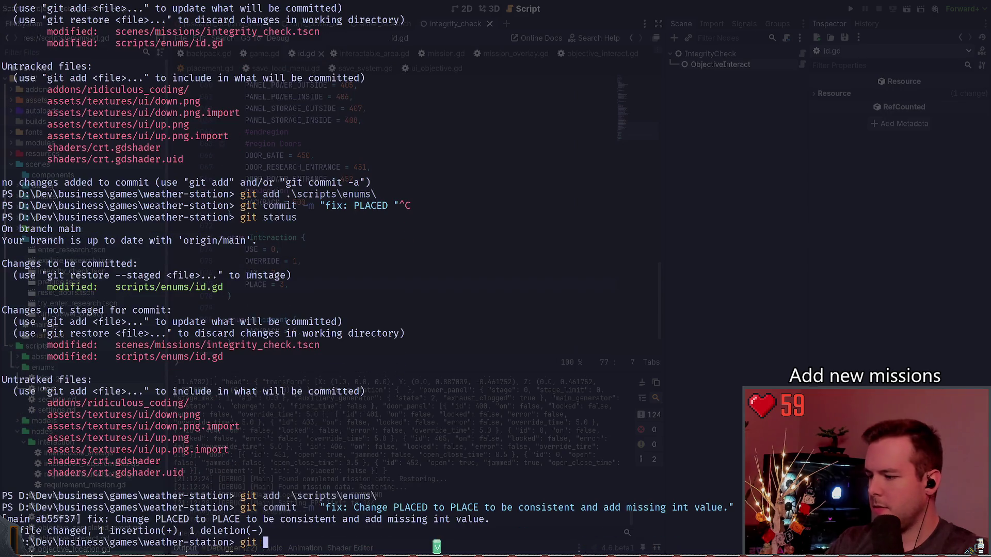
key(Return)
text(git push)
key(Return)
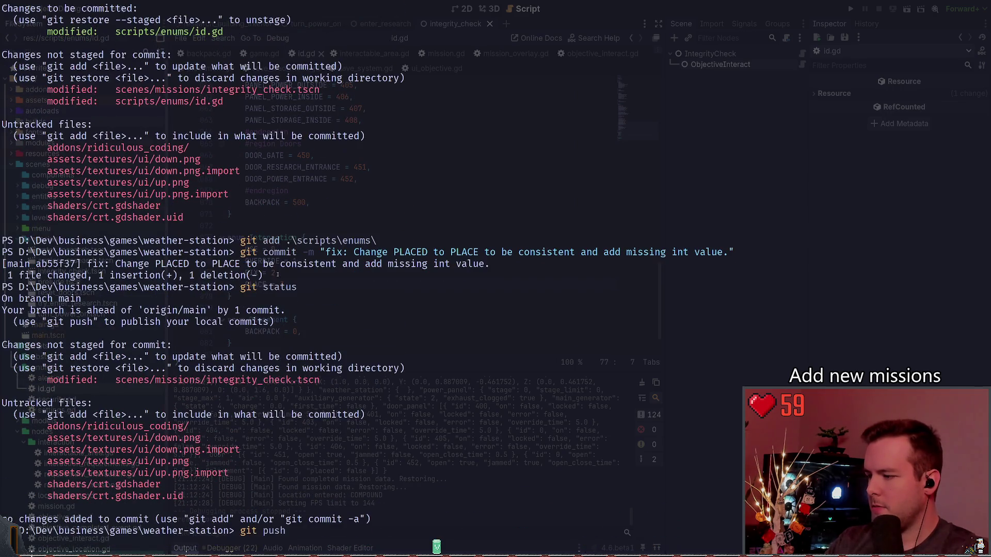
key(super+grave)
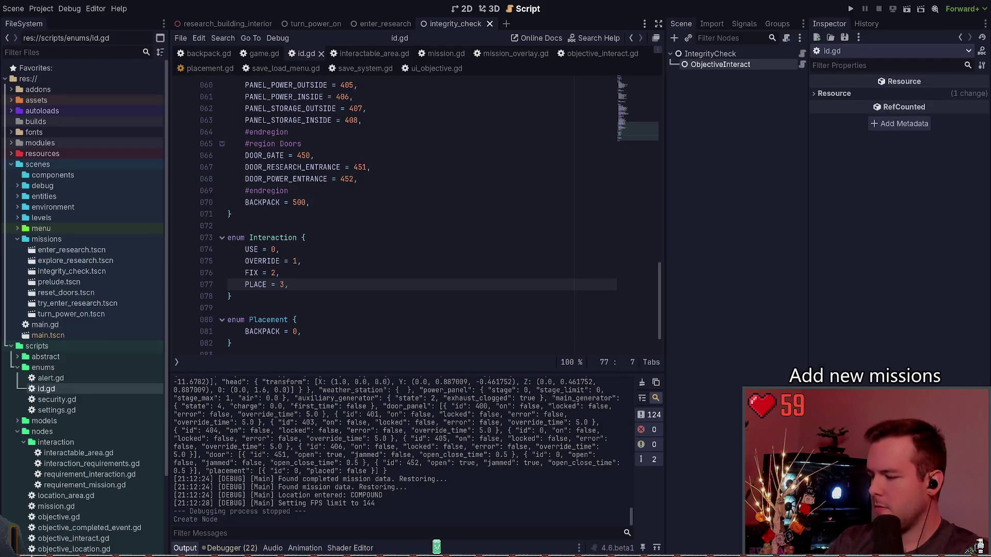
- Insert a blank line after the Doors #endregion, directly above BACKPACK = 500
scroll(413, 289, up, 3)
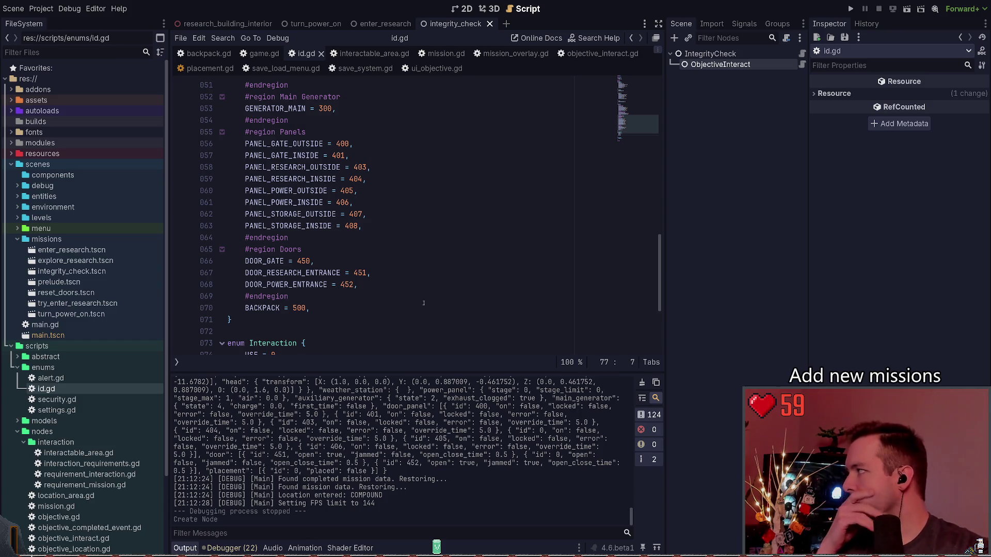
scroll(329, 285, up, 7)
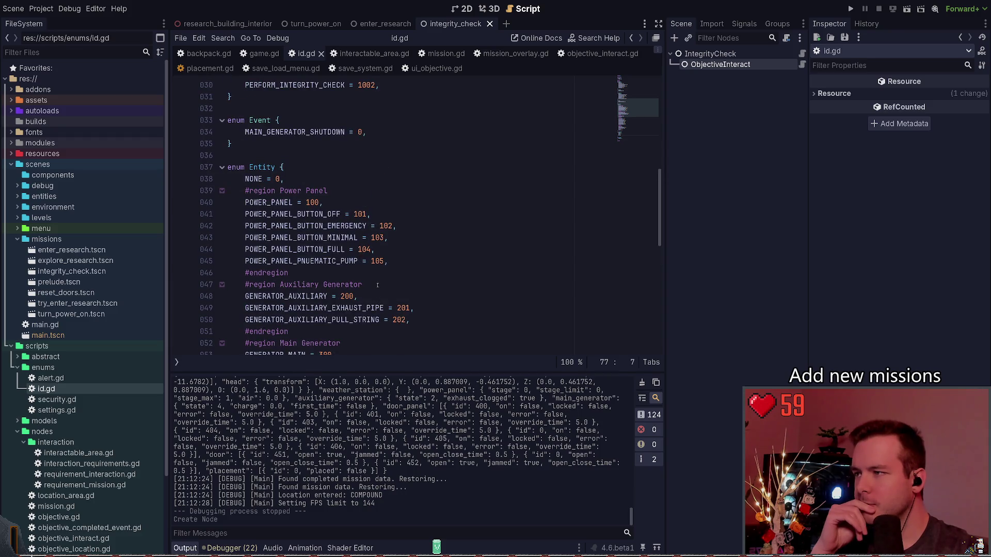
scroll(377, 286, down, 11)
drag(233, 261, 228, 203)
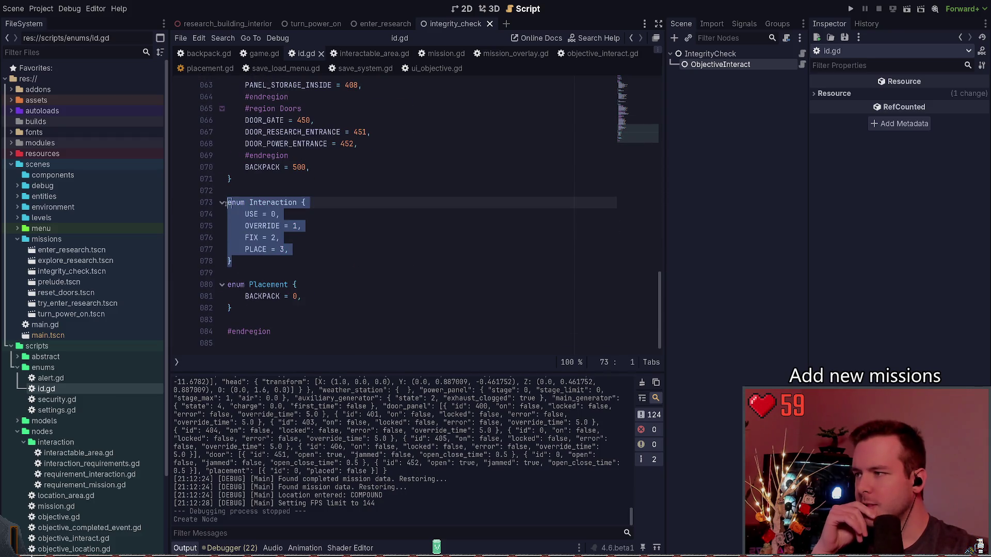
click(279, 266)
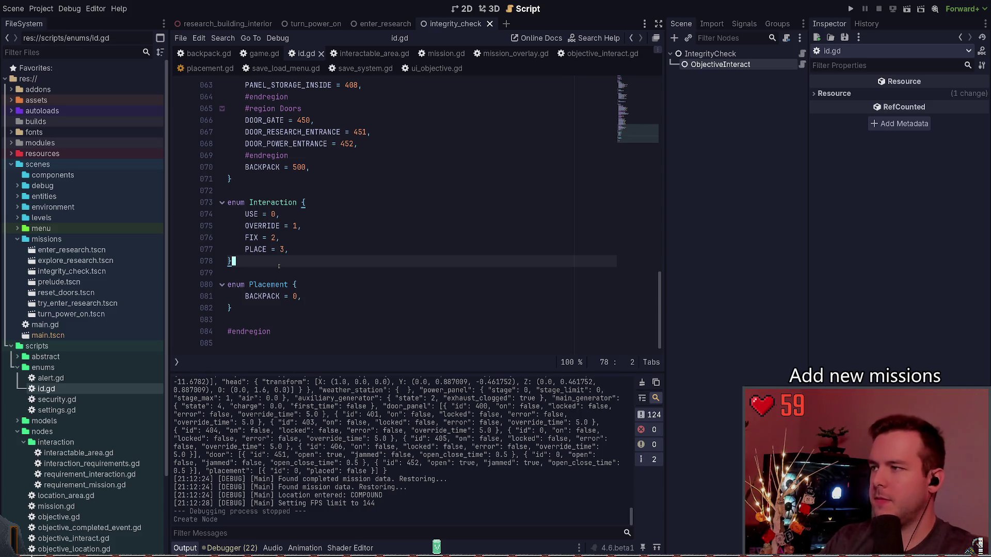
scroll(386, 240, up, 14)
scroll(386, 240, down, 6)
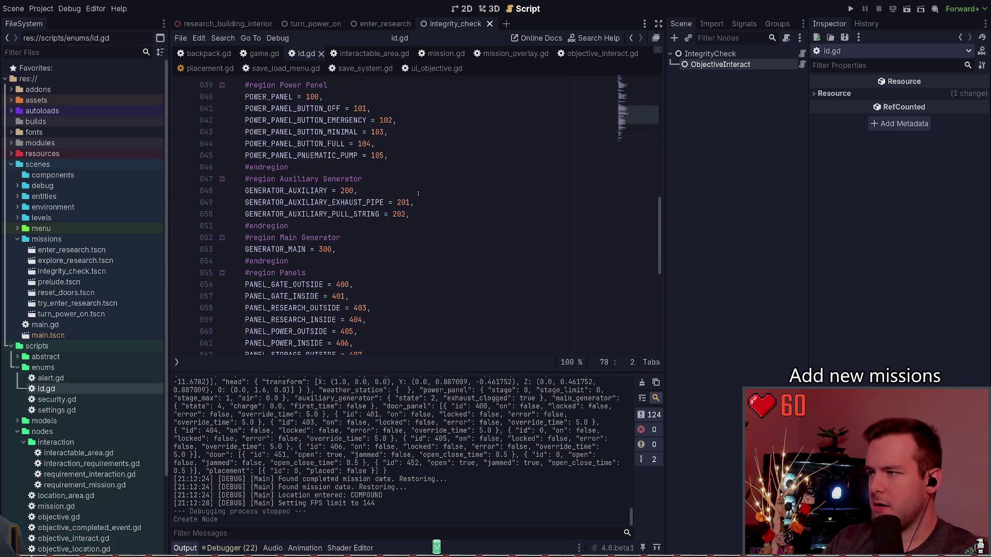
scroll(419, 185, down, 4)
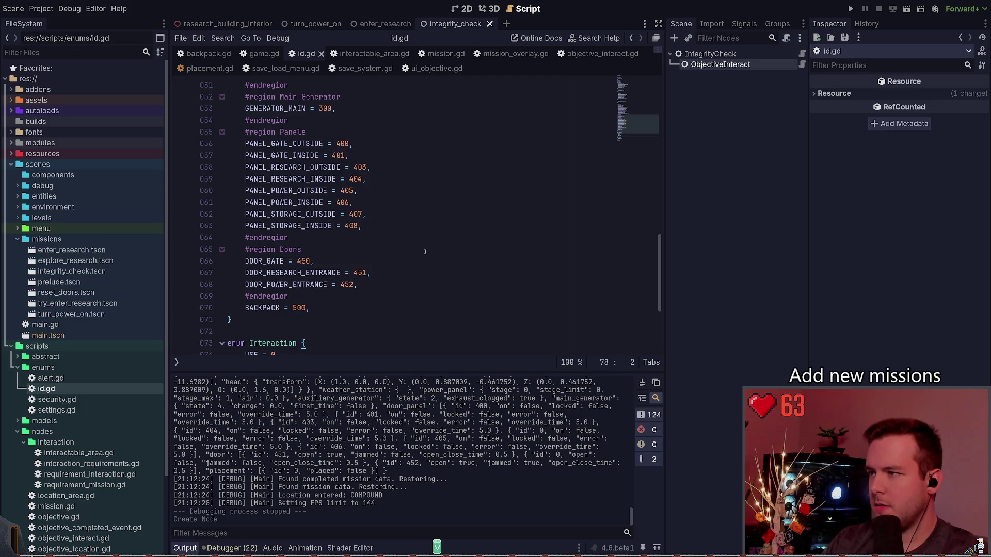
scroll(380, 272, down, 4)
click(388, 171)
key(ctrl+shift+Return)
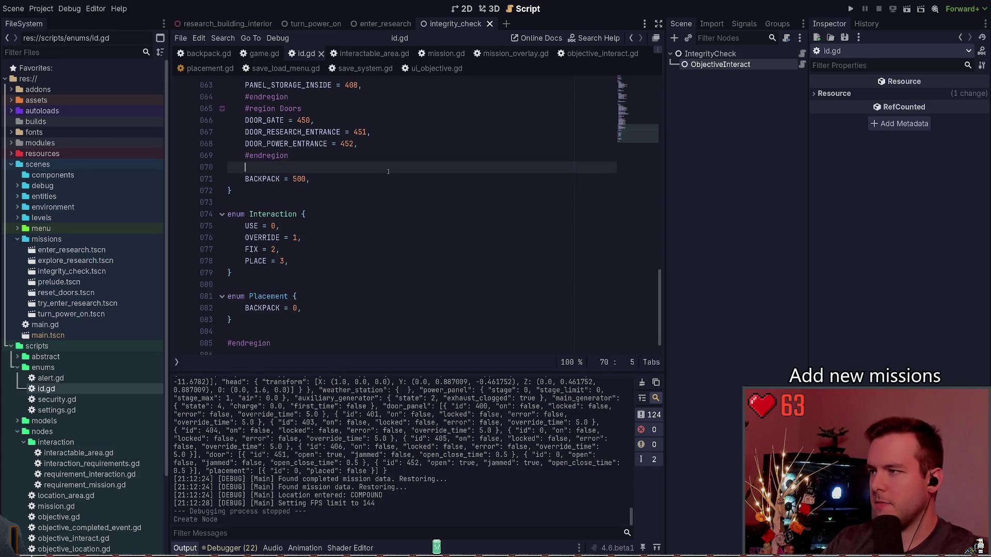
- Add a #region header above BACKPACK = 500 and an #endregion below it, then save
text(region G)
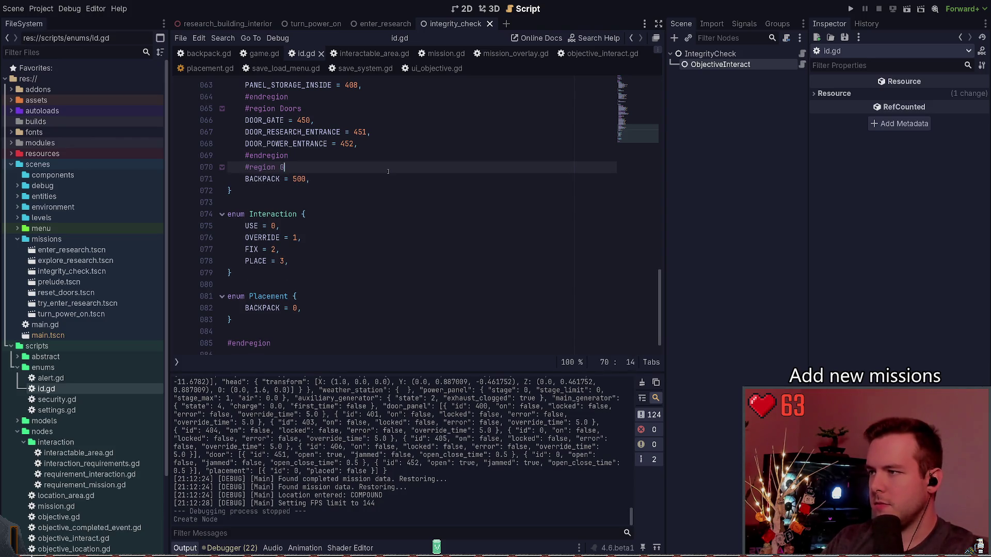
key(Home)
key(Home)
key(Down)
key(End)
key(Return)
text(#region General)
key(ctrl+BackSpace)
key(BackSpace)
key(Home)
key(Right)
text(end)
key(ctrl+s)
key(Left)
key(Left)
key(Left)
- Name the region Entities and duplicate its header to nest a second region
key(Up)
key(Up)
key(Up)
key(Down)
key(Down)
key(Down)
key(Up)
key(End)
key(ctrl+BackSpace)
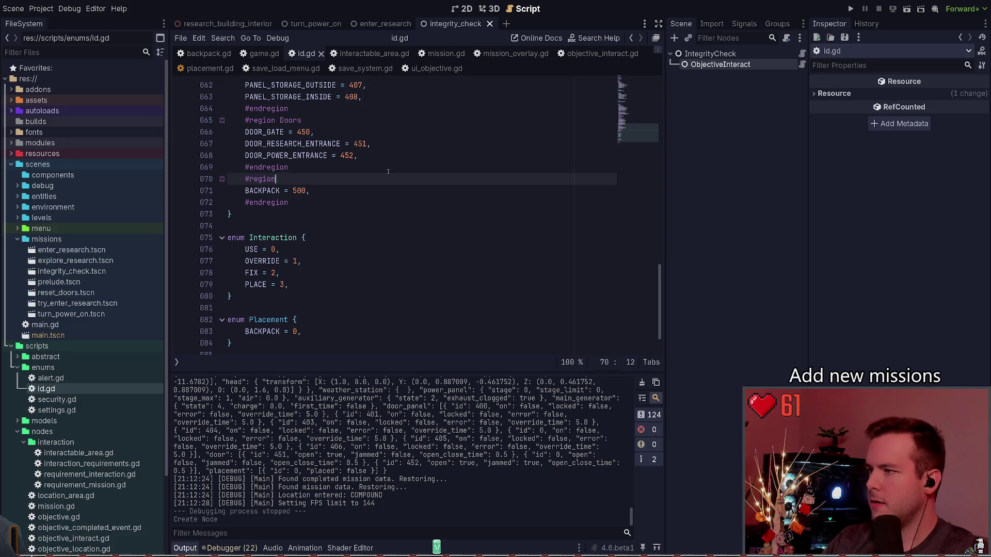
text(E)
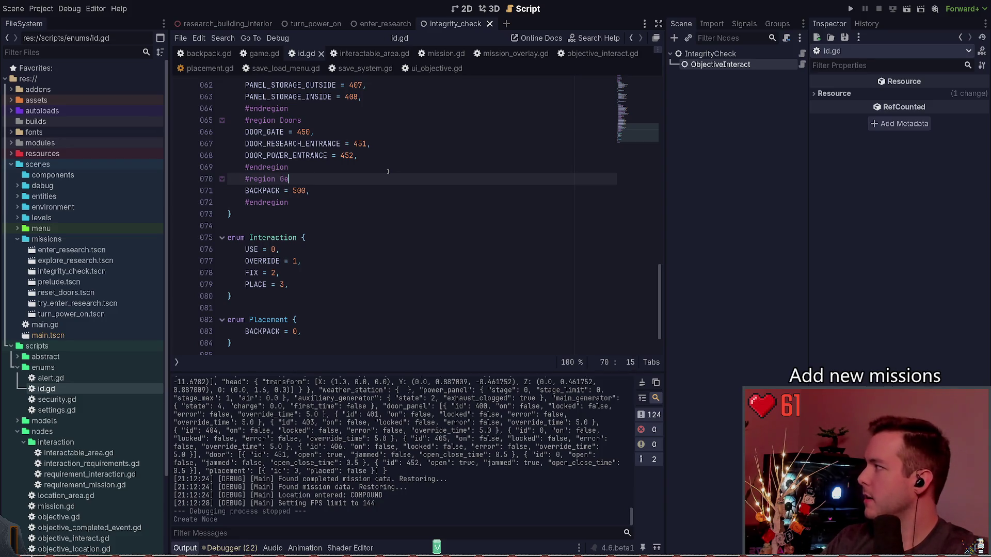
text(t)
key(BackSpace)
key(BackSpace)
key(BackSpace)
text(ies)
key(Home)
key(ctrl+shift+d)
key(End)
key(ctrl+BackSpace)
- Add a second #endregion line below BACKPACK
key(Down)
key(Down)
key(Up)
key(Up)
key(Down)
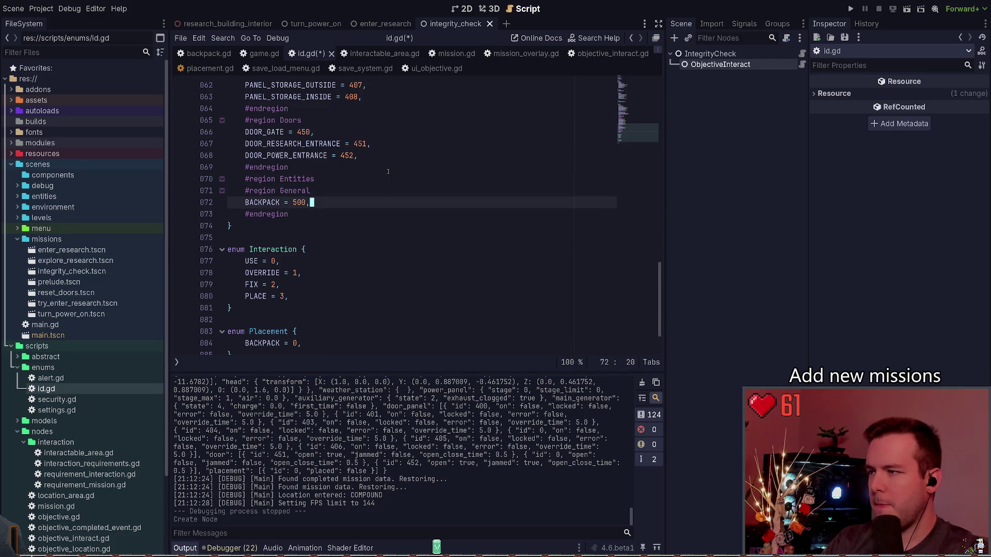
key(Down)
key(ctrl+shift+d)
key(Up)
key(Up)
key(Down)
key(Down)
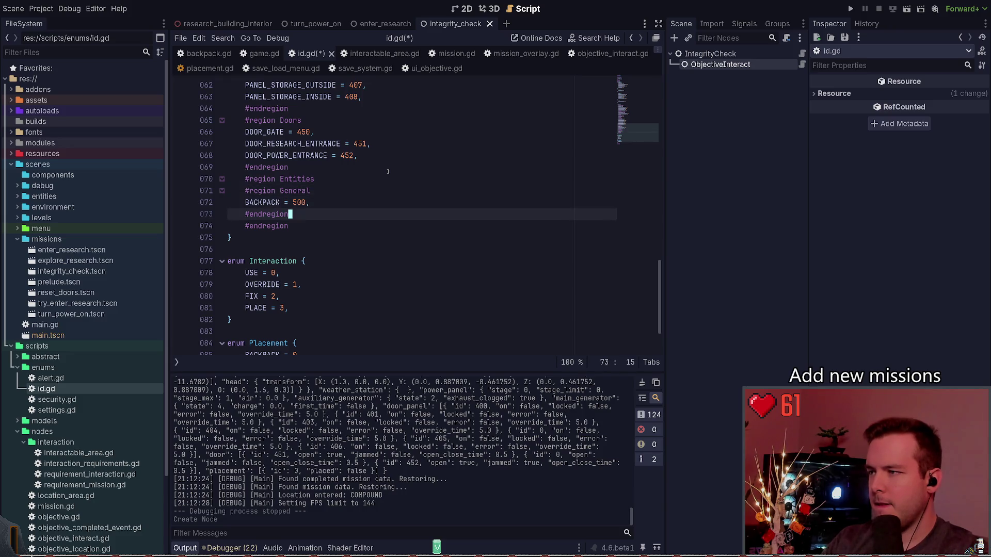
- Delete the nested inner region header and end lines
scroll(388, 172, up, 3)
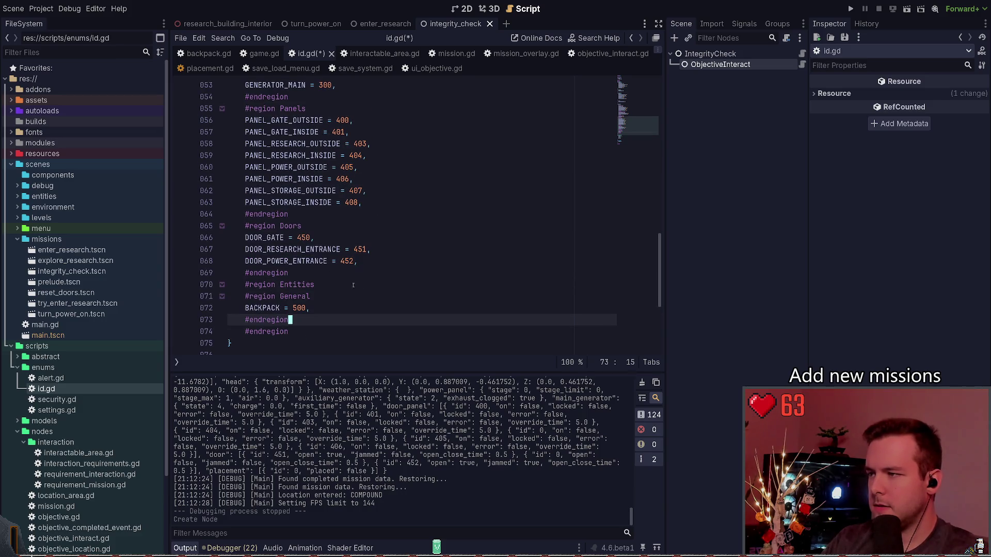
scroll(356, 305, down, 2)
key(Up)
key(Up)
key(ctrl+shift+k)
key(Down)
key(ctrl+shift+k)
scroll(398, 310, up, 2)
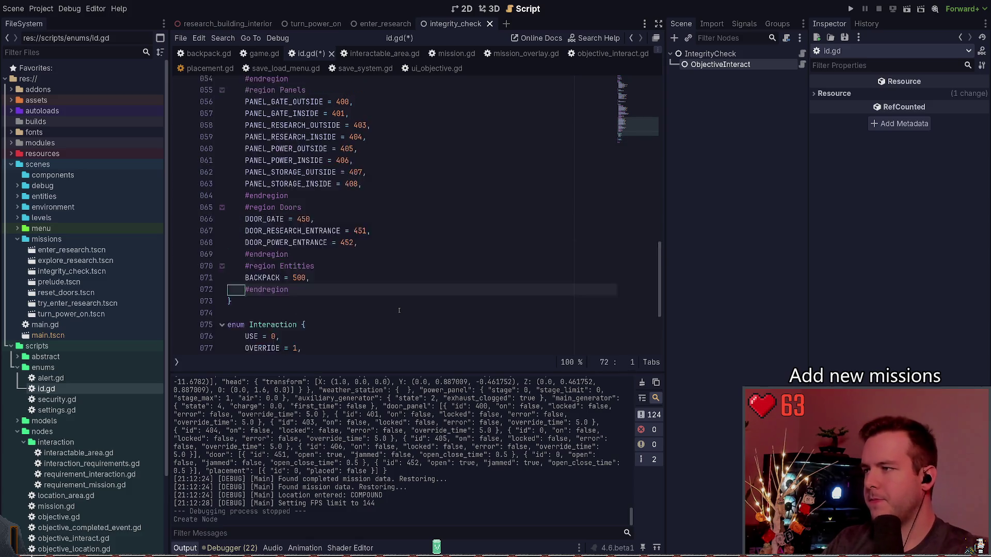
scroll(399, 310, up, 8)
scroll(446, 231, down, 10)
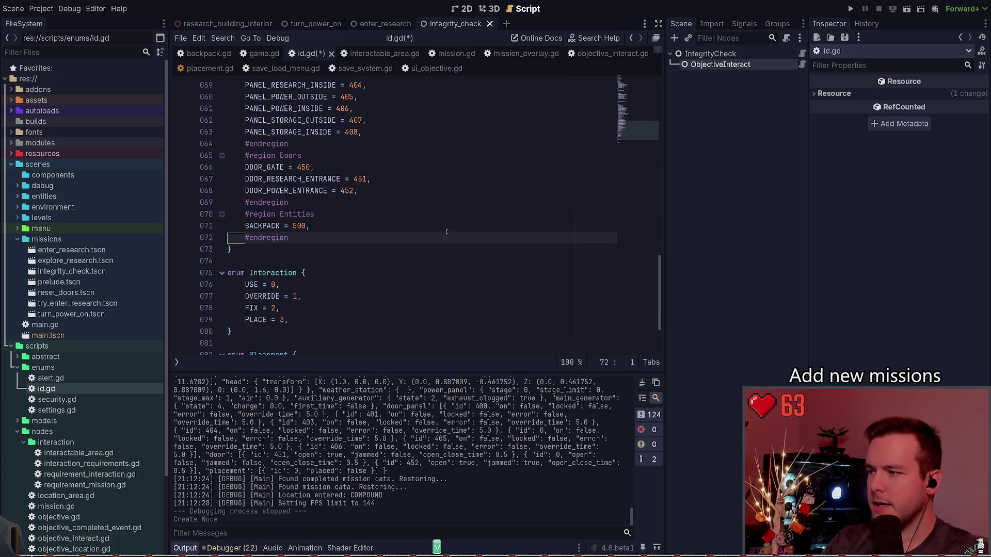
- Rename the Entities region to General and start a new line after BACKPACK
key(Up)
key(Up)
key(Right)
key(Right)
key(ctrl+Right)
key(ctrl+Delete)
text(eneral)
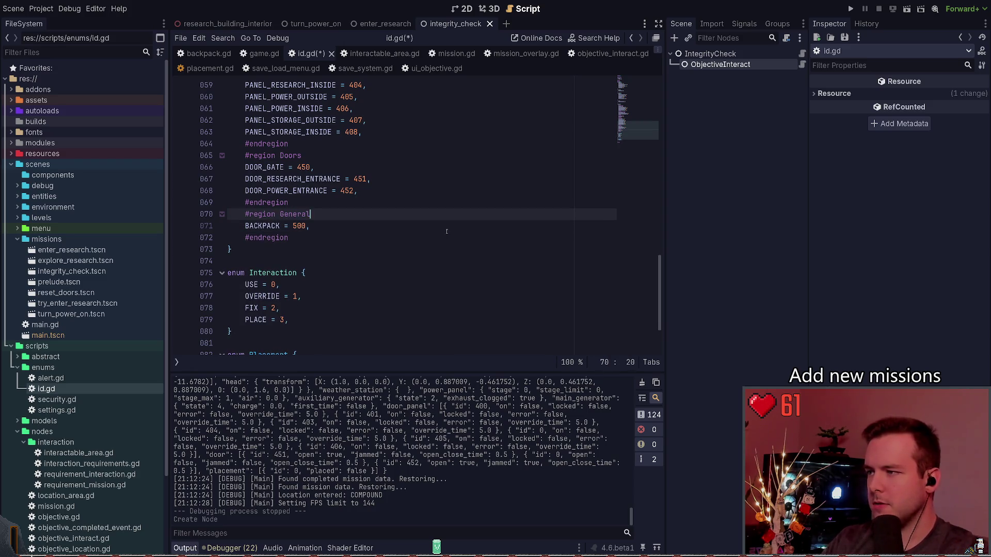
key(Down)
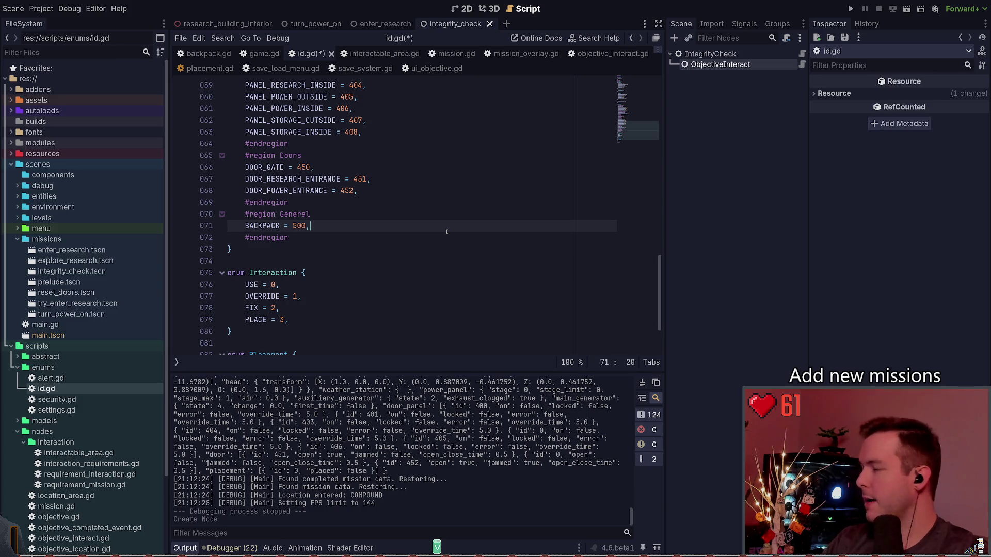
key(Return)
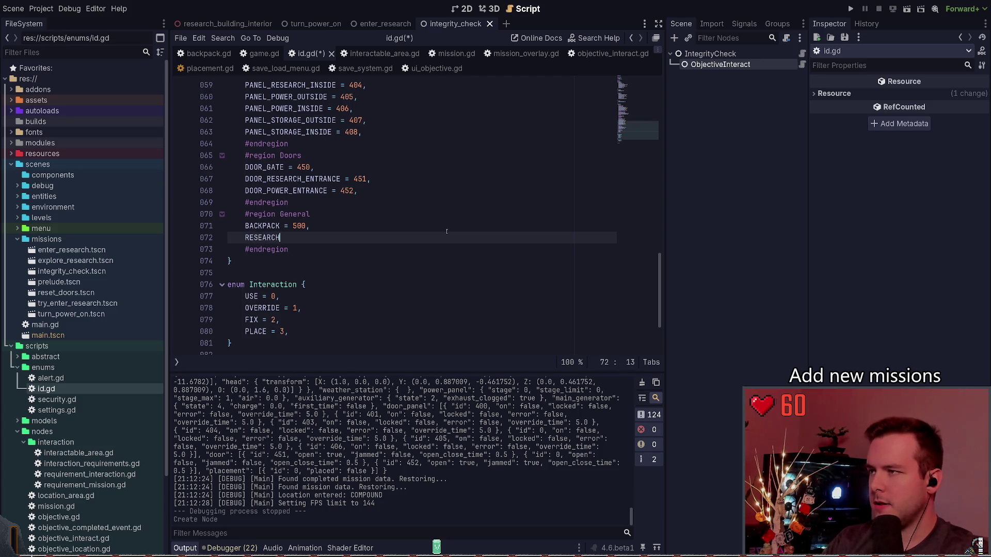
- Enter RESEARCH_MAIN_TERMINAL = 600 below BACKPACK, save, and undo an accidental line duplicate
key(BackSpace)
key(BackSpace)
key(BackSpace)
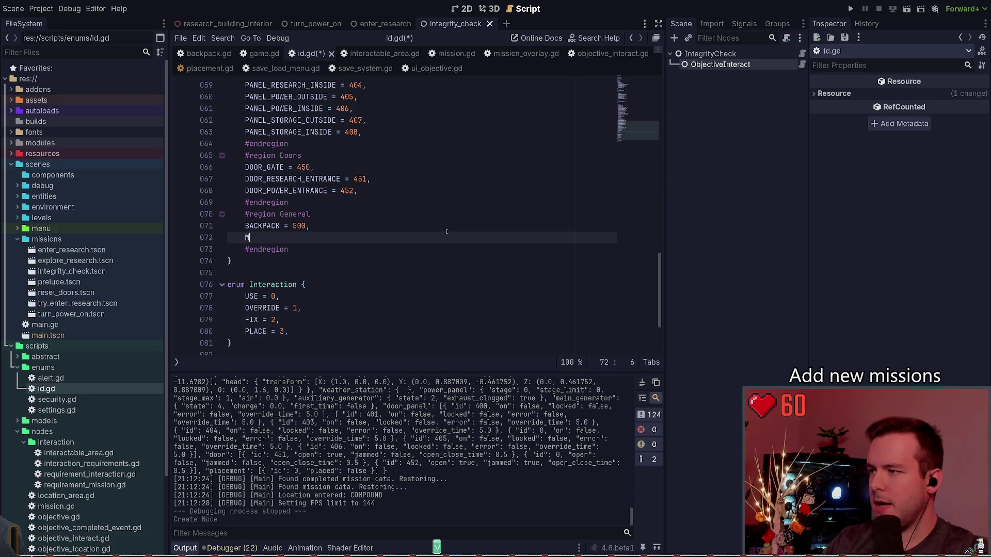
key(BackSpace)
text(RESEARCH_MAIN_TERMINAL)
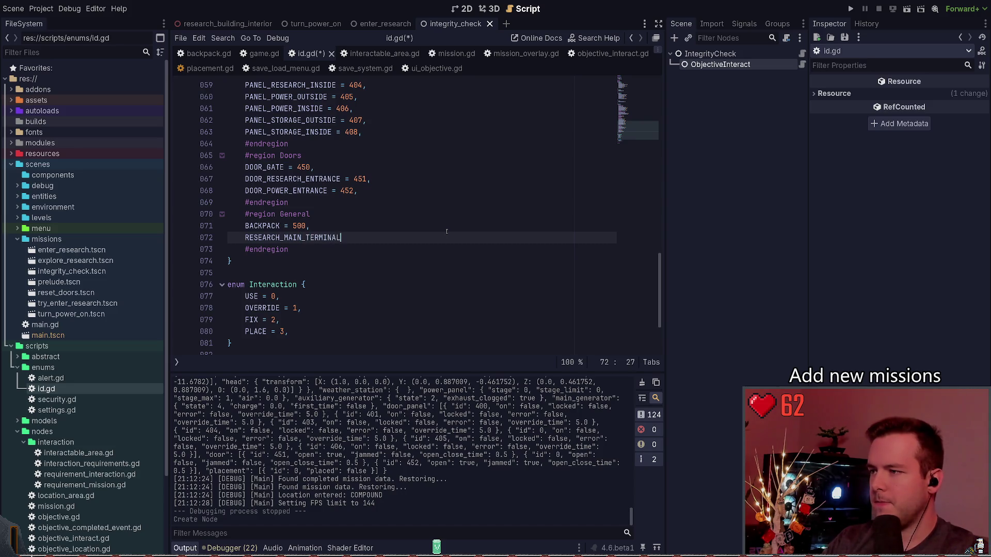
text(550,)
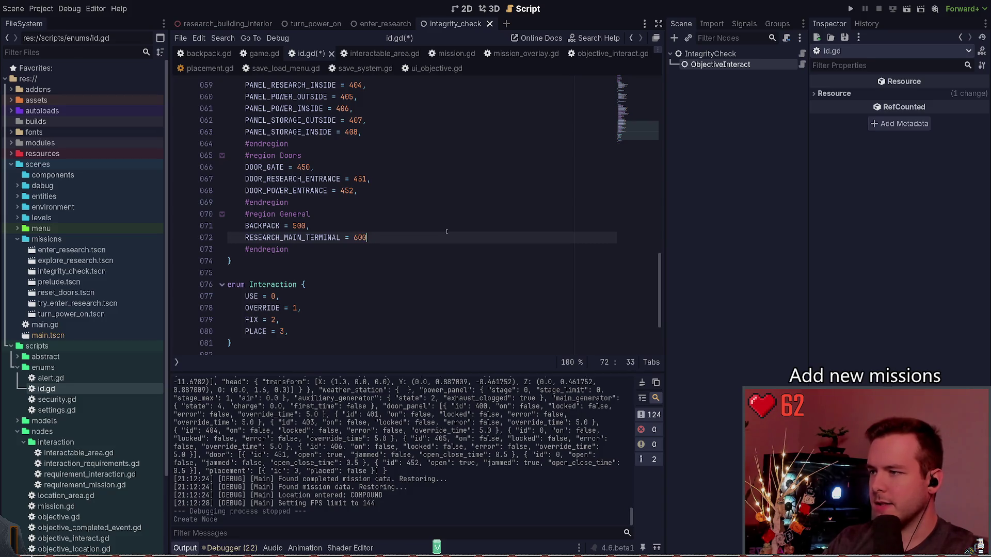
key(ctrl+s)
key(ctrl+shift+d)
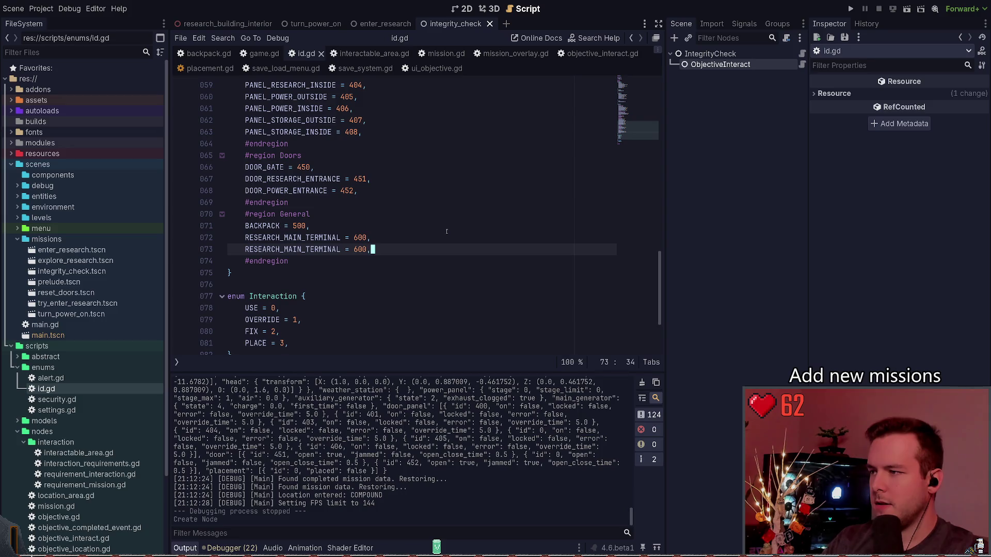
key(ctrl+z)
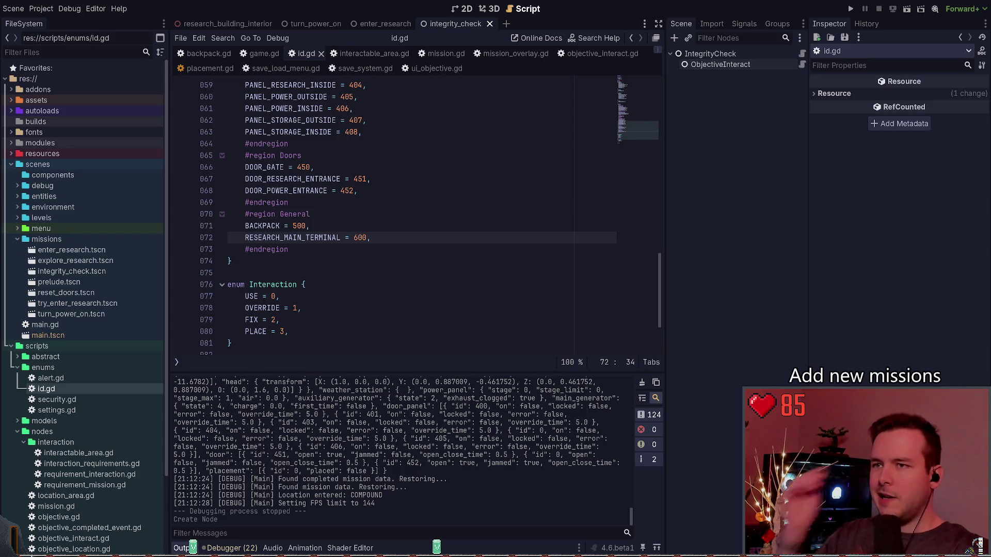
- Return focus to the script, then select the ObjectiveInteract node in the Scene dock
click(341, 264)
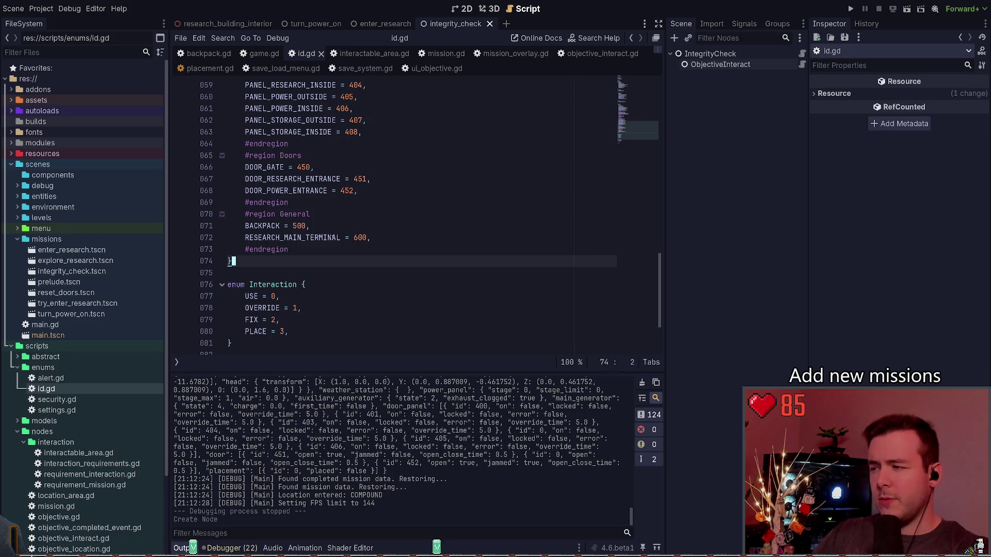
click(748, 65)
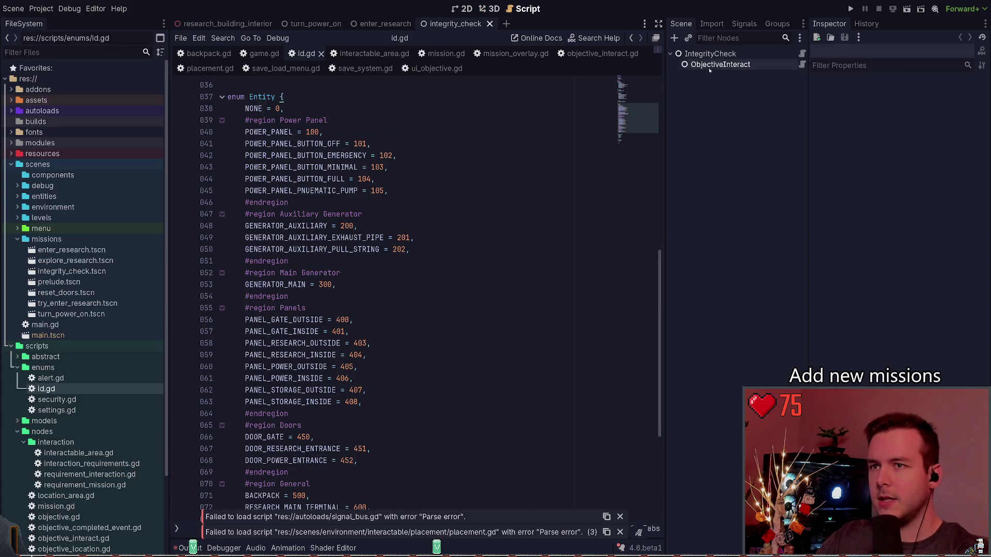
- Select ObjectiveInteract, rename the terminal entry to TERMINAL_RESEARCH_MAIN, and save
click(707, 65)
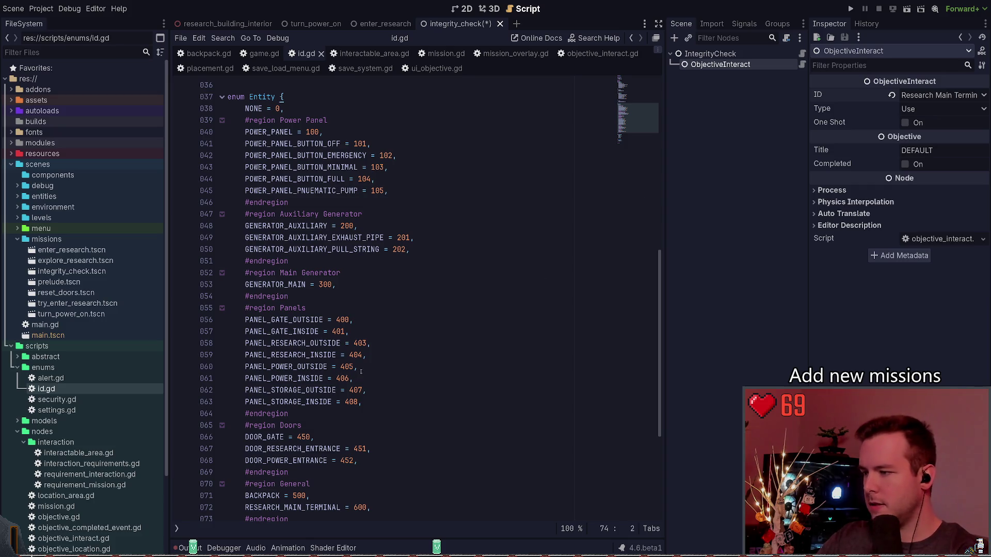
scroll(356, 362, down, 4)
click(263, 366)
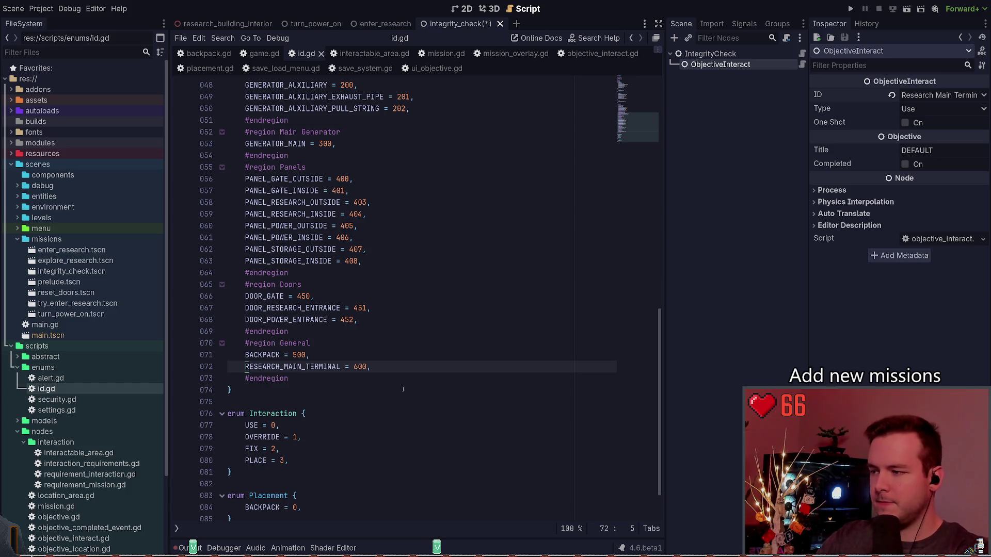
key(ctrl+Delete)
text(TERMINAL_M)
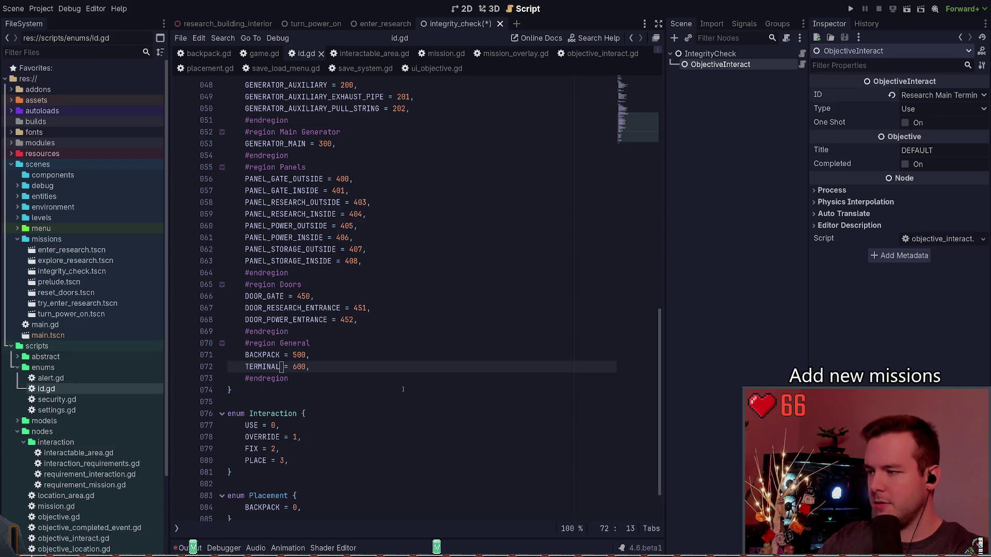
key(BackSpace)
text(RESEARCH_MAIN)
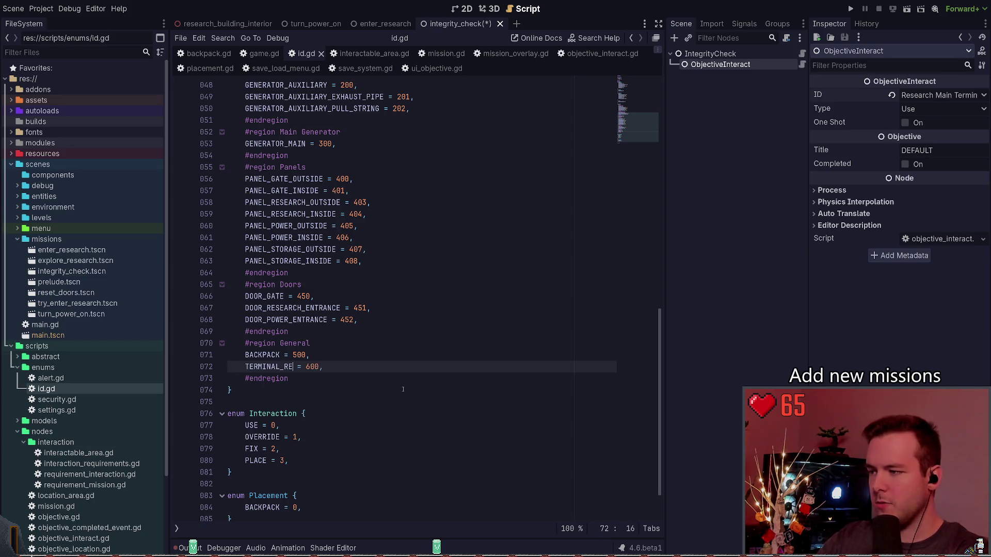
key(ctrl+s)
- Duplicate that line as TERMINAL_RESEARCH_WEATHER = 601 and save id.gd
key(ctrl+shift+d)
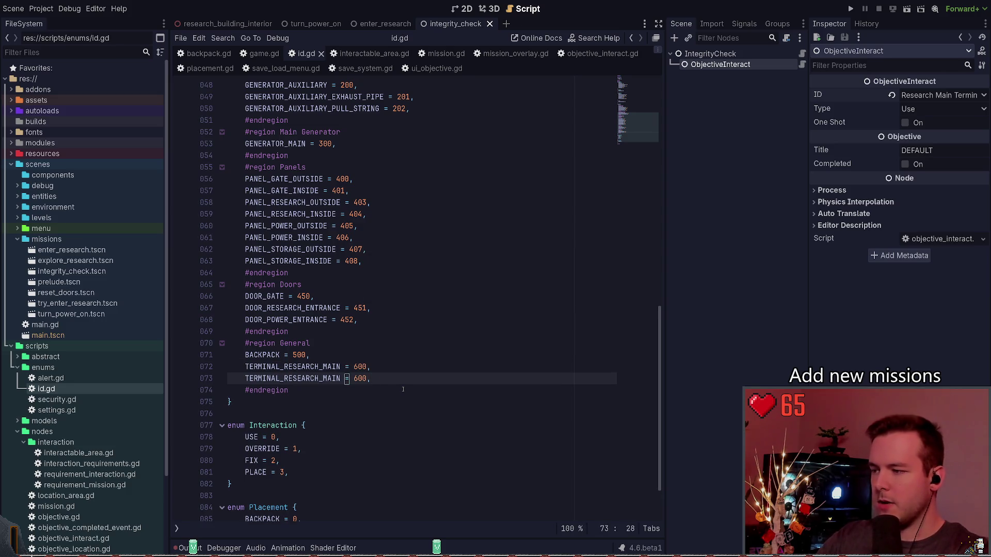
key(BackSpace)
key(BackSpace)
key(BackSpace)
text(WEATHER)
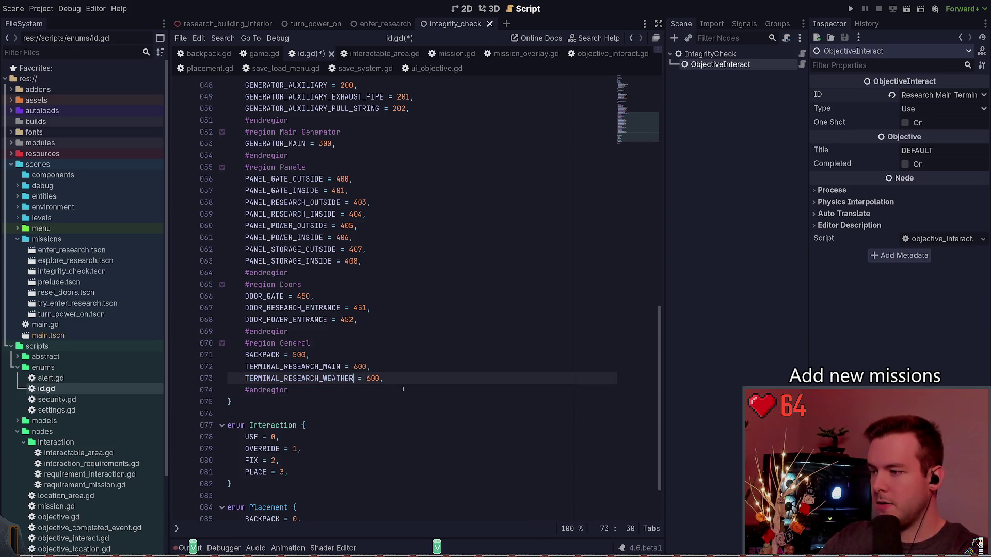
key(ctrl+s)
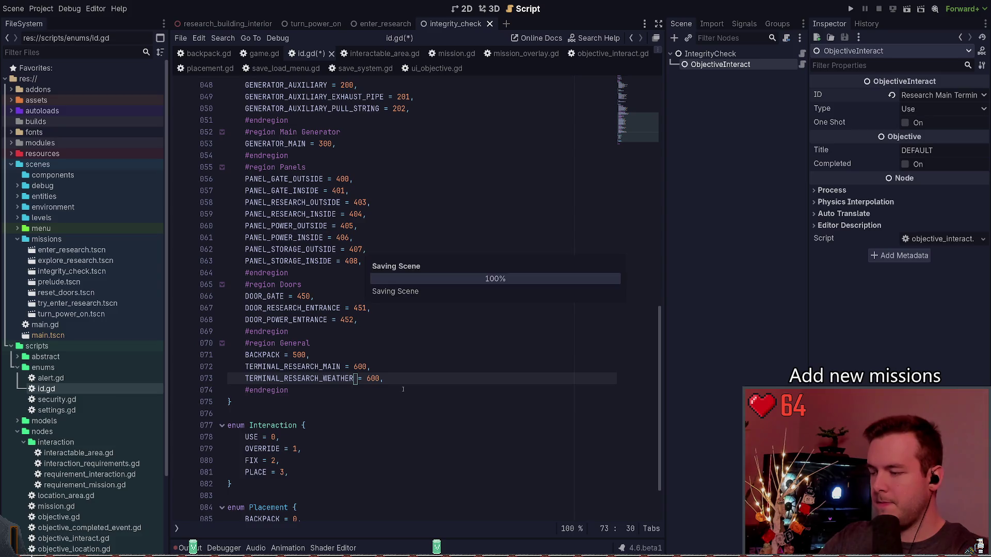
key(ctrl+Left)
key(ctrl+Left)
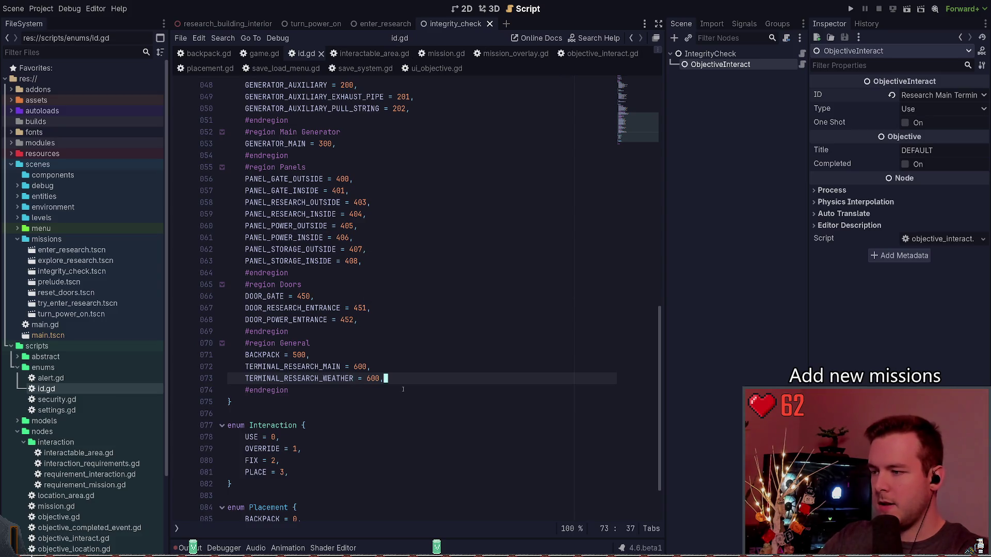
key(ctrl+s)
key(ctrl+Left)
key(ctrl+Left)
key(ctrl+Left)
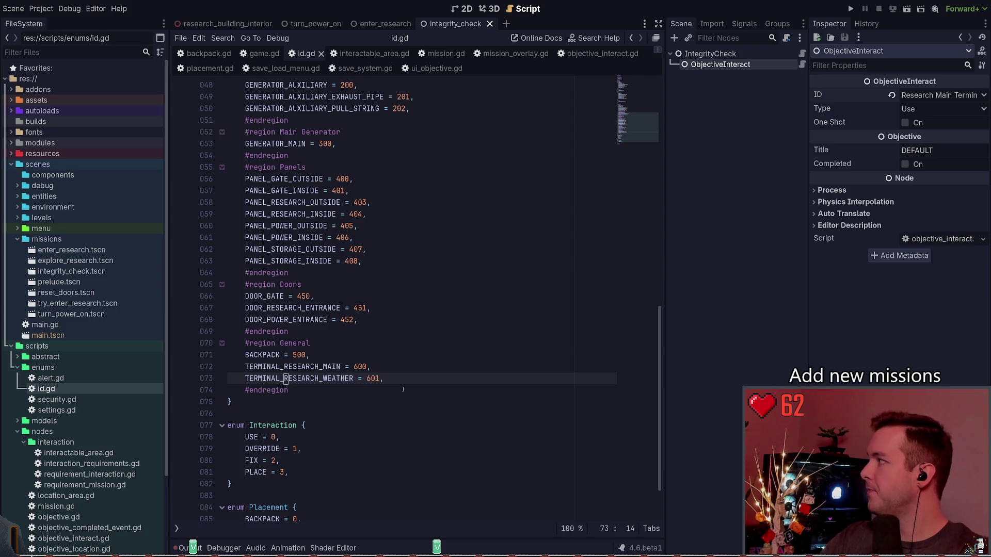
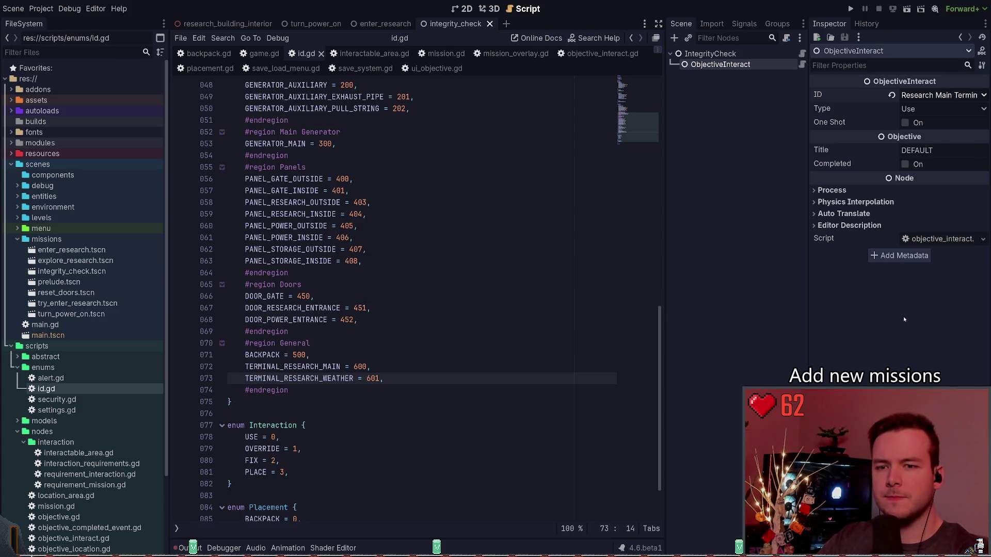
- Reload the current project from the Project menu
click(41, 9)
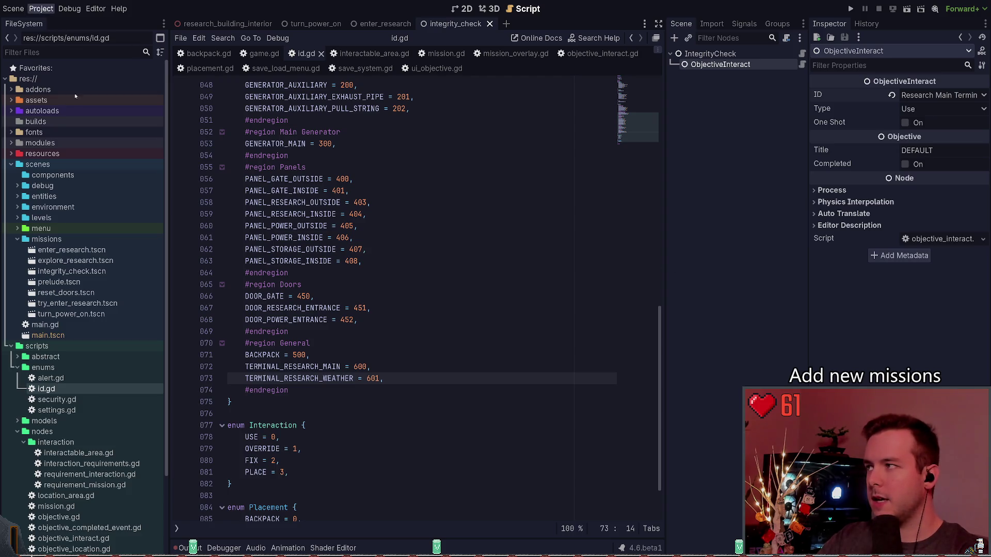
click(76, 112)
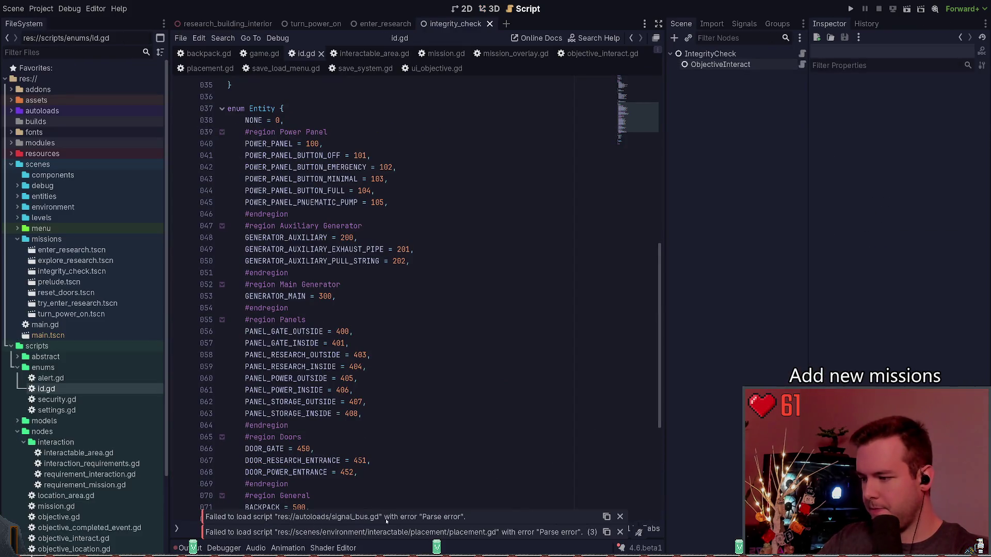
- Save id.gd, enlarge the Output log to read the PLACED parse errors, then shrink it back
scroll(436, 386, down, 6)
click(339, 334)
key(ctrl+s)
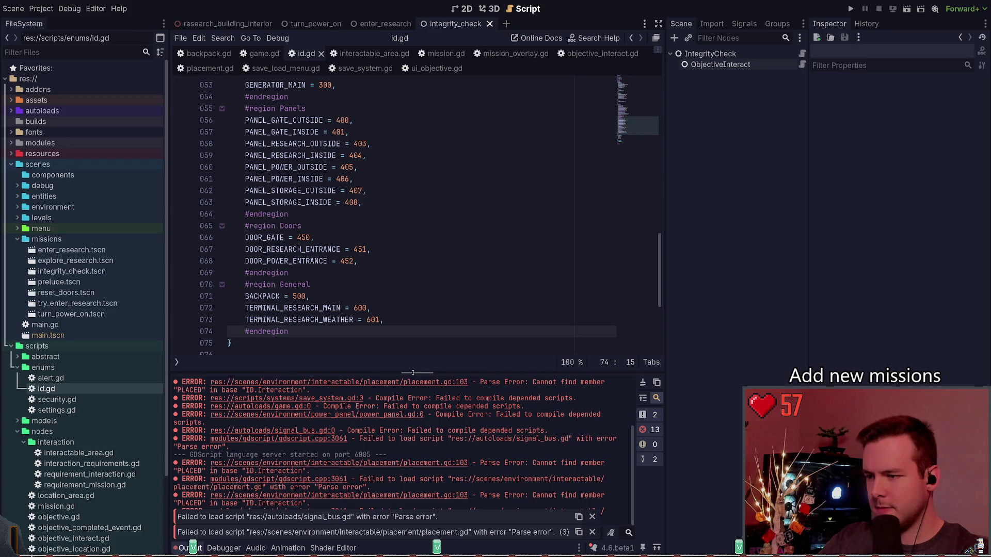
drag(412, 372, 418, 294)
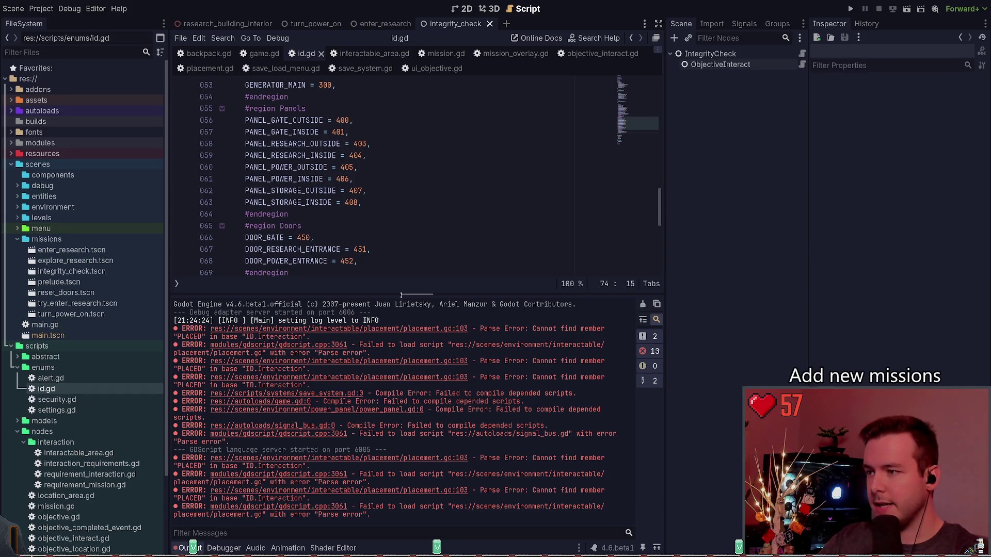
drag(401, 295, 407, 354)
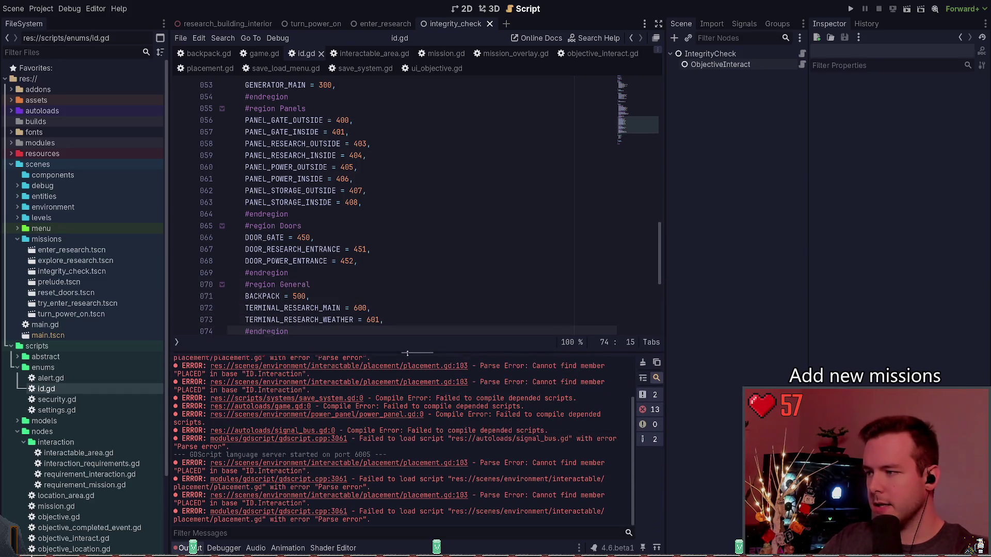
scroll(430, 221, down, 5)
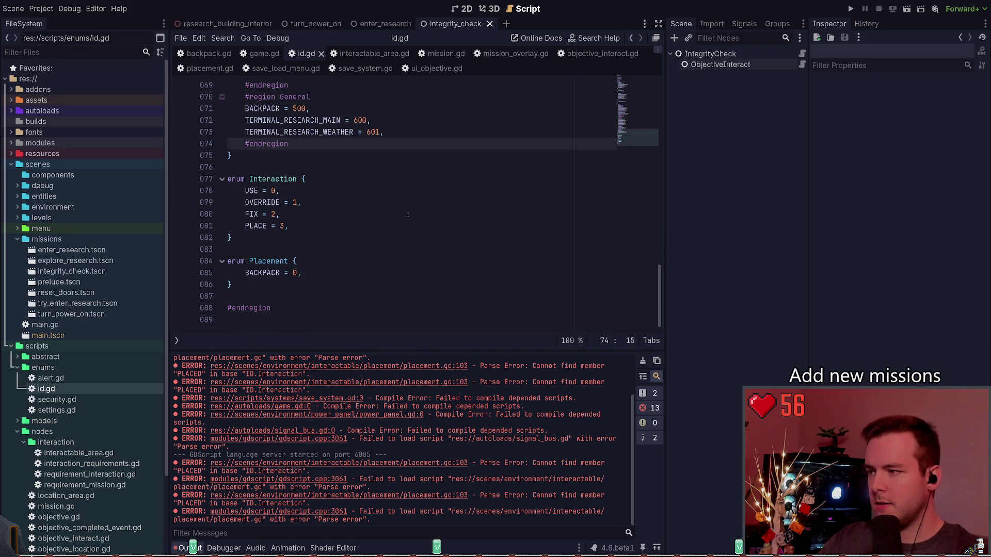
click(428, 156)
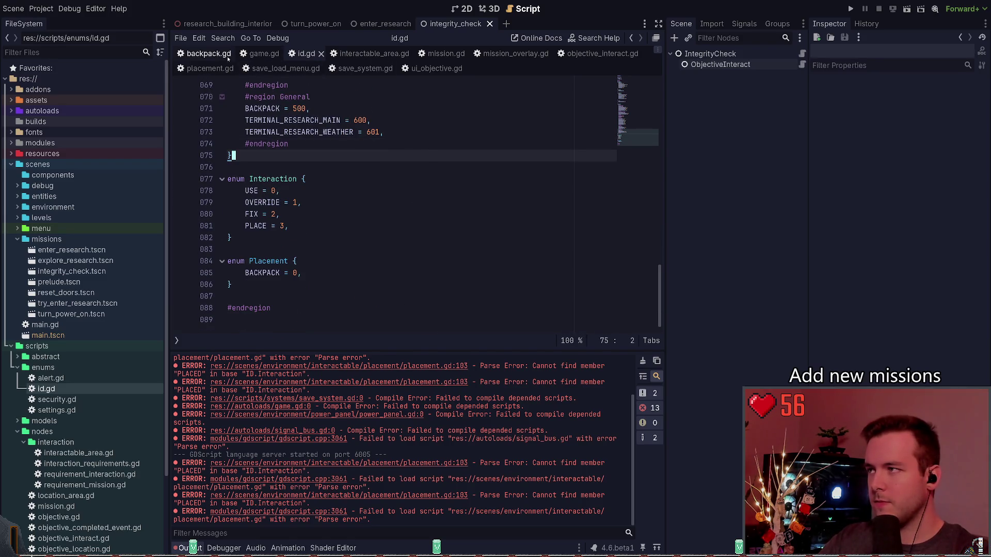
- In placement.gd line 103, change Interaction.PLACED to PLACE and save
click(206, 68)
scroll(246, 82, up, 15)
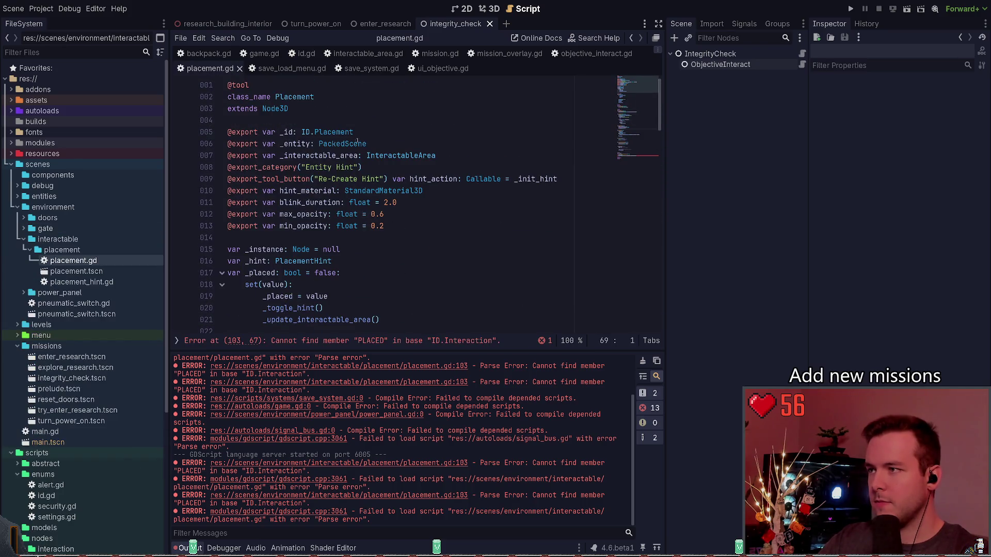
scroll(640, 119, down, 20)
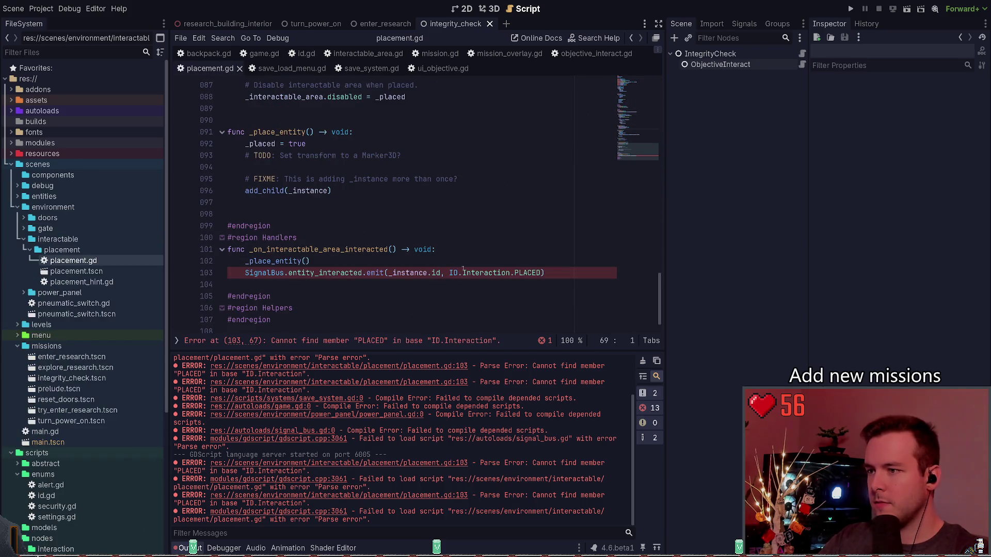
key(Delete)
click(249, 225)
key(ctrl+s)
- Search all project files for Interaction.PLACED to confirm no uses remain
key(ctrl+shift+f)
text(Interaction.PLACED)
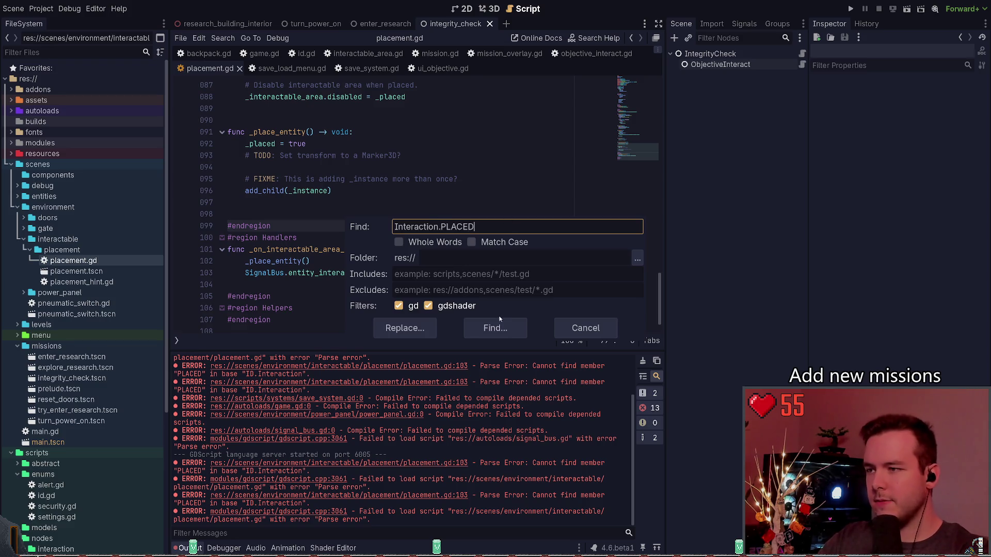
click(496, 327)
click(189, 548)
click(310, 213)
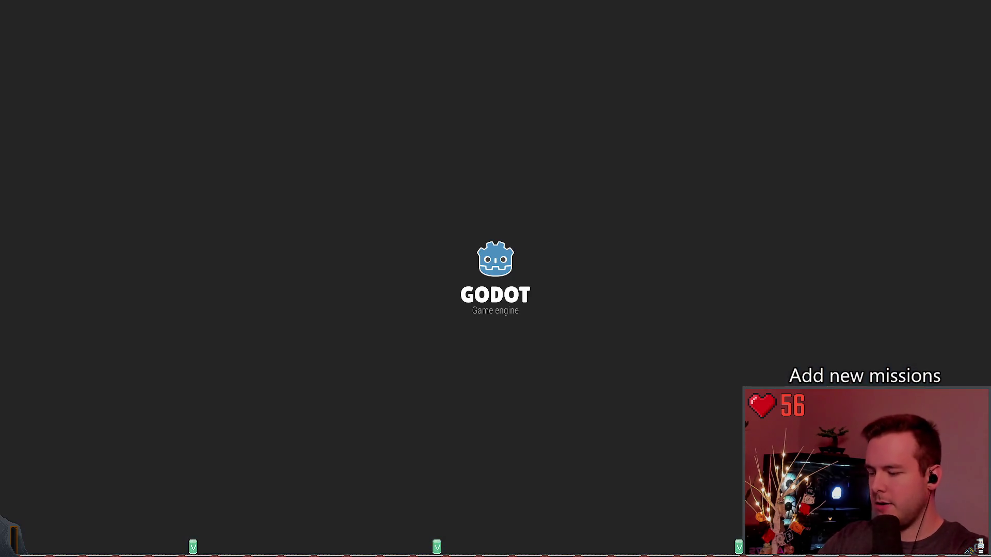
key(super+grave)
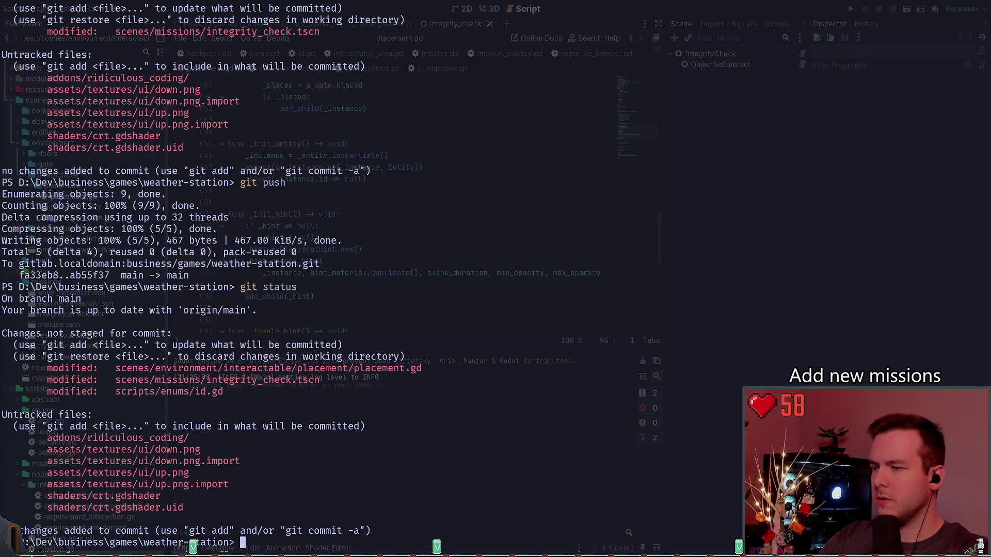
- Check git status and stage the scenes\environment folder changes
text(git status)
key(Return)
text(git diff ^C)
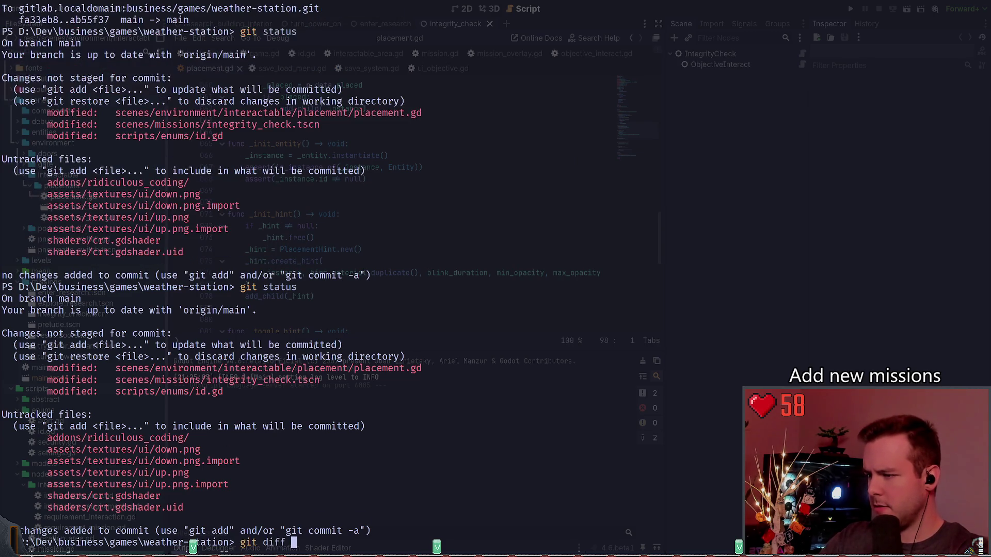
key(ctrl+c)
text(git add)
key(ctrl+c)
text(git diff ^C)
key(ctrl+c)
text(git a)
key(Tab)
text(e)
key(Tab)
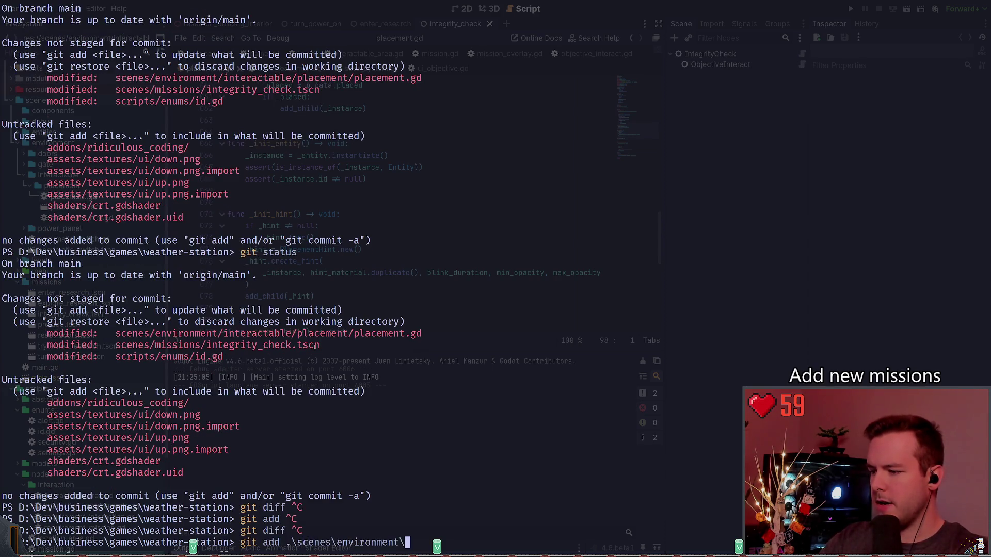
key(Return)
- Commit the staged changes with the message "fix: Change PLACED to PLACE."
text(git )
text(mmit -m "")
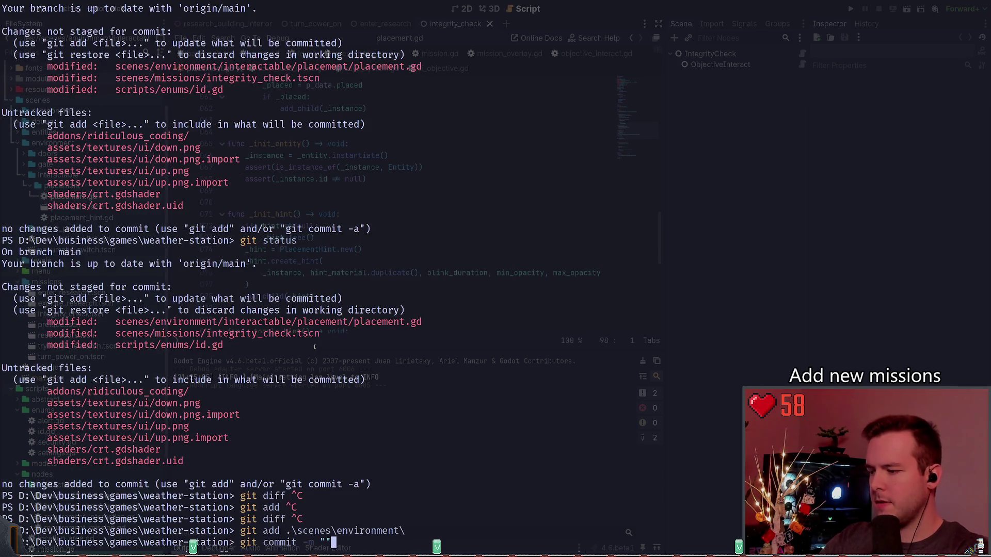
text(ix: C)
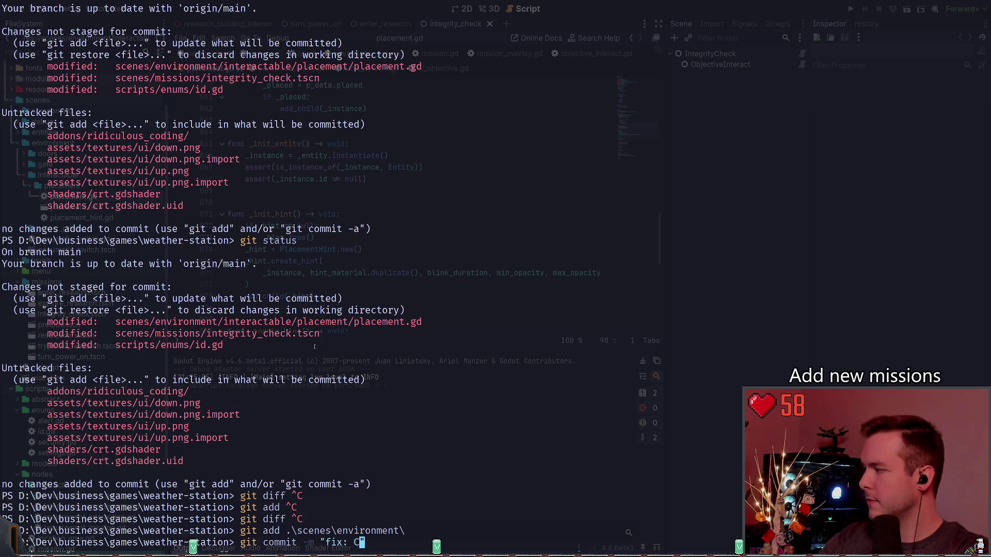
text(hange PLACE)
key(BackSpace)
key(BackSpace)
key(BackSpace)
text(P)
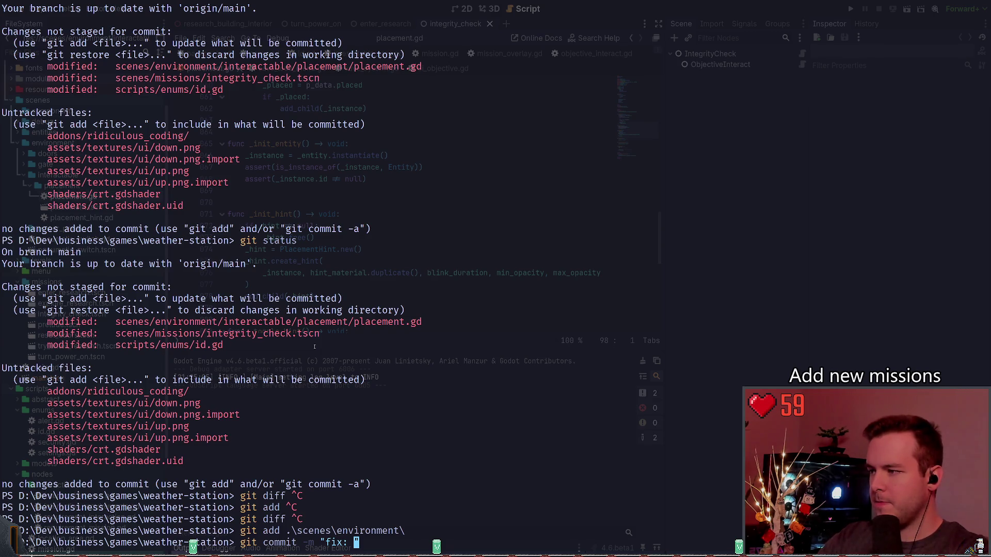
text(Change PLACED to )
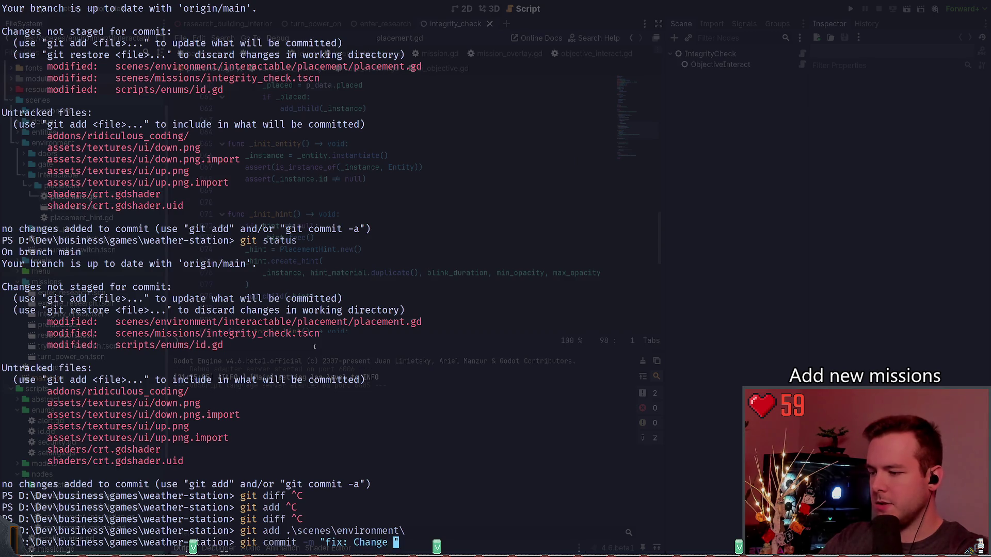
text(PLACE.)
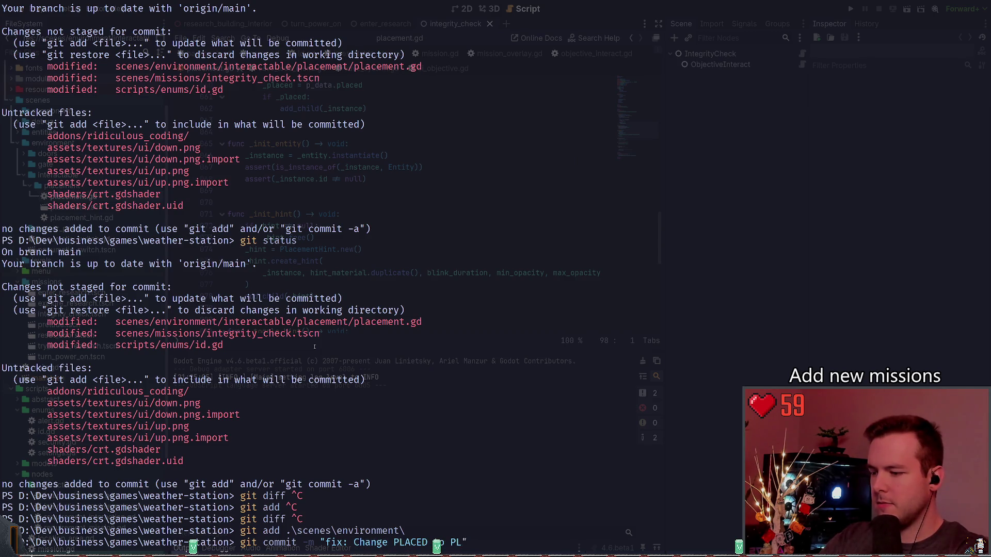
text(")
key(Return)
- Confirm the commit with git status, then return to Godot and save placement.gd
text(git status)
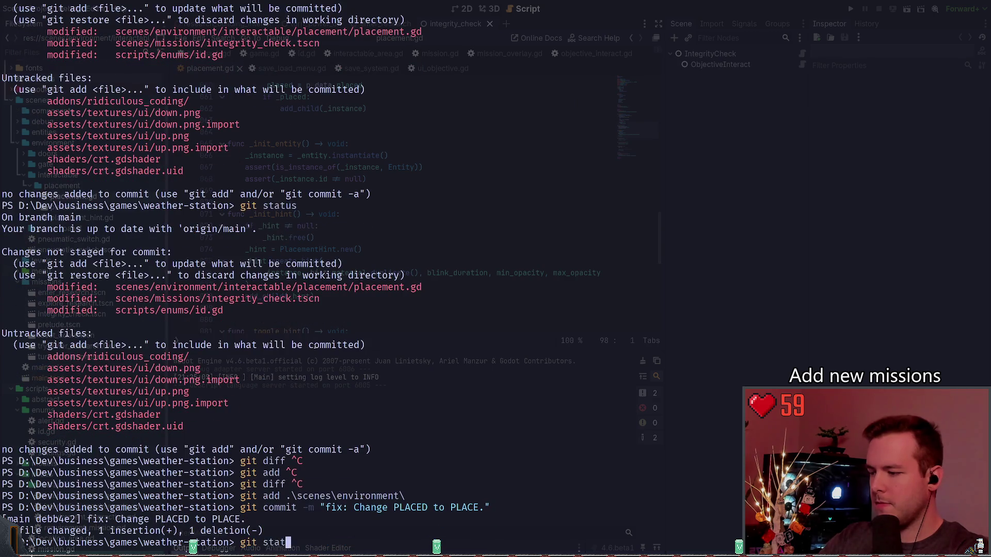
key(Return)
text(git diff )
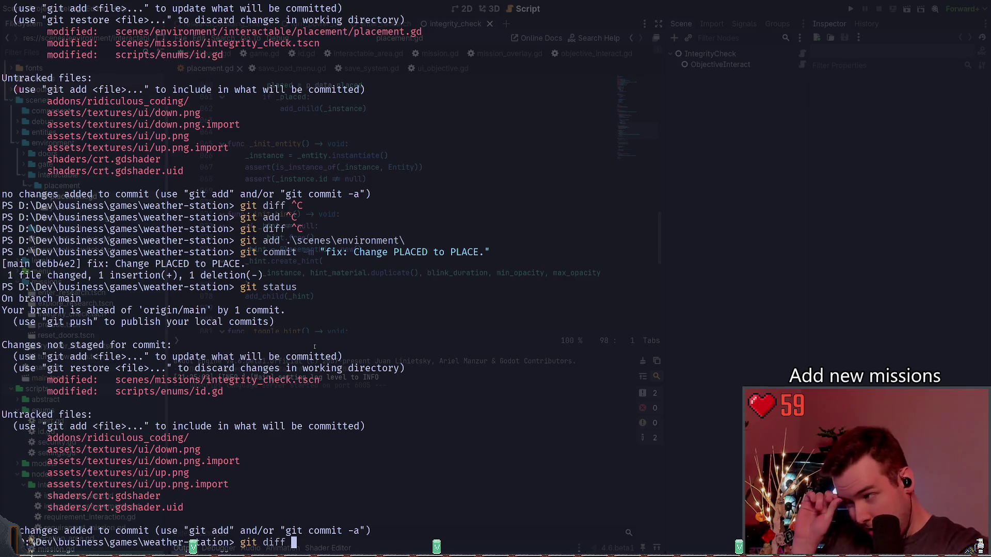
text(.\sc)
key(Tab)
key(ctrl+c)
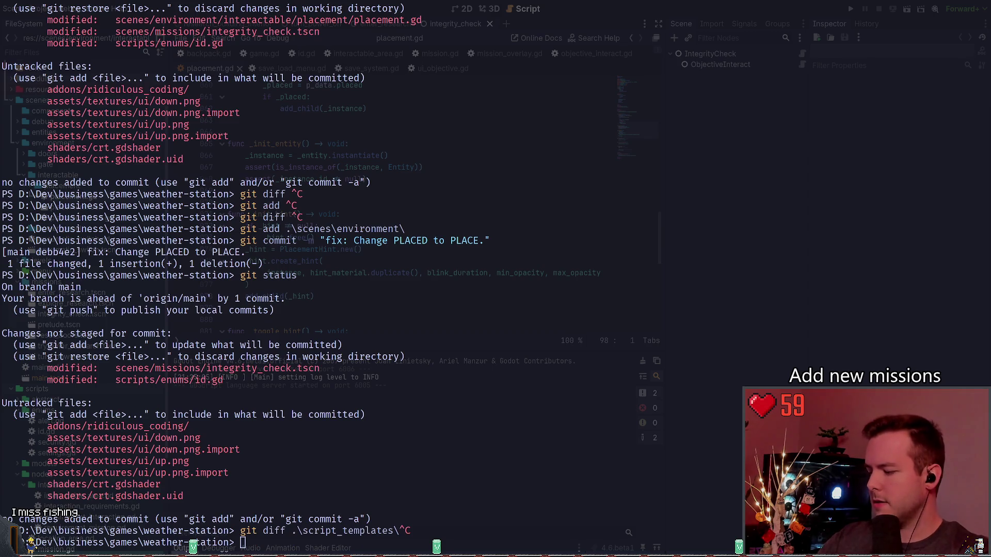
key(super+grave)
click(384, 202)
key(ctrl+s)
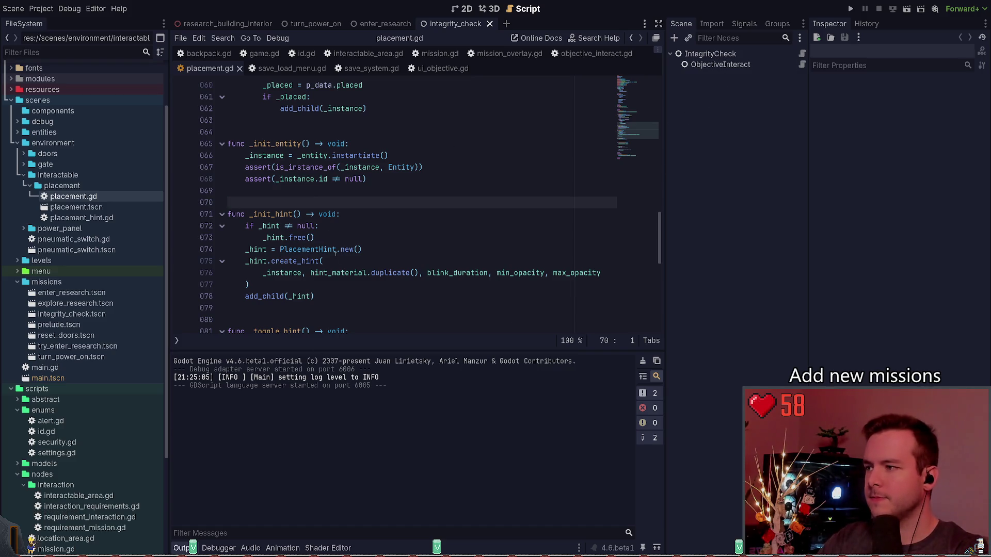
- Inspect the ObjectiveInteract node's ID and USE type in the integrity_check scene
click(748, 64)
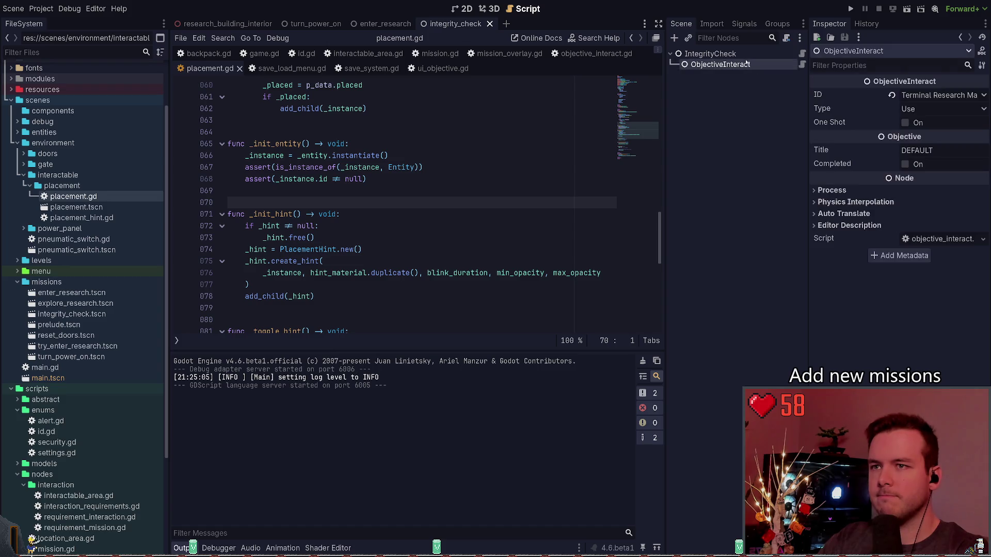
click(491, 9)
click(466, 9)
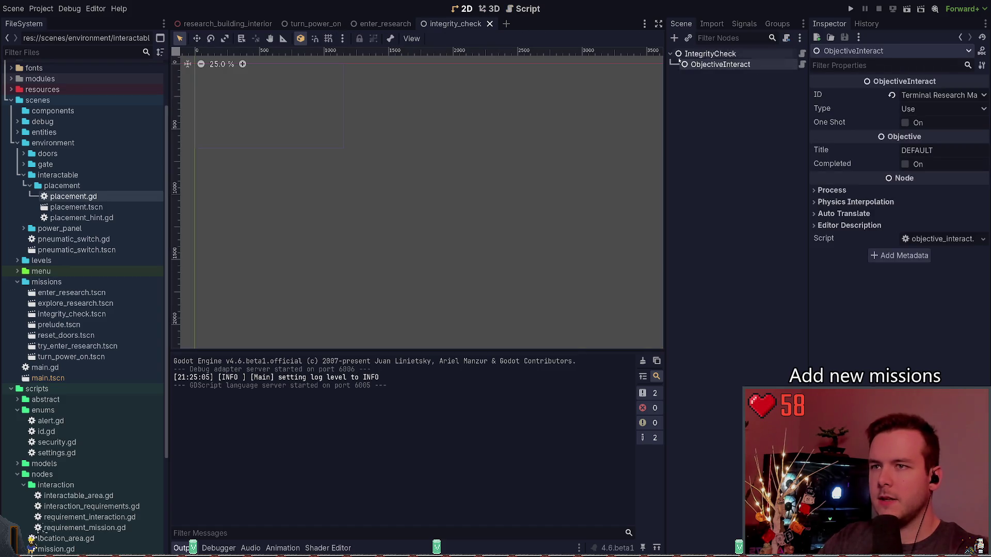
click(489, 8)
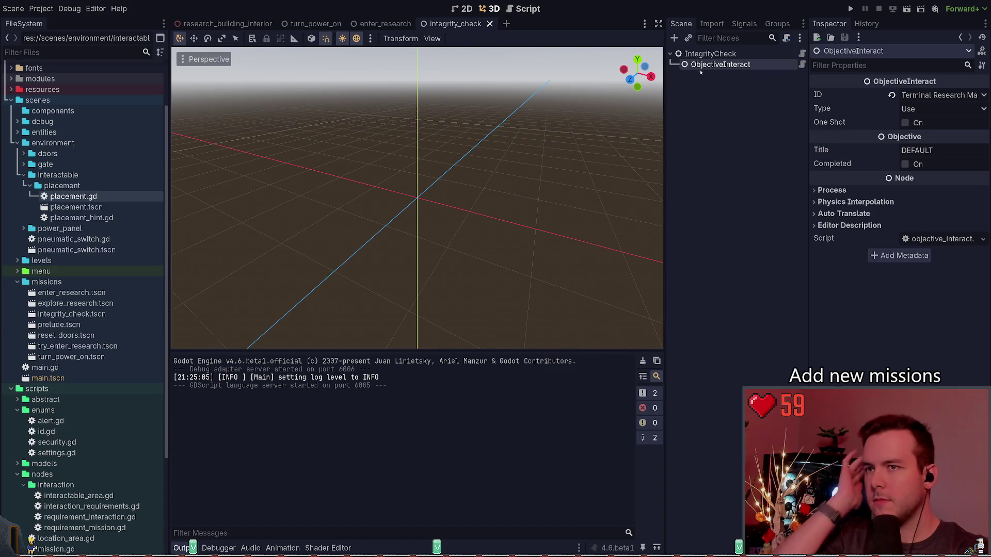
click(709, 53)
click(732, 67)
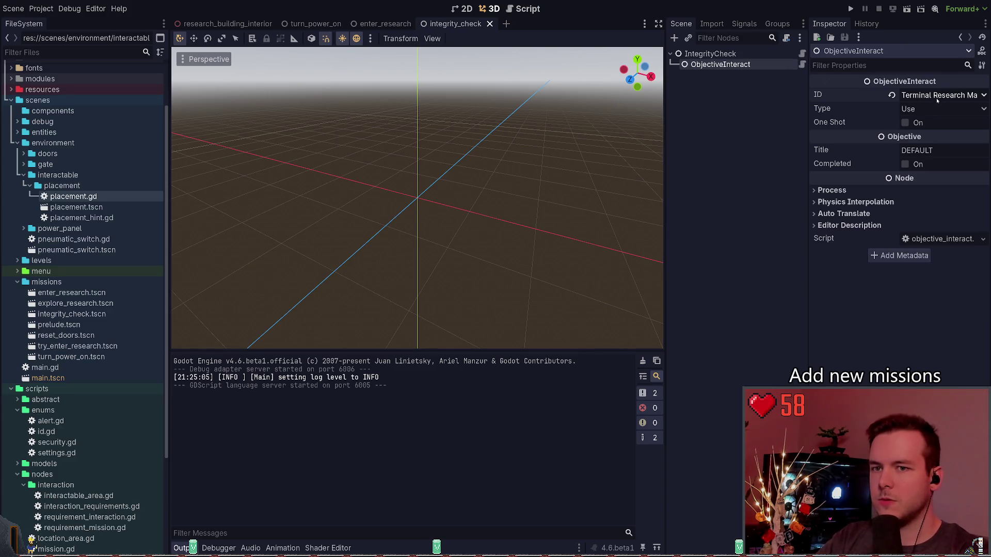
click(754, 151)
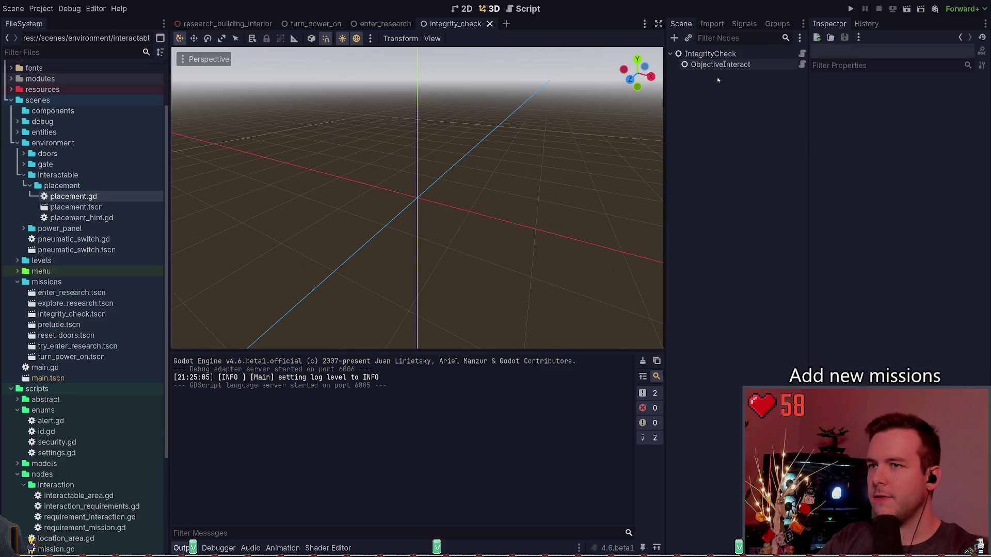
click(380, 23)
click(455, 23)
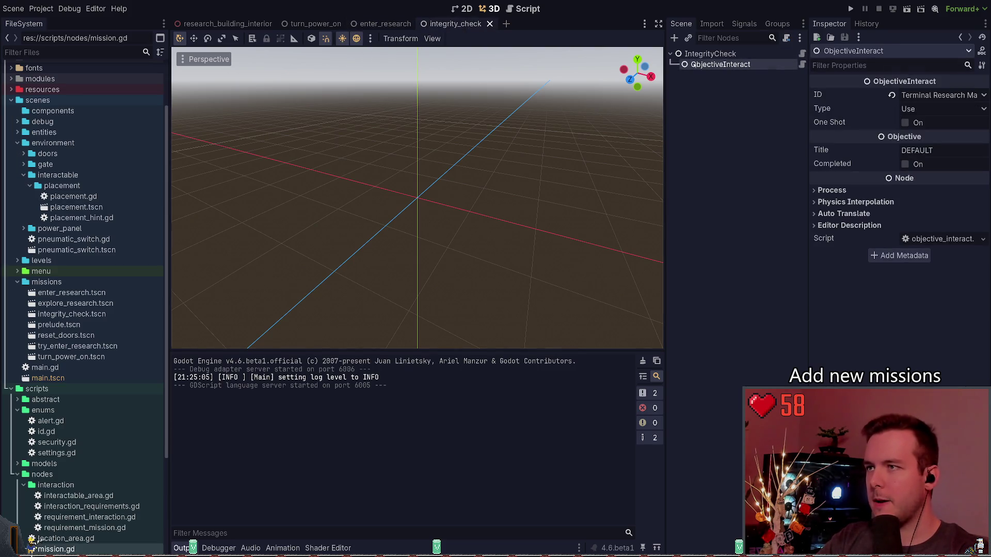
- Open mission.gd, then switch to the id.gd ID enum script
click(801, 53)
scroll(654, 123, down, 7)
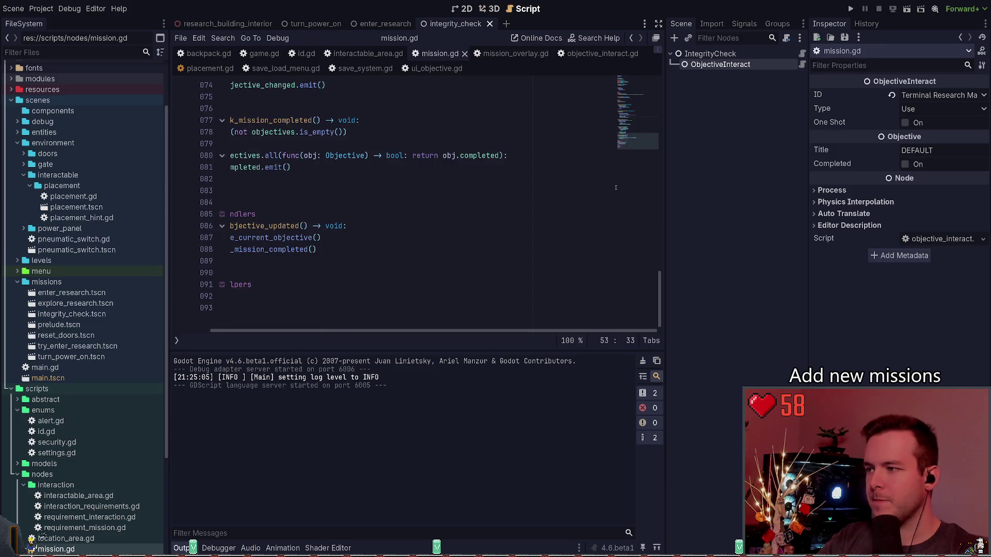
click(306, 53)
scroll(439, 213, down, 4)
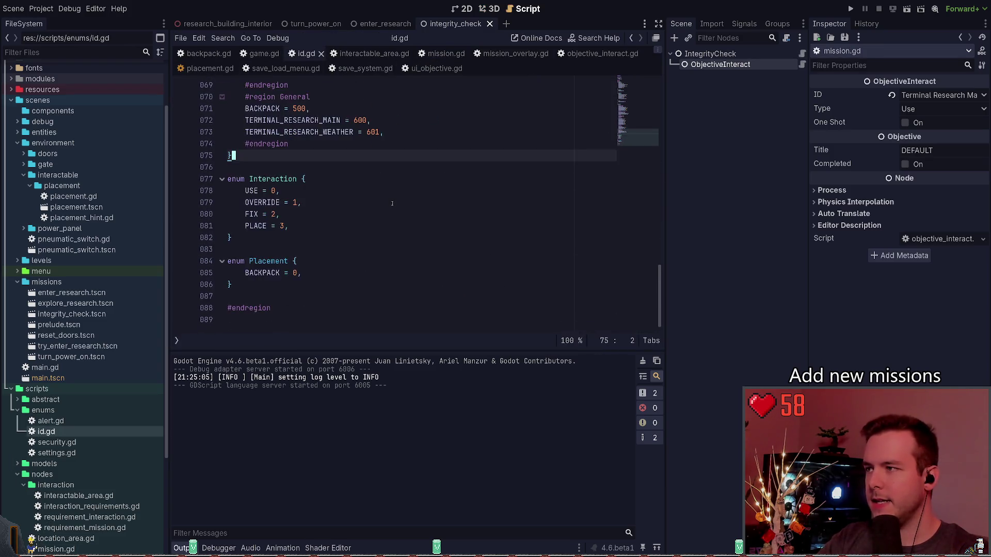
- Move BACKPACK below the research terminal entries in id.gd, set it to 1000, and save
scroll(439, 214, up, 3)
click(439, 214)
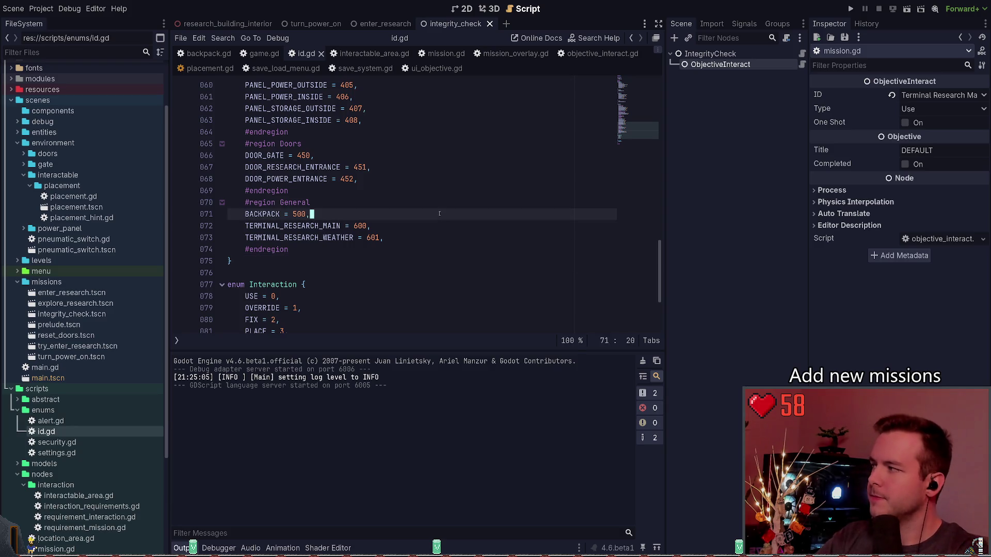
key(alt+Down)
key(alt+Down)
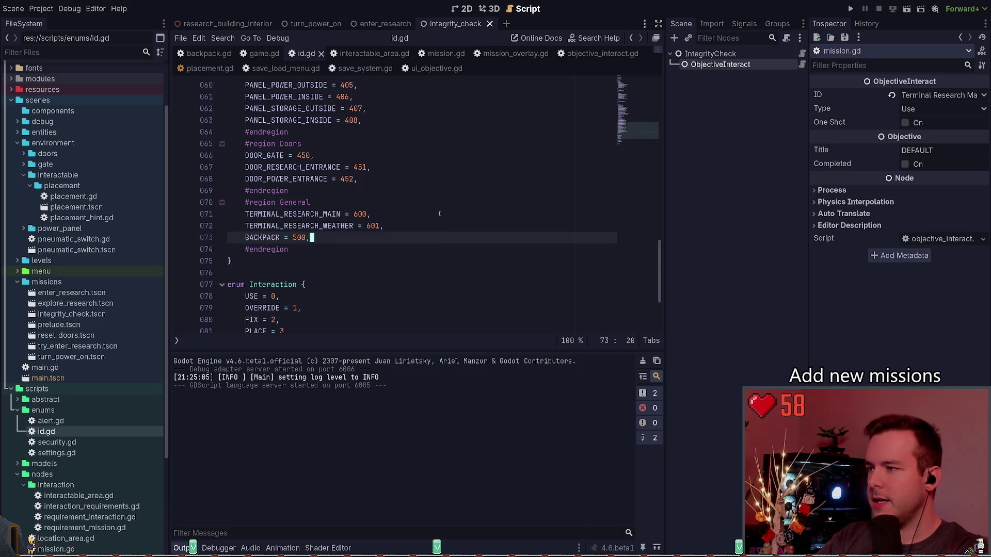
key(Left)
key(Left)
key(Left)
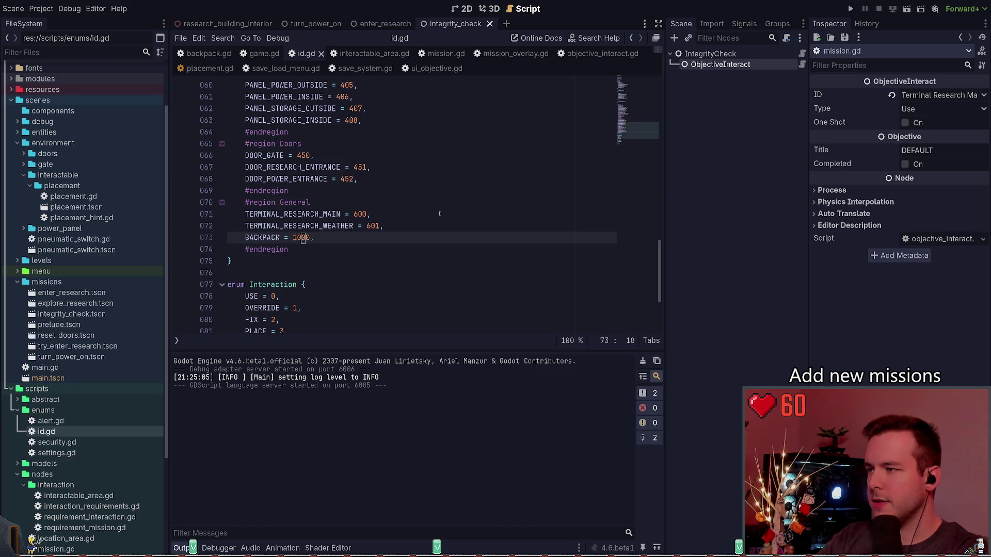
key(Up)
key(Up)
key(Up)
key(Down)
key(Down)
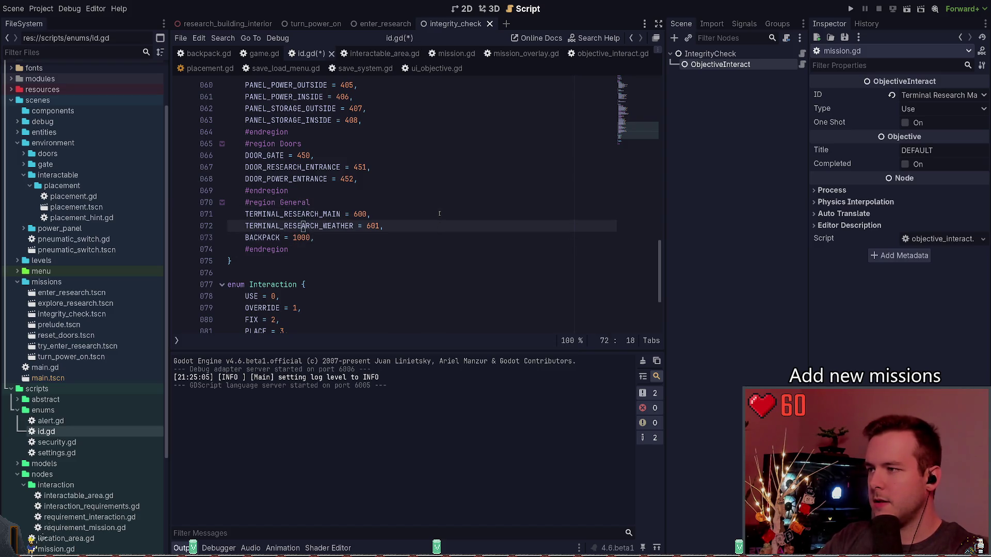
key(ctrl+s)
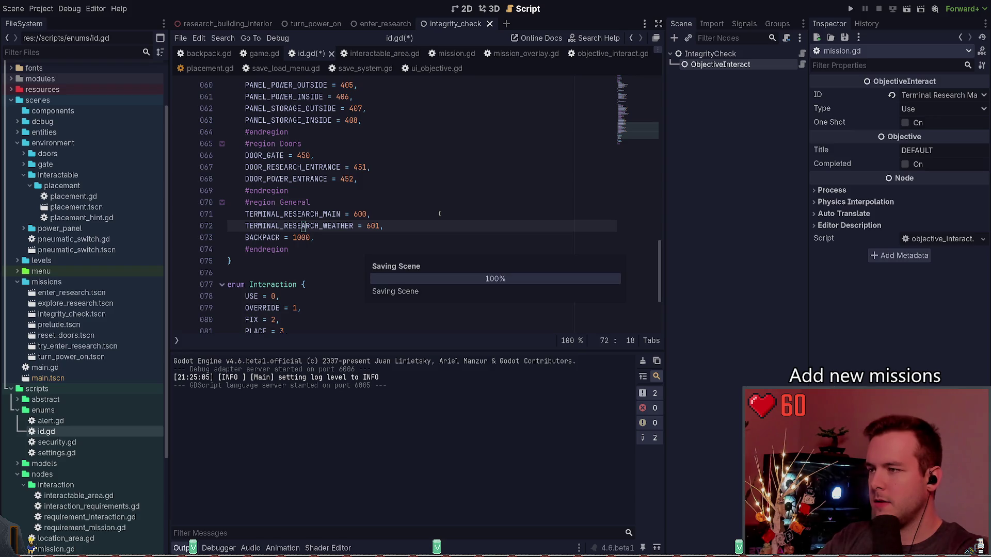
key(Left)
key(Left)
key(Left)
- Renumber TERMINAL_RESEARCH_MAIN to 500 and TERMINAL_RESEARCH_WEATHER to 501, and save
key(Up)
key(ctrl+Right)
key(ctrl+Right)
key(Down)
key(Right)
key(Right)
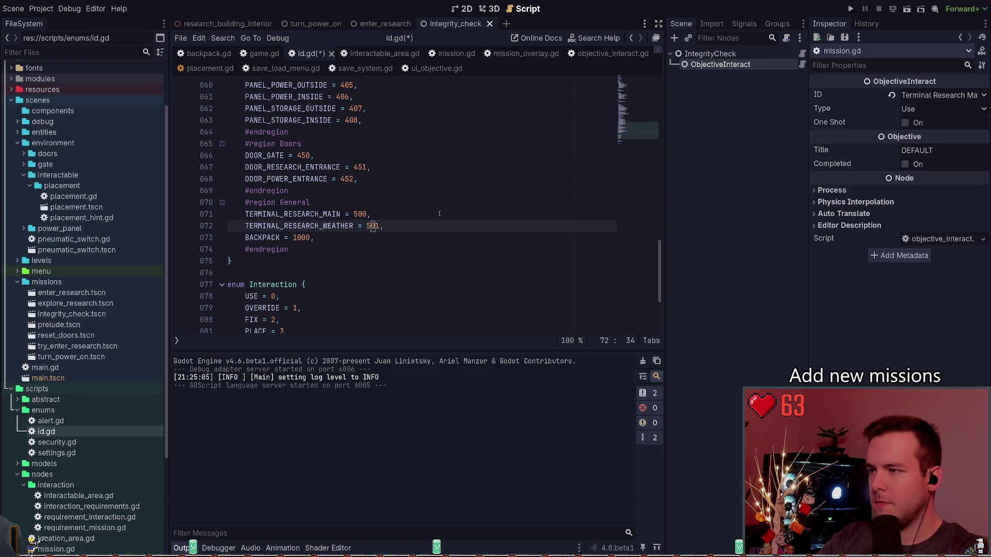
key(ctrl+s)
key(ctrl+Left)
key(ctrl+Left)
key(ctrl+Left)
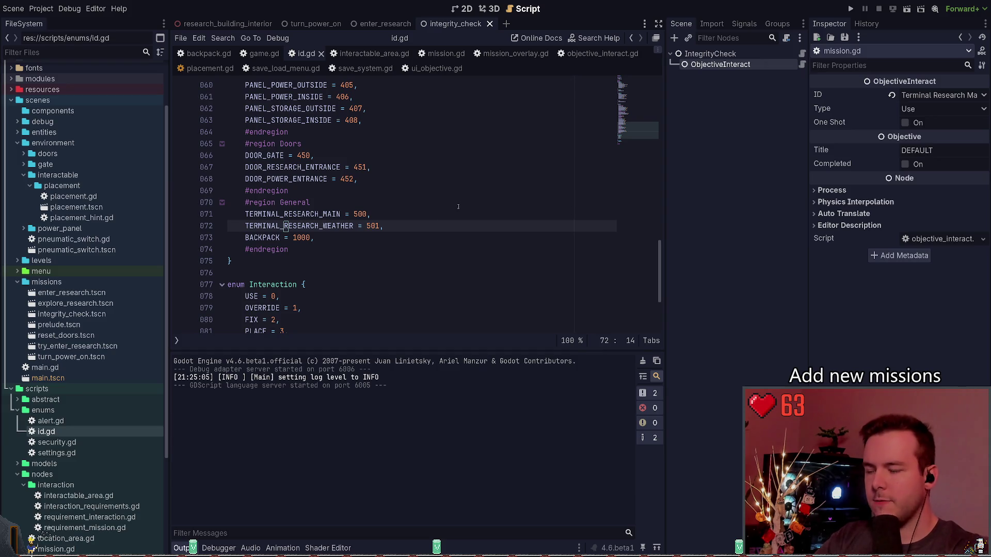
key(ctrl+shift+f)
- Dismiss the project search and quick-open the backpack scene
text(bui)
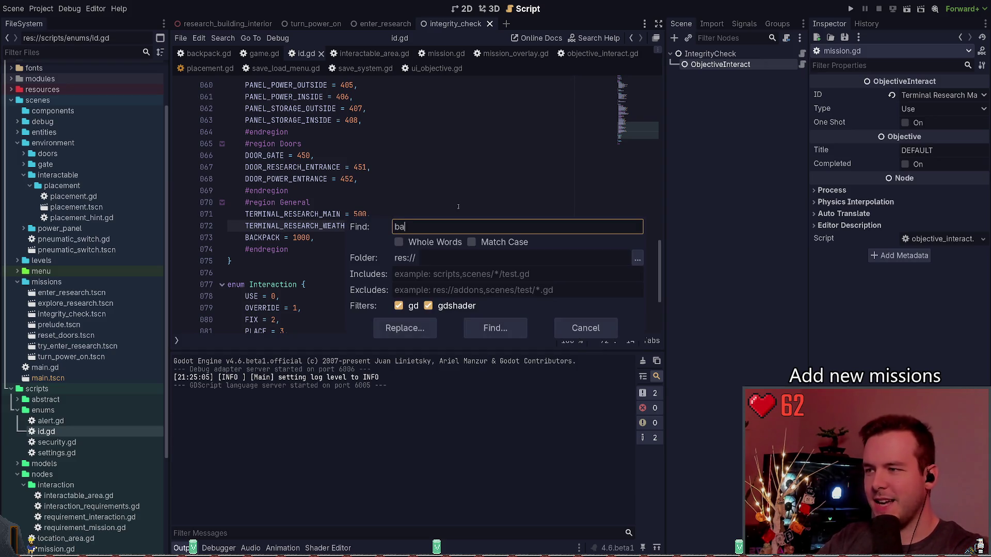
key(Escape)
key(ctrl+shift+f)
key(Escape)
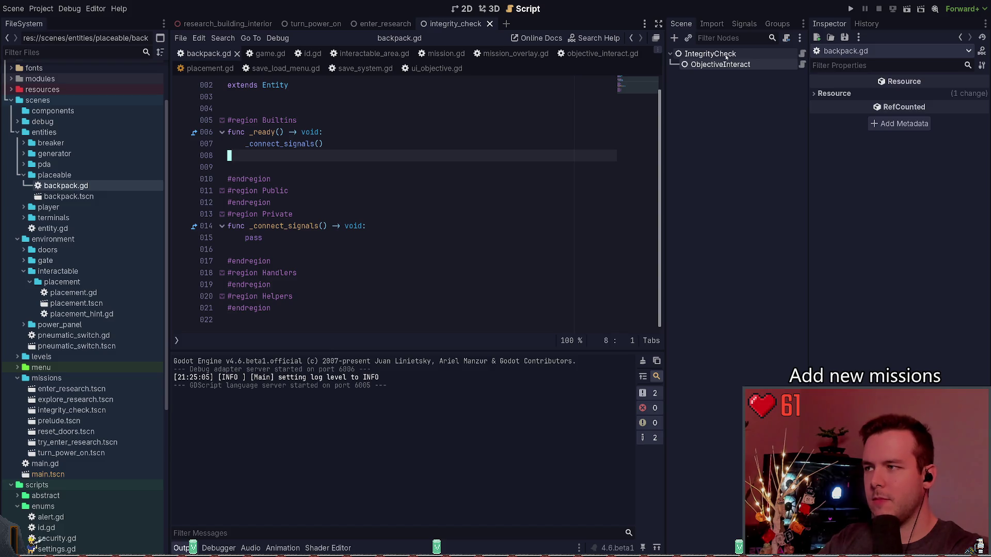
key(ctrl+shift+o)
text(pack)
key(Return)
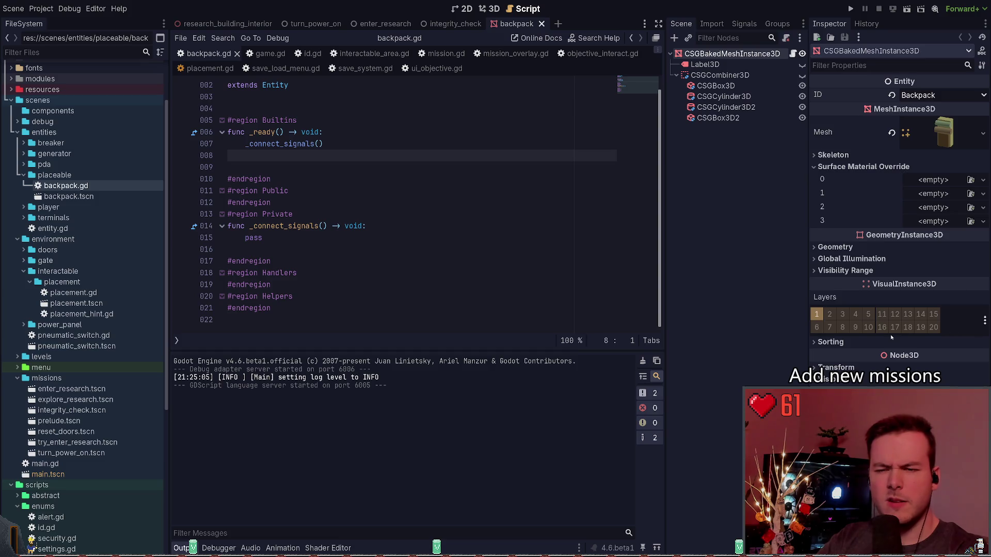
- Reload the project and save the backpack scene with its Backpack entity ID
click(81, 118)
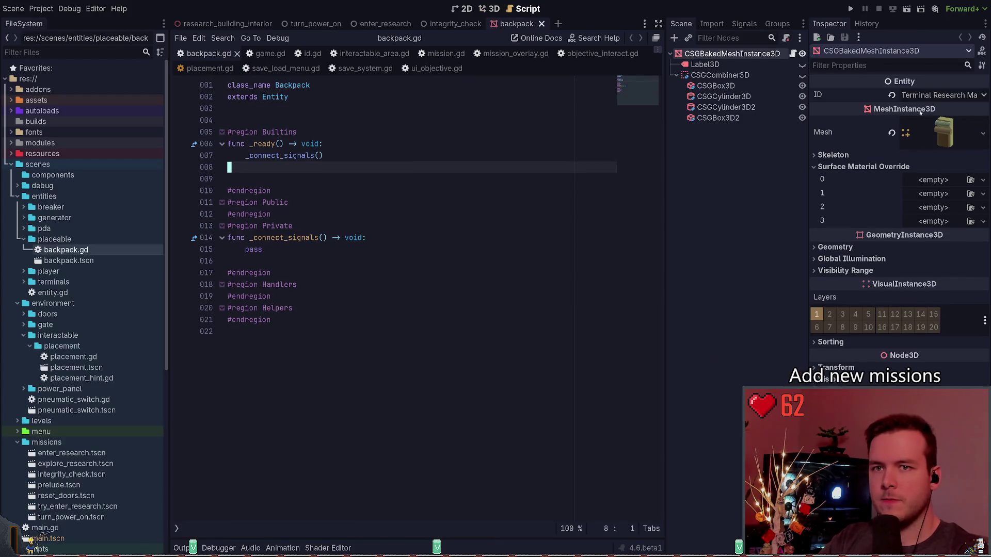
click(425, 141)
key(ctrl+s)
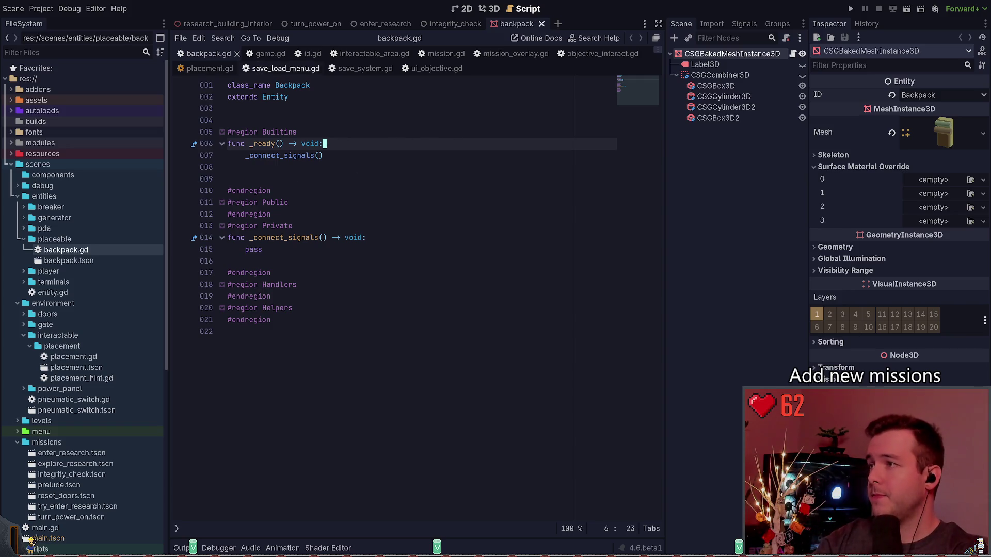
click(237, 53)
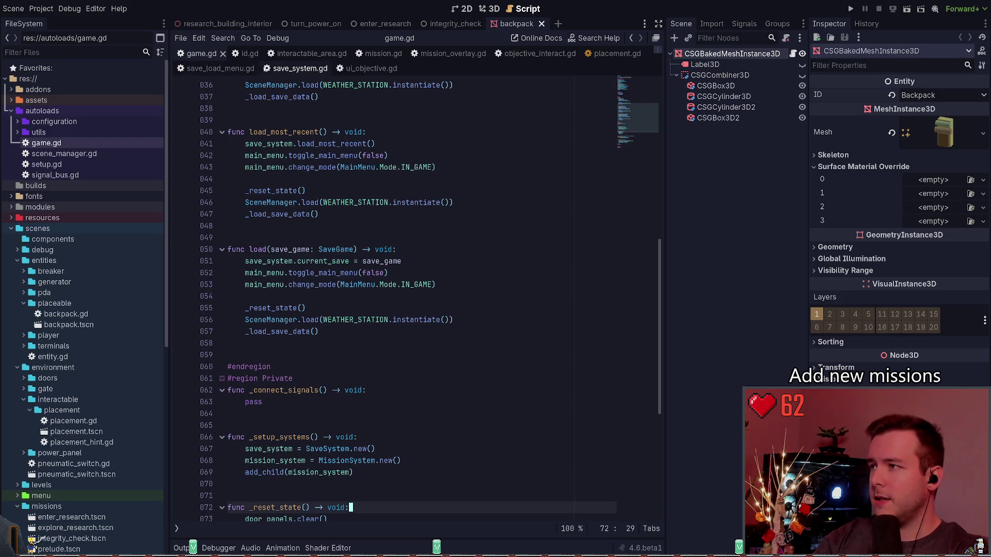
- Close the placement and objective interact scripts among the open scripts
click(388, 69)
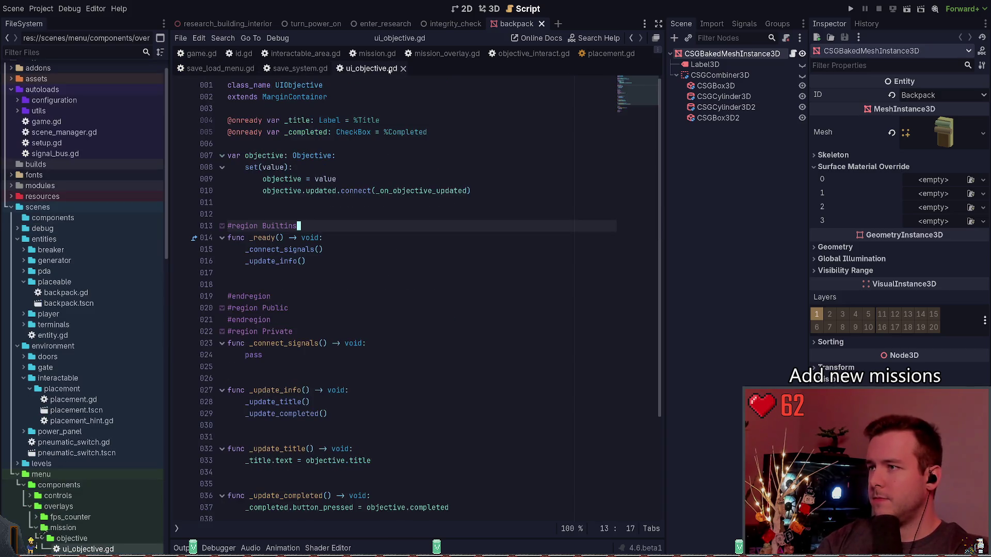
click(609, 54)
click(640, 54)
click(547, 53)
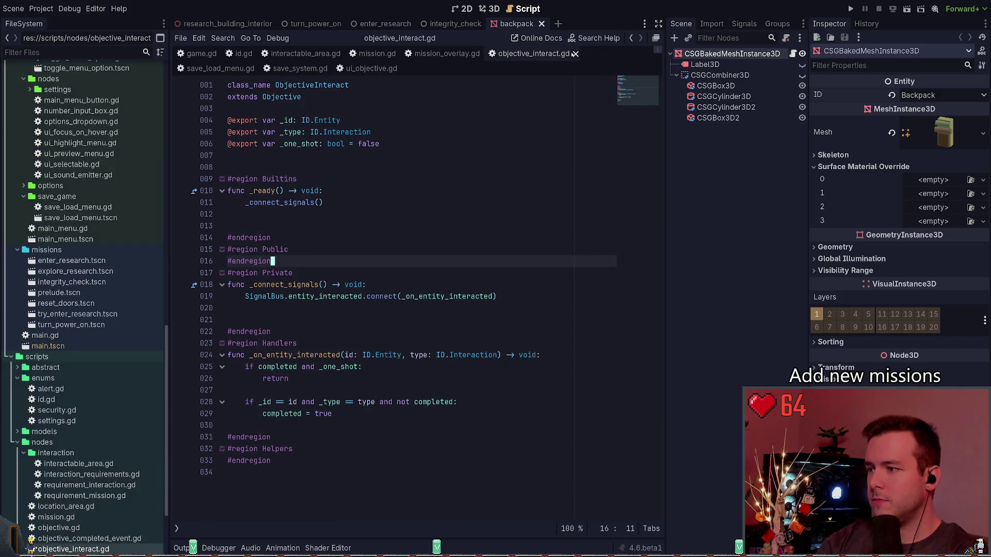
click(574, 54)
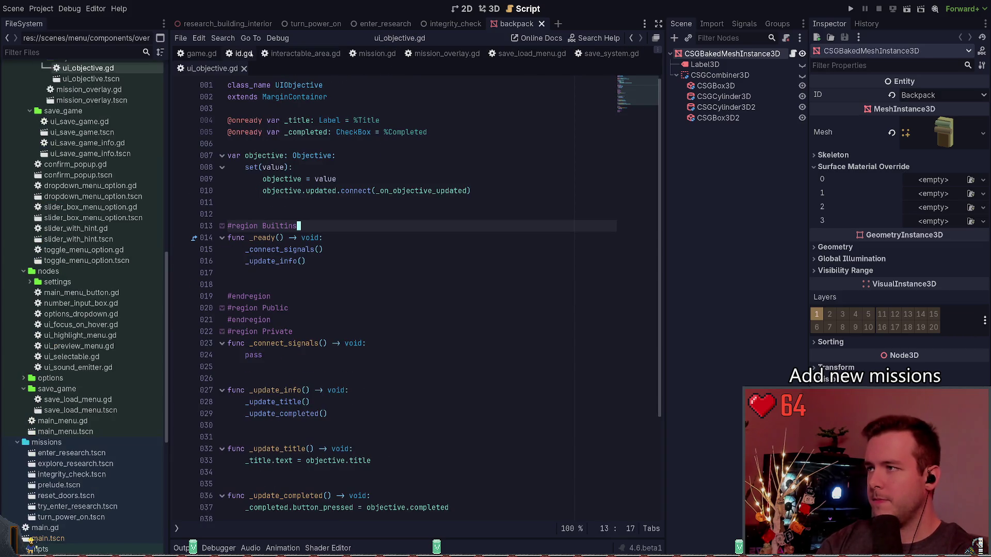
click(446, 54)
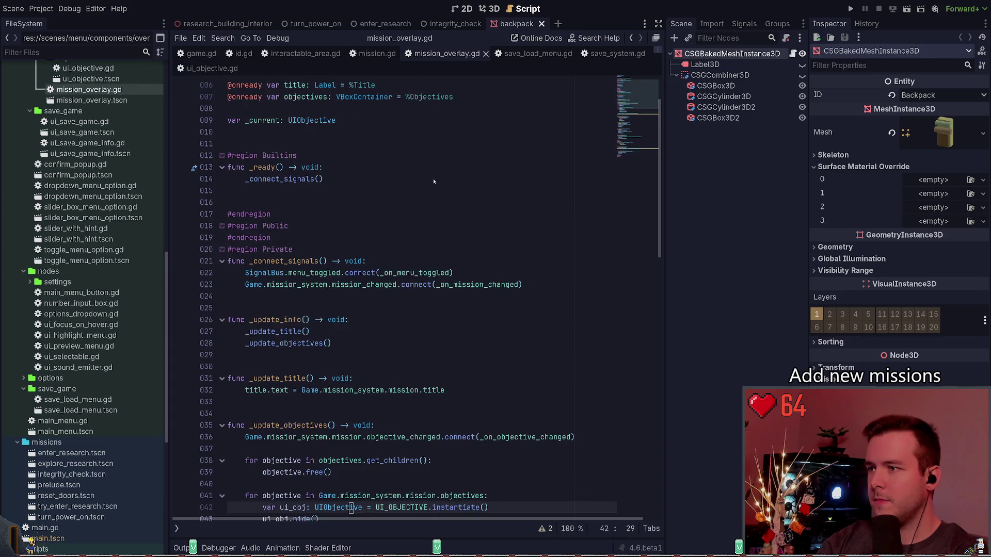
- Confirm integrity_check's ObjectiveInteract ID is now Terminal Research Main, and save
click(455, 24)
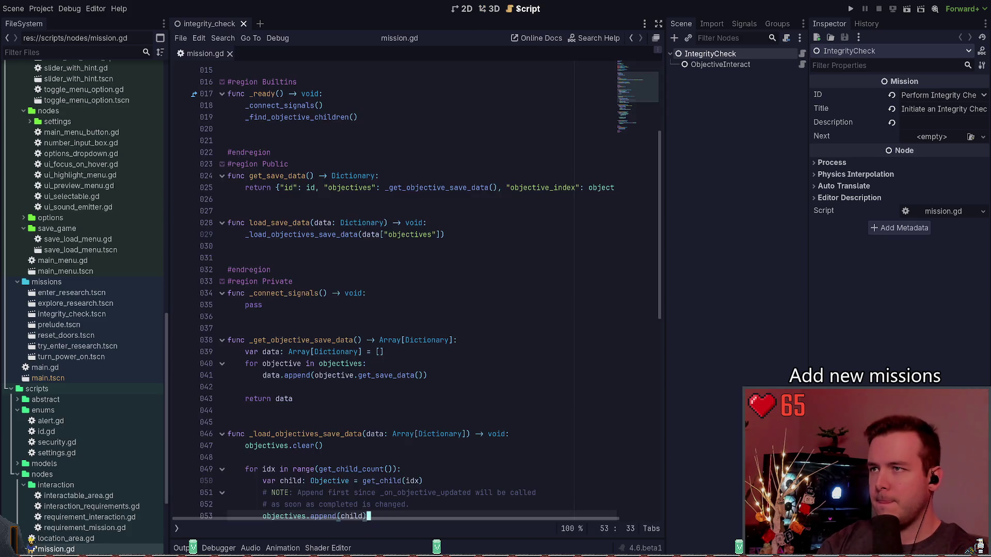
click(747, 64)
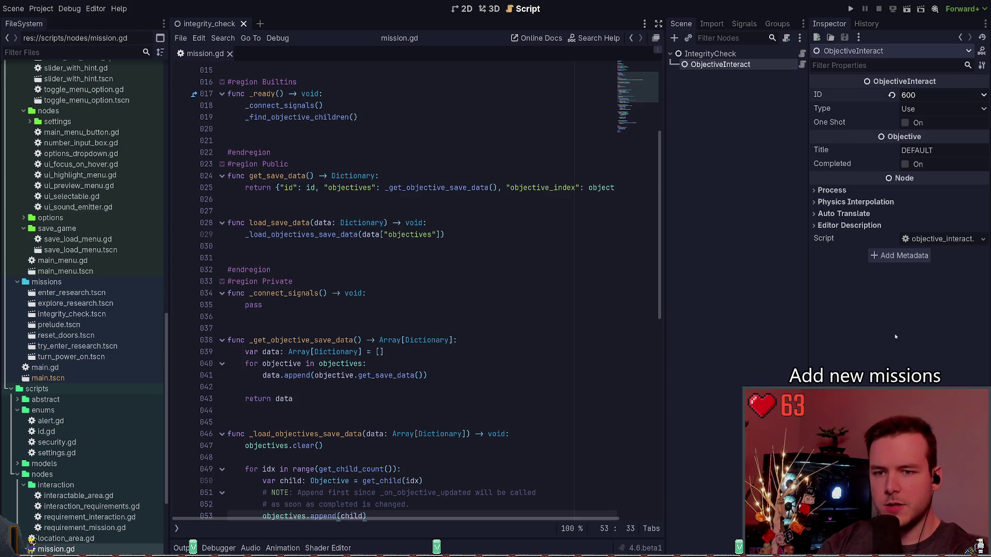
key(ctrl+s)
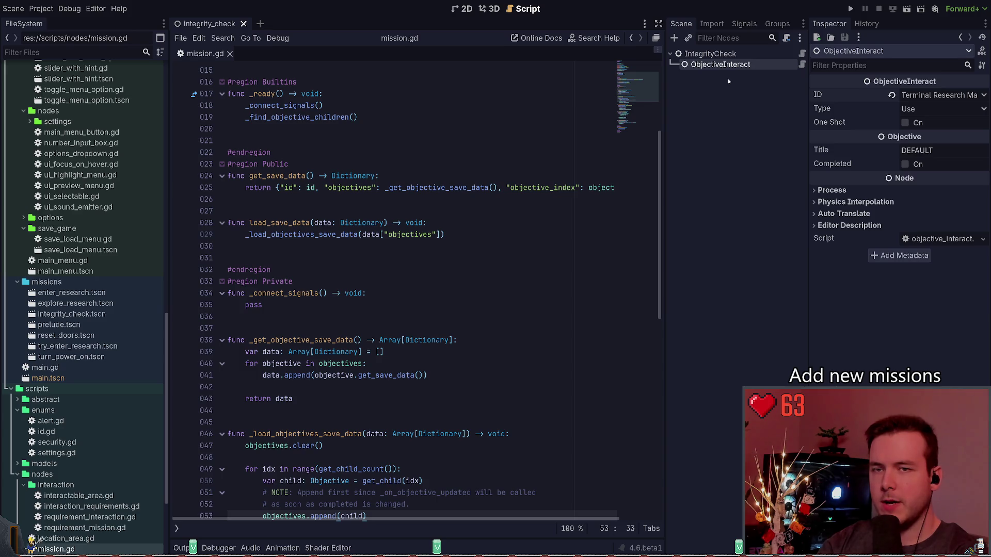
click(508, 147)
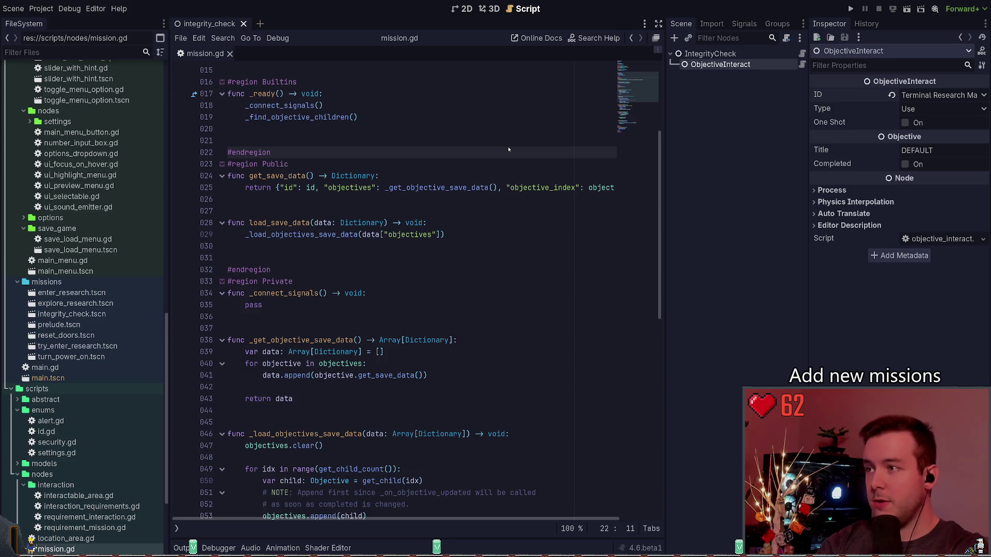
key(alt+Left)
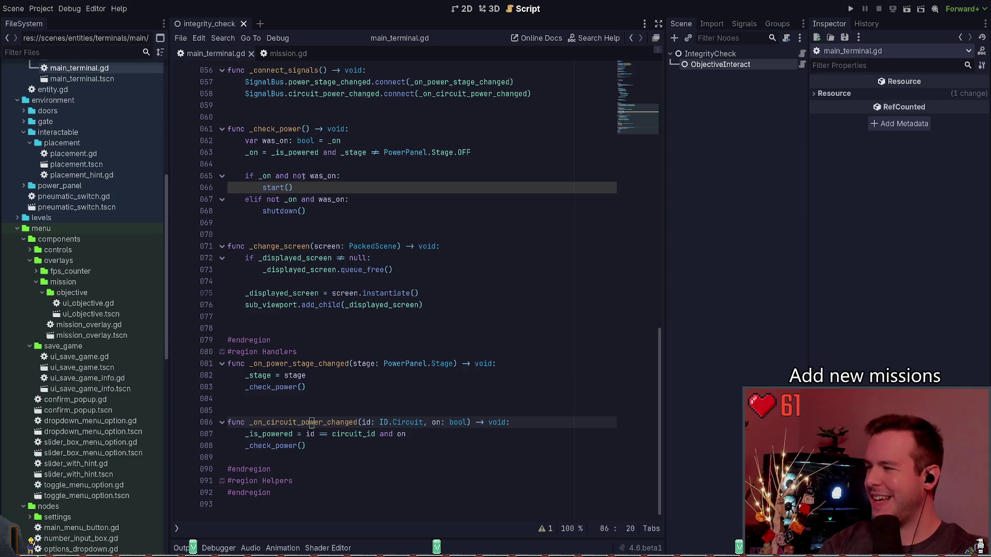
click(30, 260)
- Collapse the save_game, nodes, components, menu, missions, scripts, environment and placeable folders
click(30, 271)
click(24, 379)
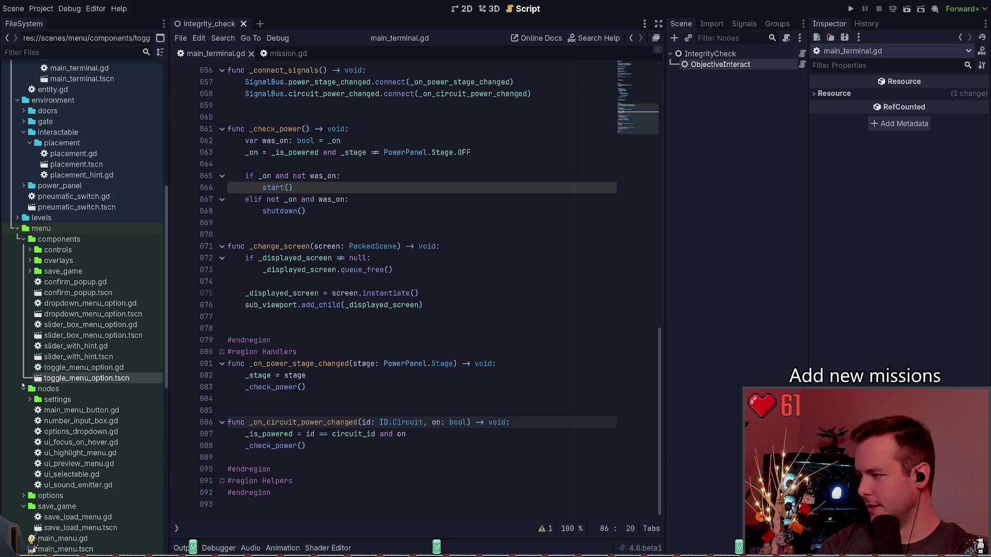
click(23, 388)
click(23, 243)
click(22, 243)
click(21, 245)
click(22, 241)
click(21, 242)
click(17, 228)
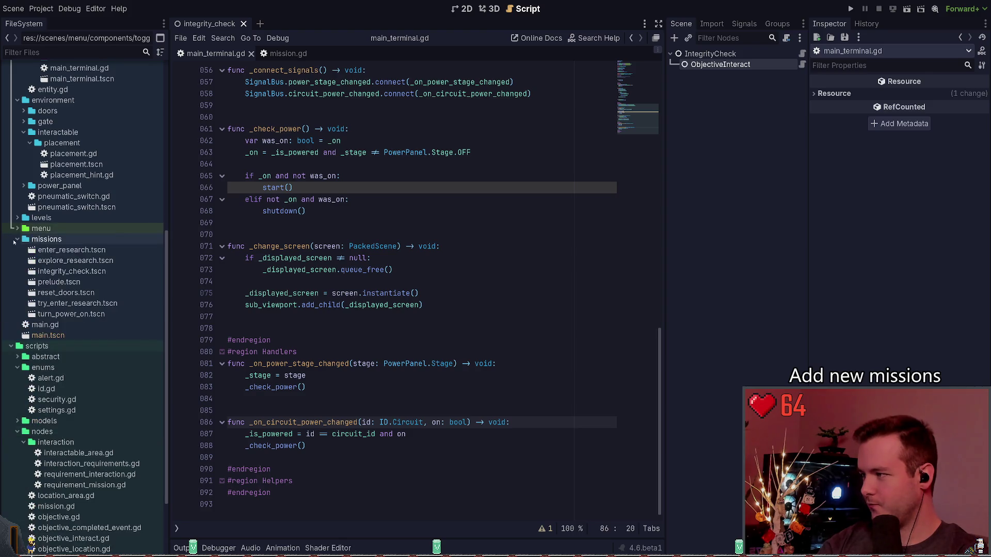
click(17, 239)
click(10, 271)
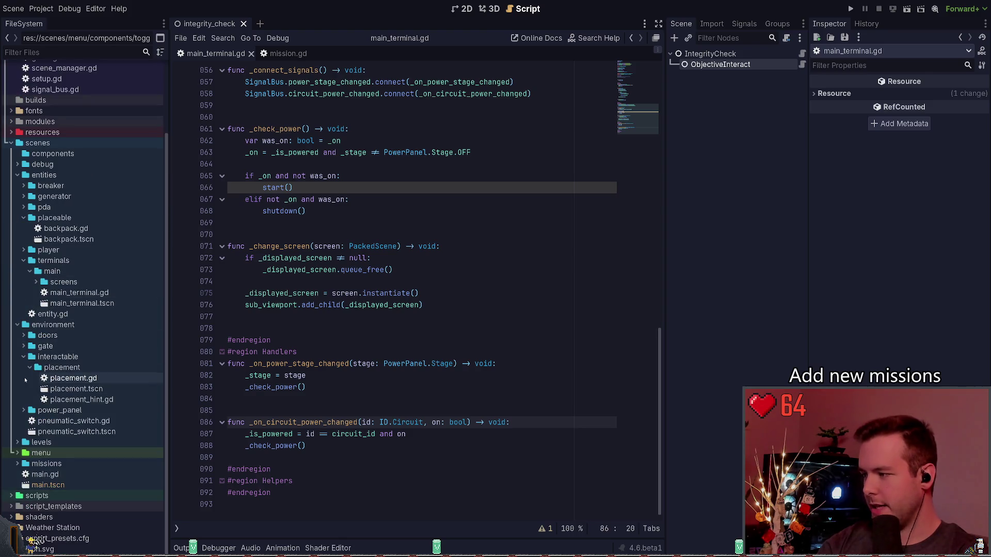
click(17, 324)
click(23, 303)
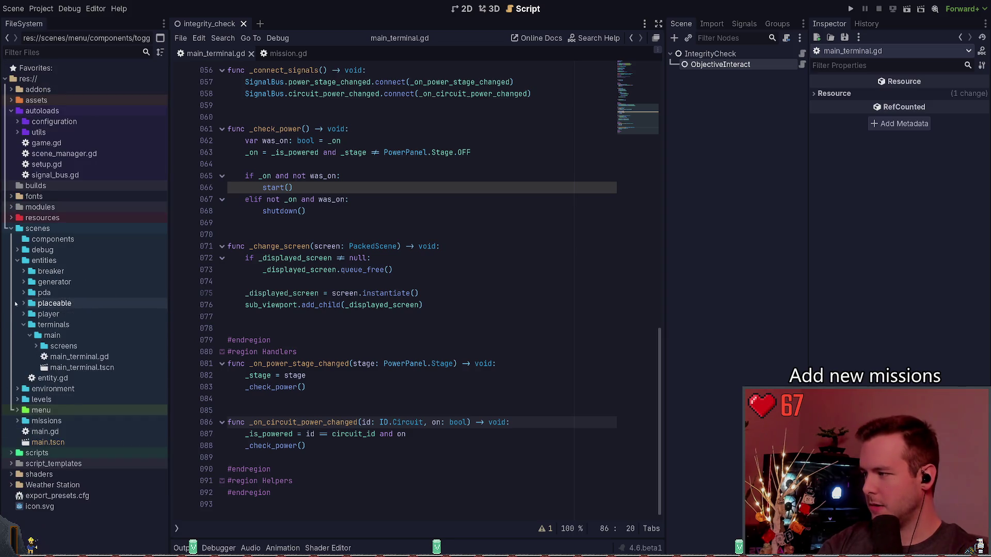
- Open the main_terminal scene from the terminals/main folder
click(46, 326)
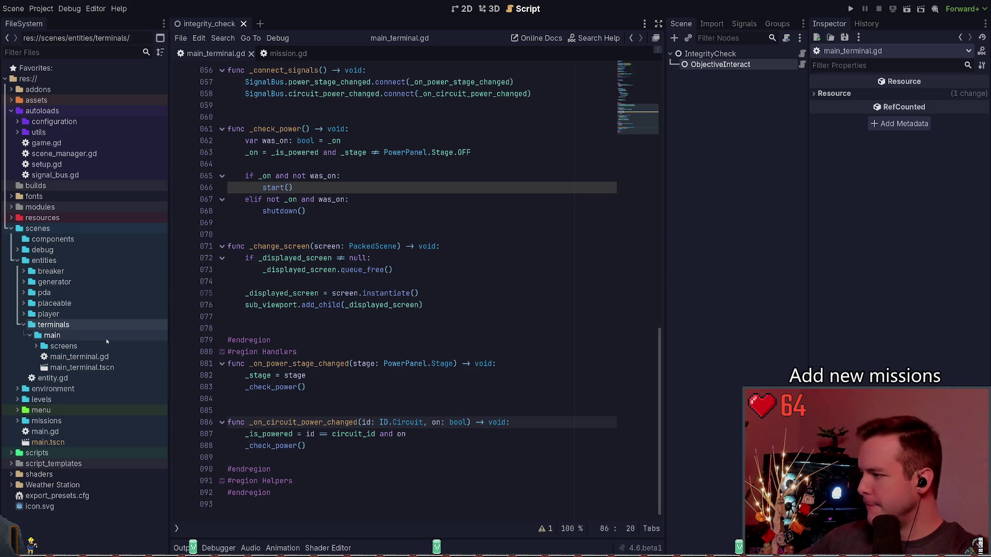
click(97, 345)
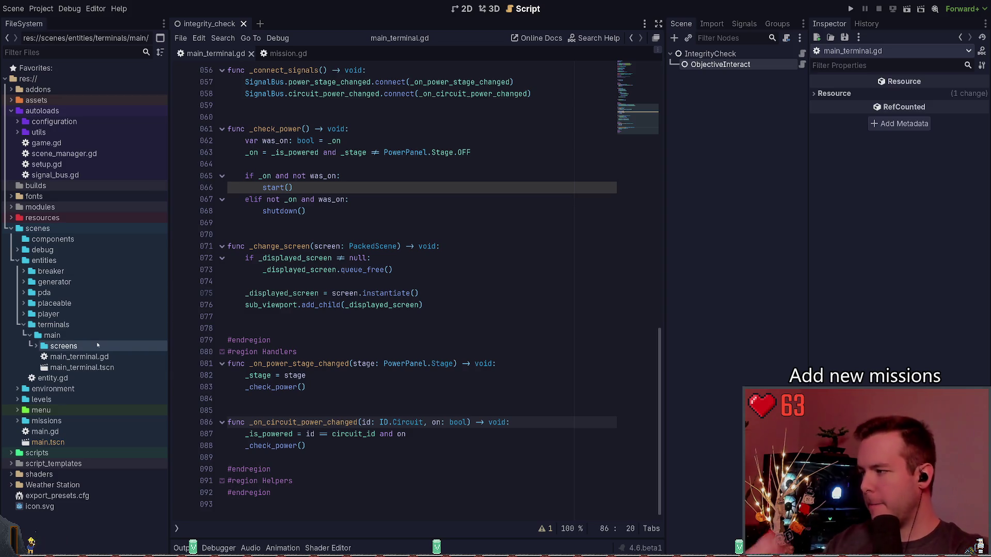
click(109, 358)
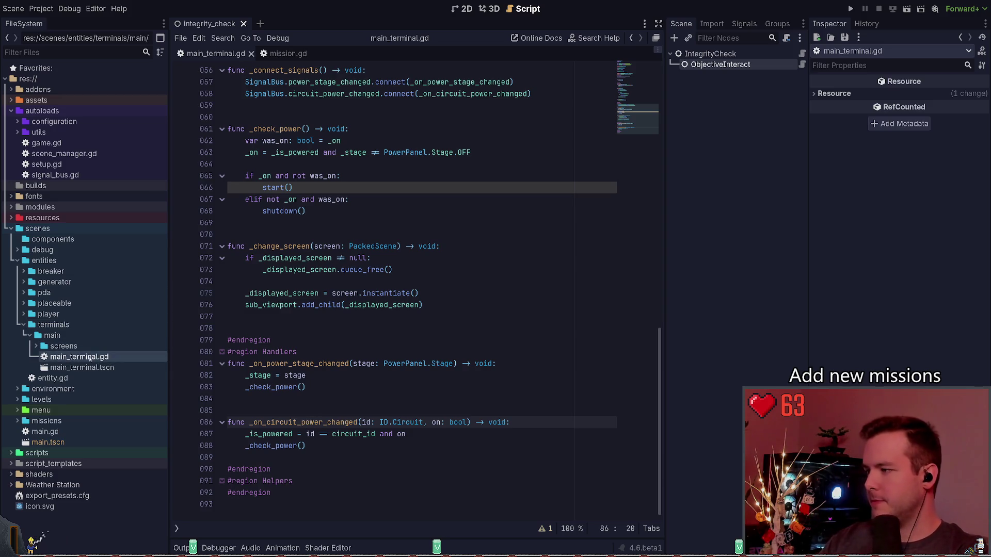
double_click(96, 368)
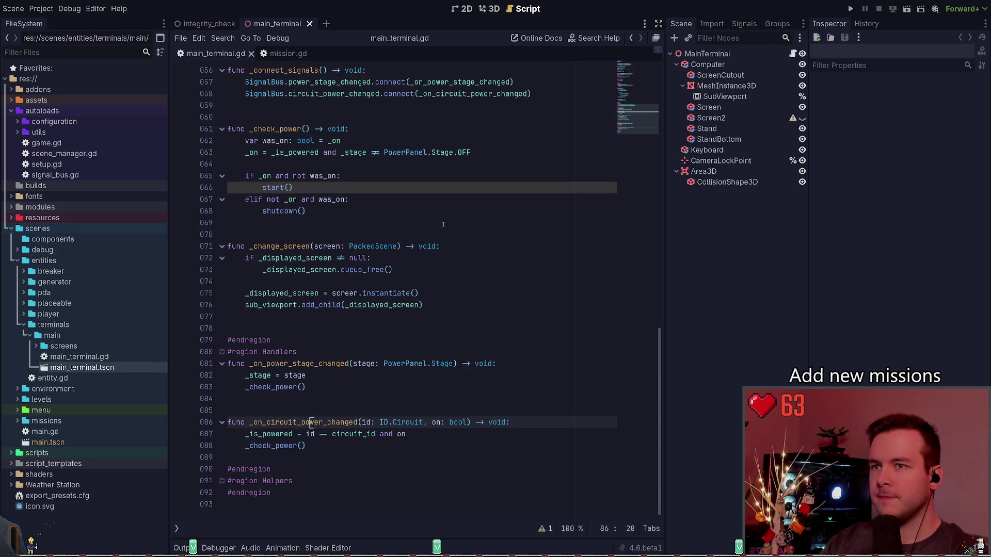
- Duplicate the circuit_id export line into a new exported _id typed ID.Entity
scroll(443, 225, up, 15)
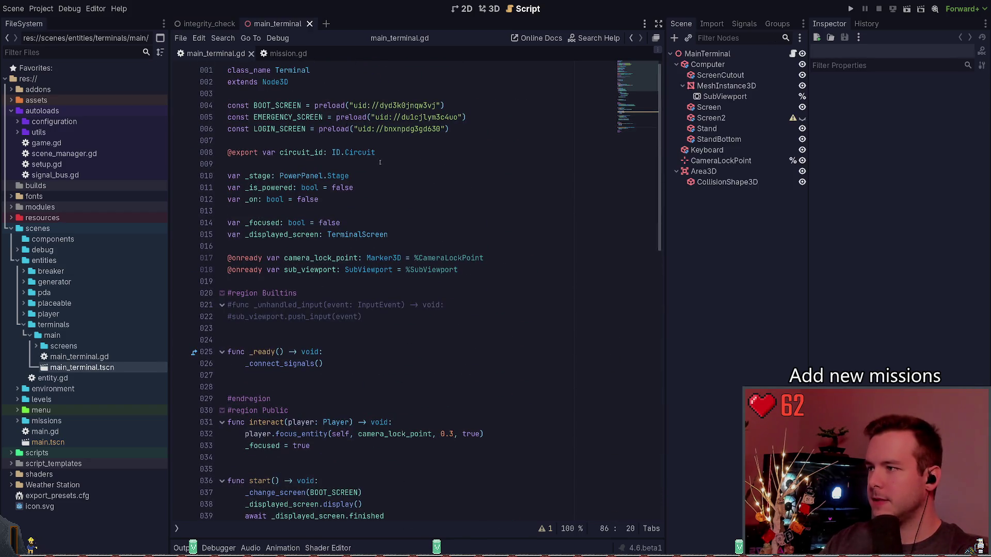
click(382, 165)
key(Up)
key(ctrl+shift+d)
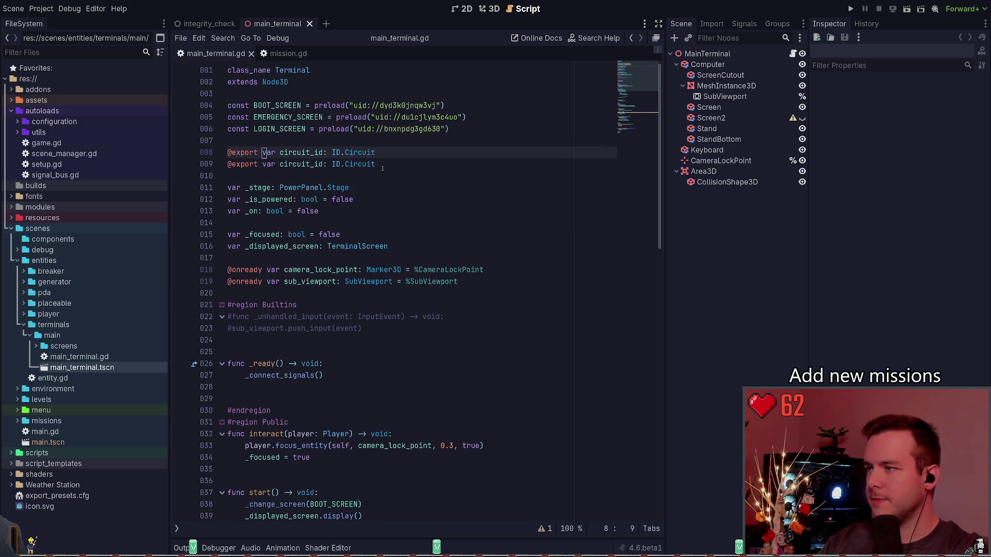
key(ctrl+Delete)
text(id)
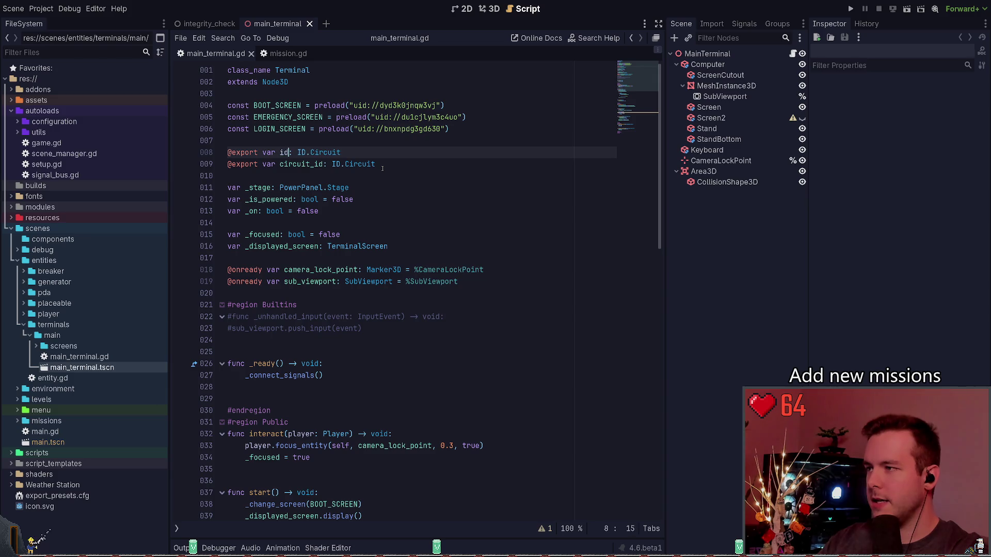
key(Left)
key(Left)
text(_)
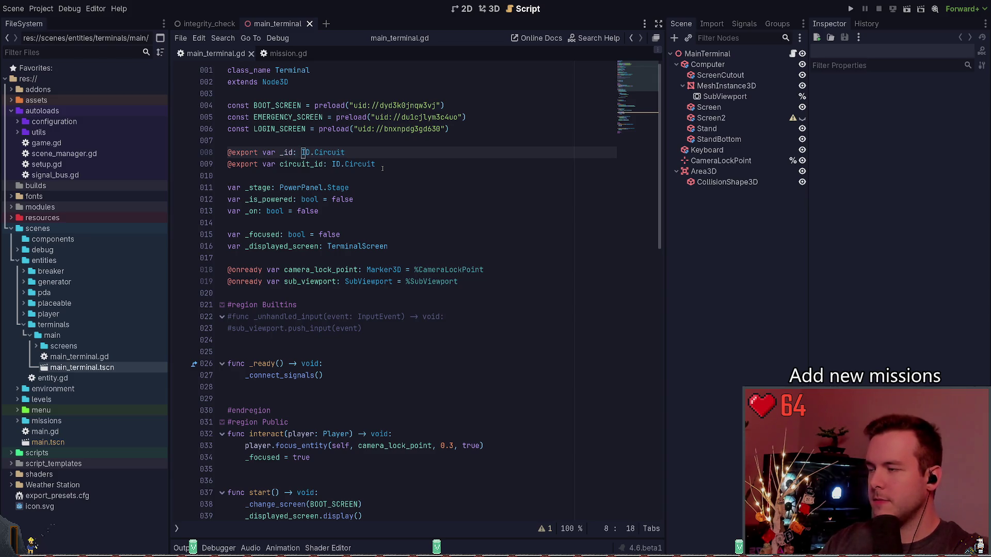
text(.)
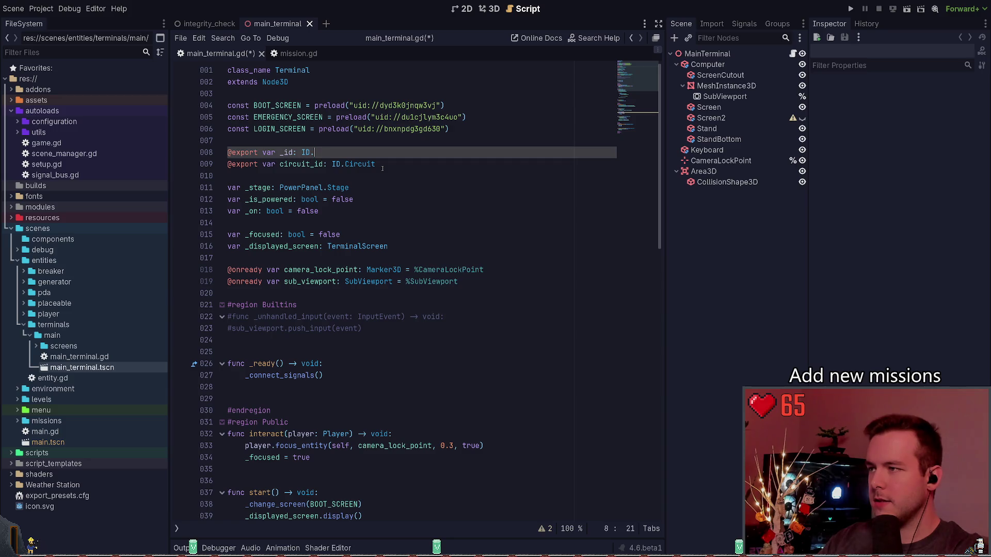
key(Return)
- Rename the circuit export to _circuit_id and find circuit_id in the power handler
key(Down)
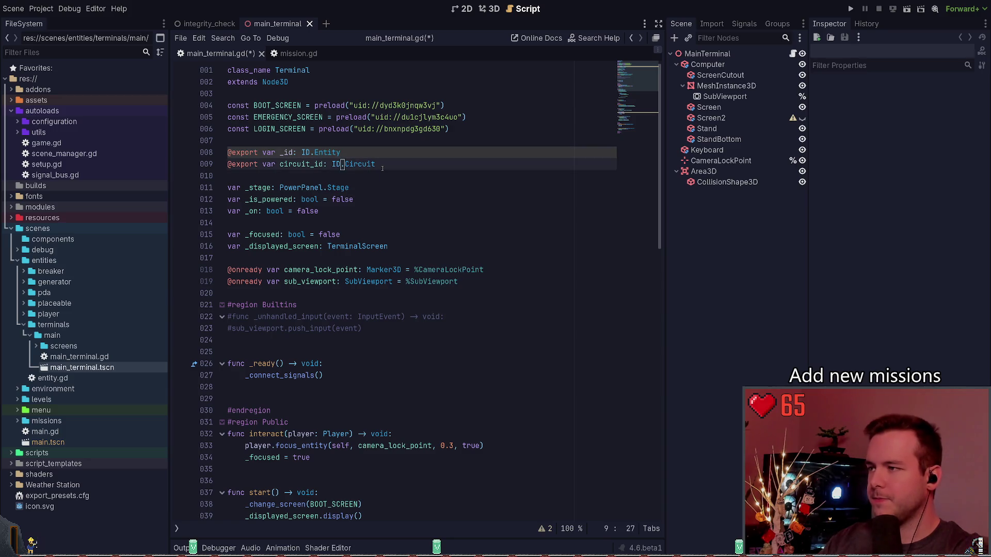
key(ctrl+Left)
key(ctrl+Left)
key(ctrl+Left)
text(_)
double_click(308, 164)
scroll(375, 236, down, 15)
scroll(375, 236, down, 1)
scroll(376, 236, down, 1)
double_click(356, 434)
- Start renaming the handler's id parameter and rename the exported _id variable to _terminal_id, then save
text(Circuit)
click(362, 422)
text(cu)
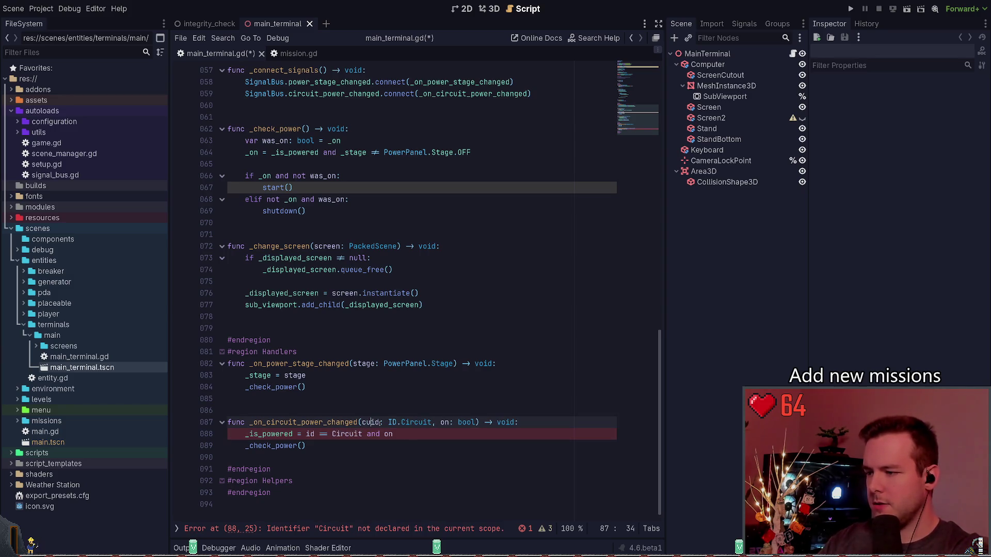
text(rcuit_)
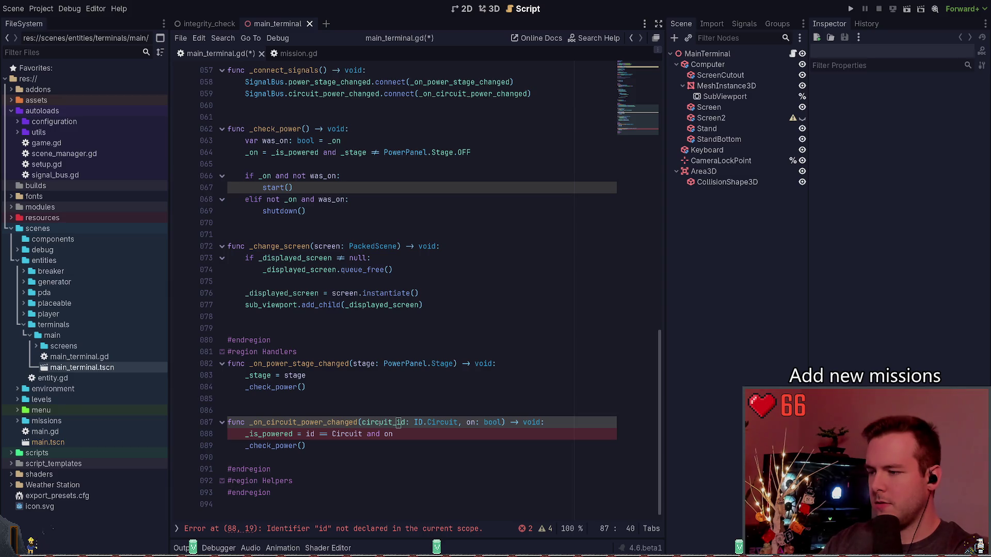
key(ctrl+Home)
key(Down)
key(Down)
key(Down)
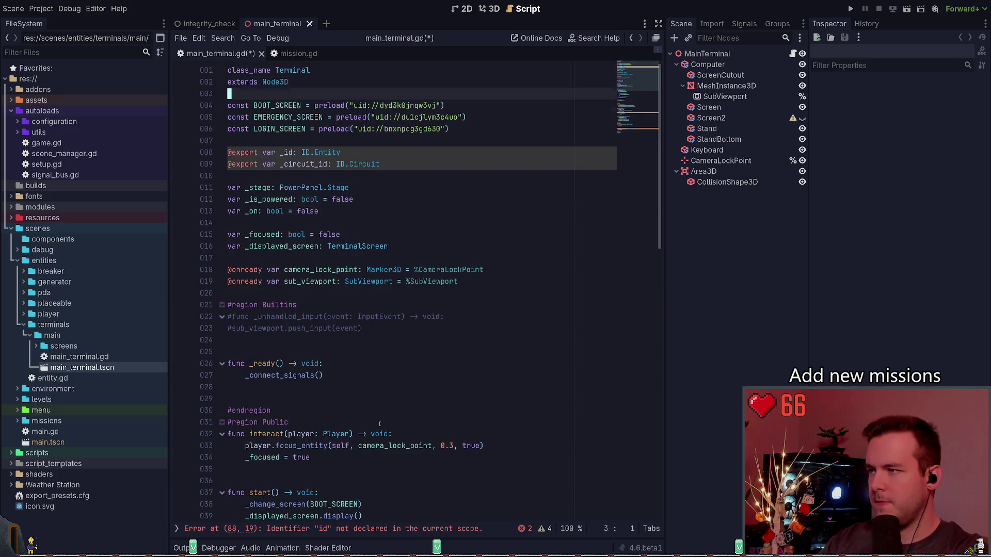
key(ctrl+Right)
key(ctrl+Right)
key(ctrl+Right)
text(entity)
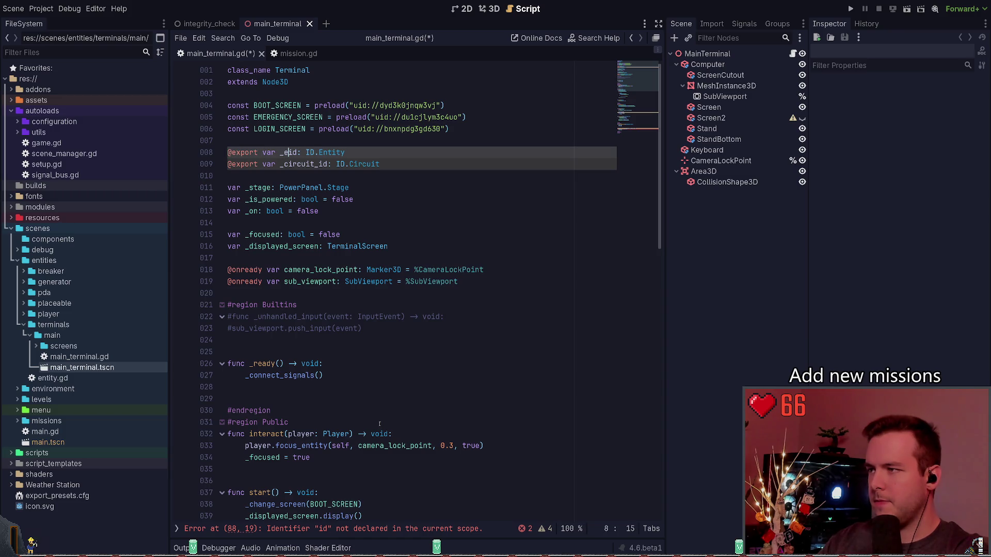
text(_)
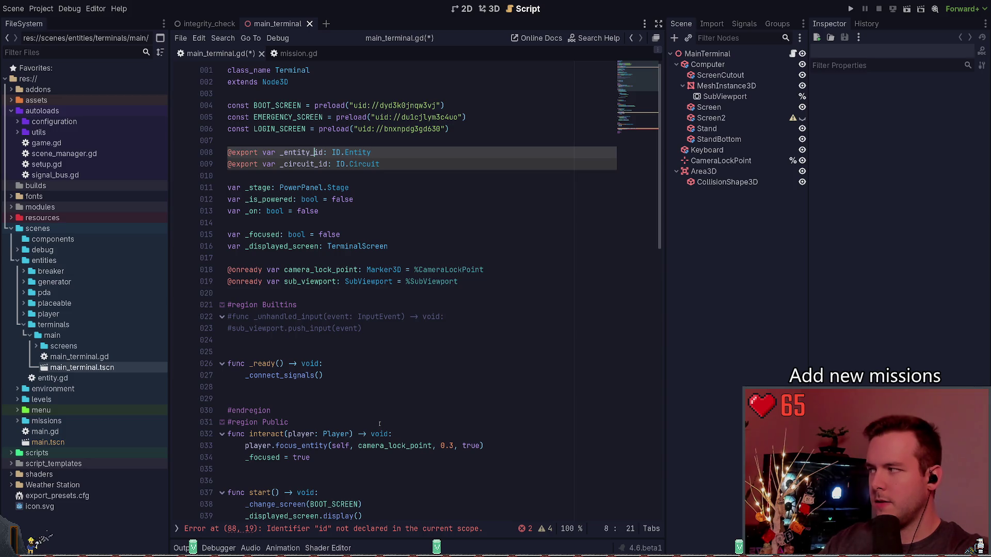
key(BackSpace)
key(BackSpace)
key(BackSpace)
text(terminal_)
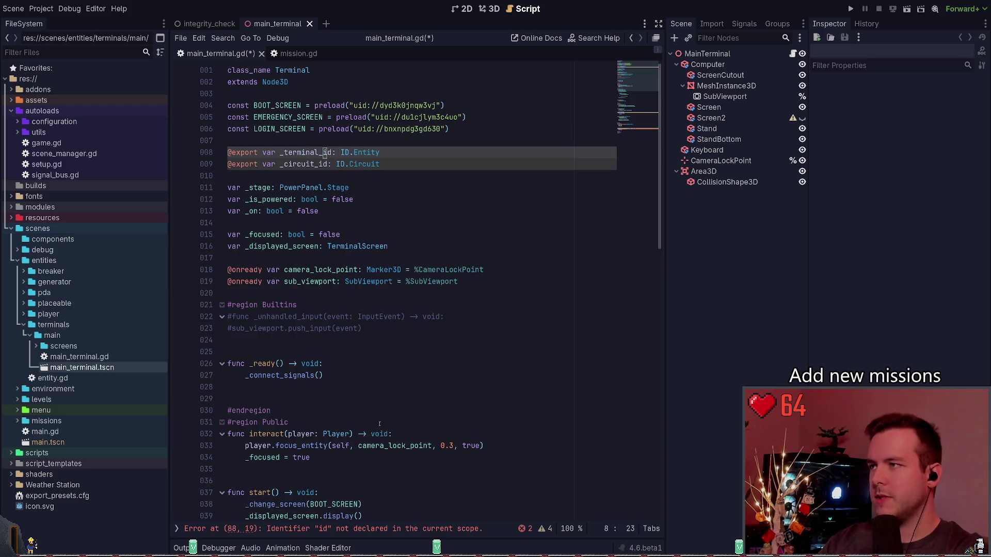
key(ctrl+s)
- Undo the broken renames, restoring the _id and _circuit_id declarations and the handler parameter rename, and save
key(ctrl+d)
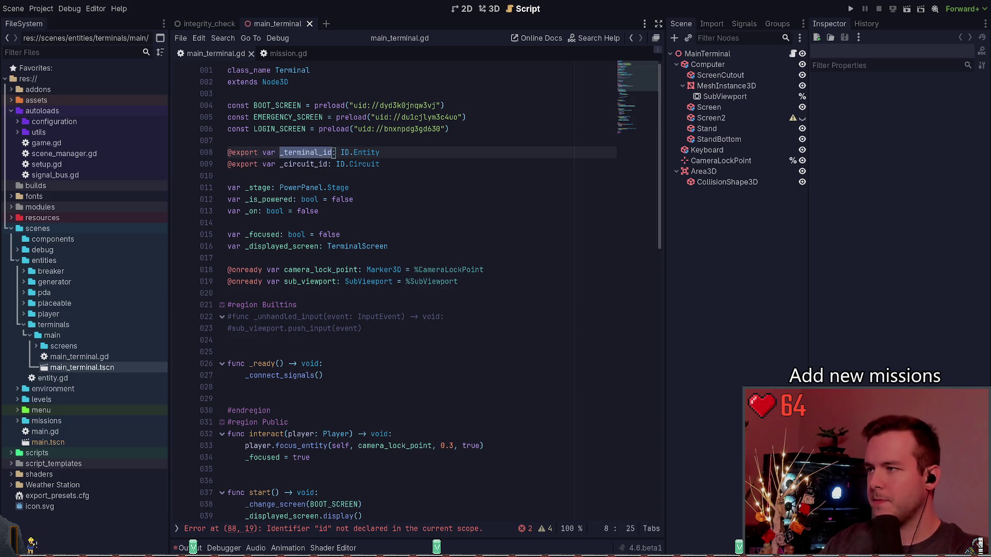
scroll(440, 325, down, 15)
scroll(440, 325, down, 3)
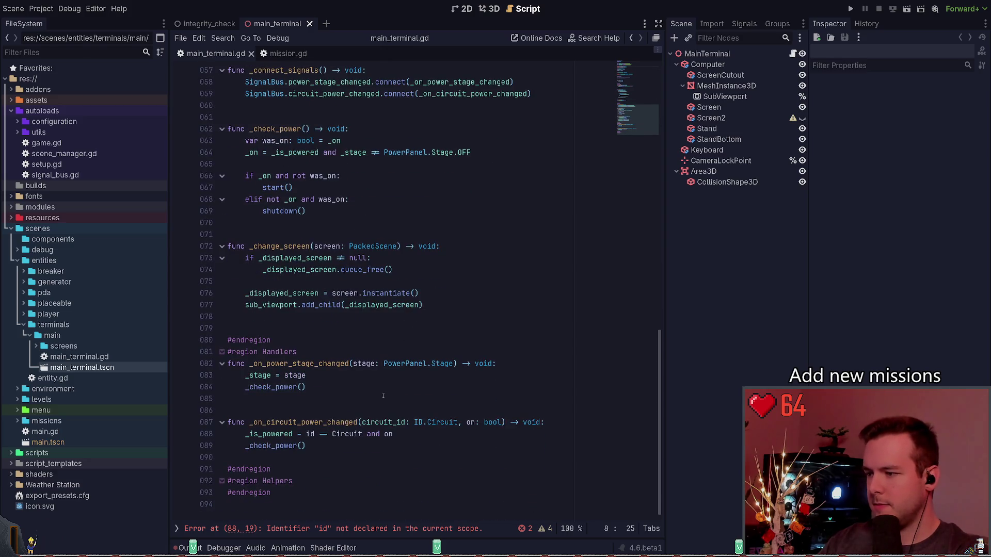
click(333, 434)
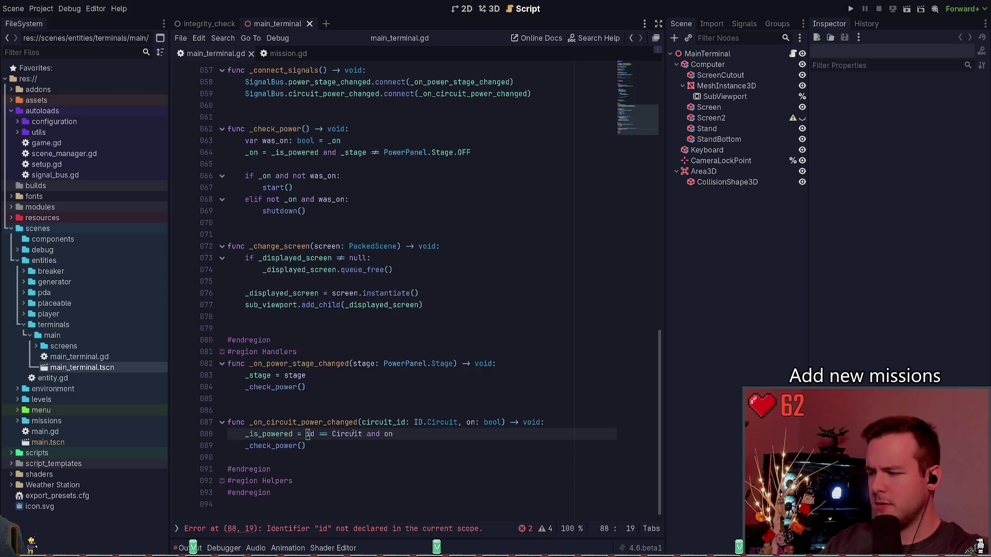
key(ctrl+z)
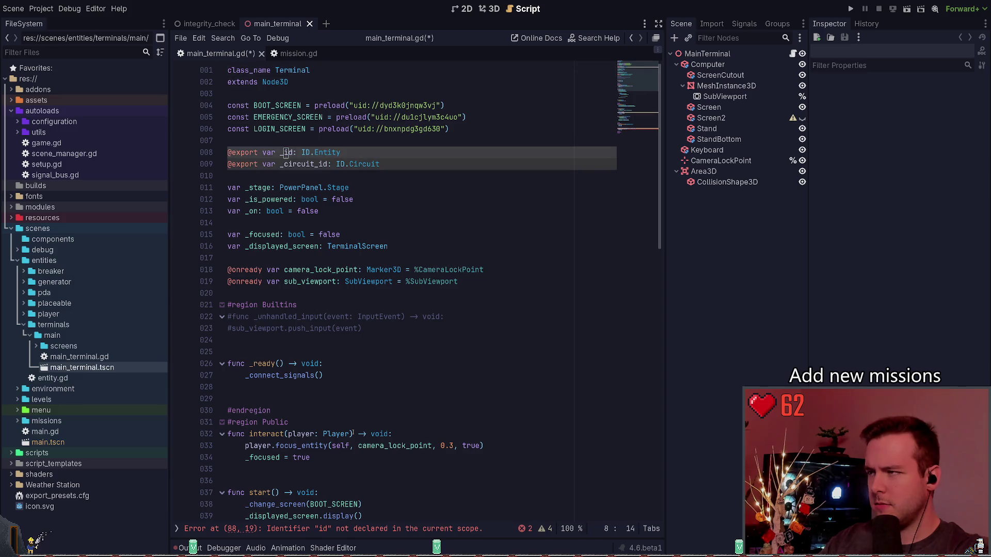
key(ctrl+z)
key(ctrl+z)
key(ctrl+z)
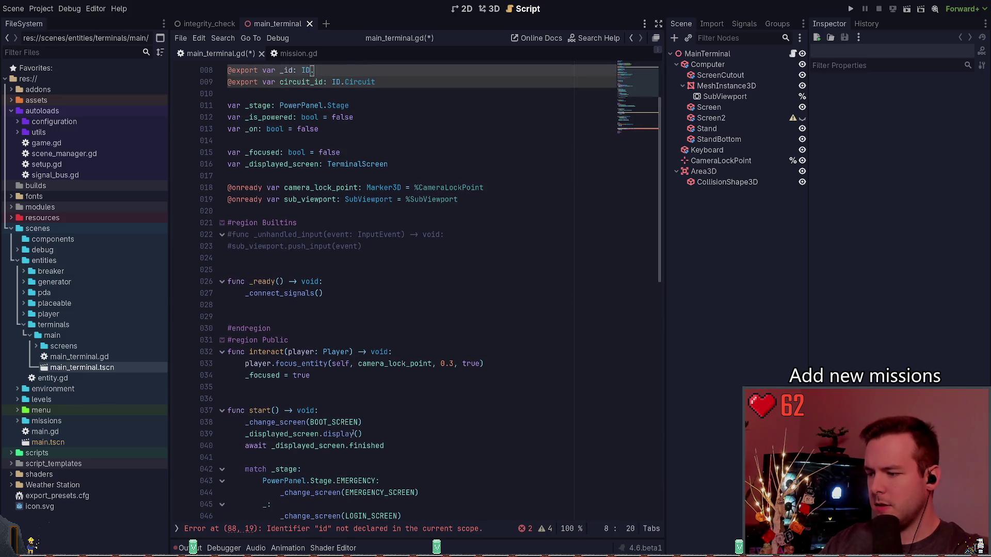
key(ctrl+z)
key(ctrl+z)
key(ctrl+z)
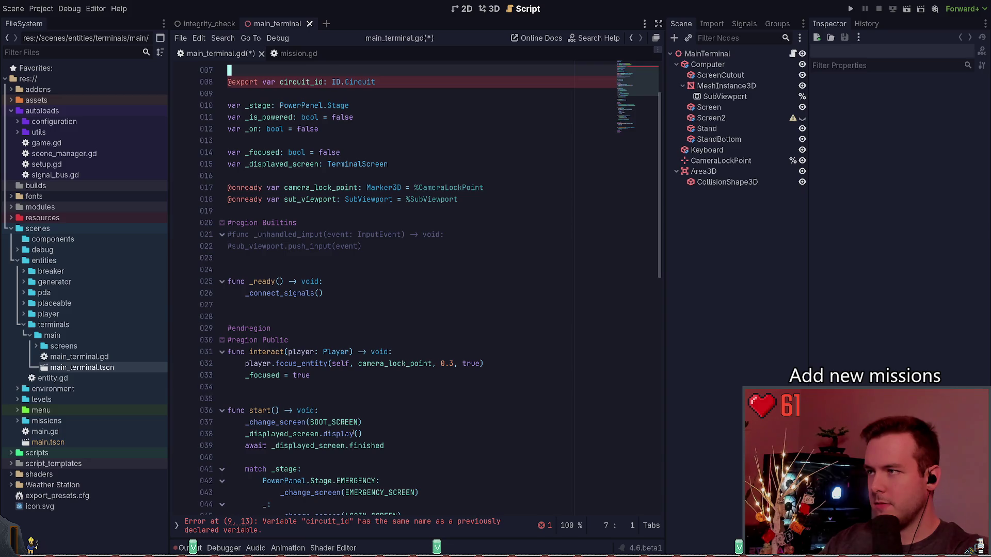
scroll(354, 434, down, 15)
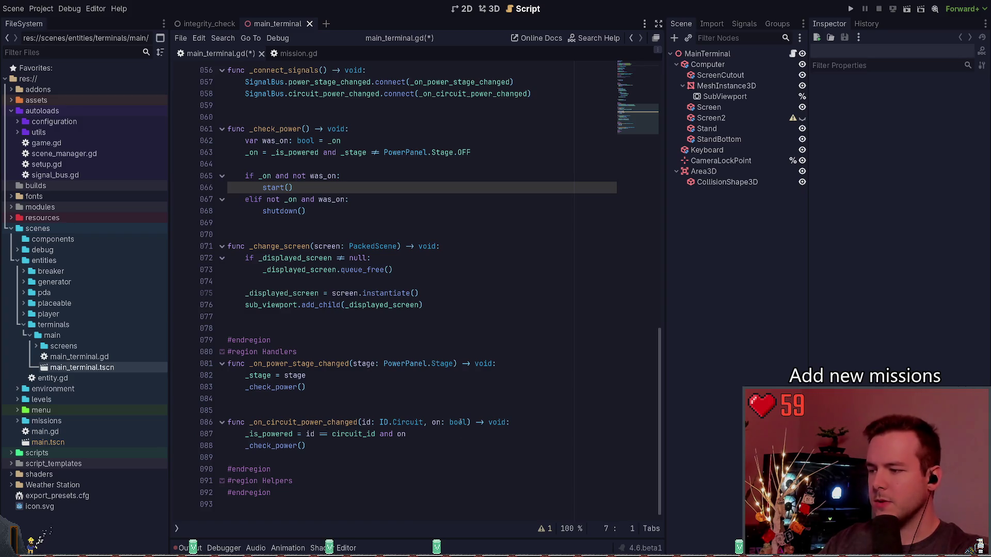
key(alt+Left)
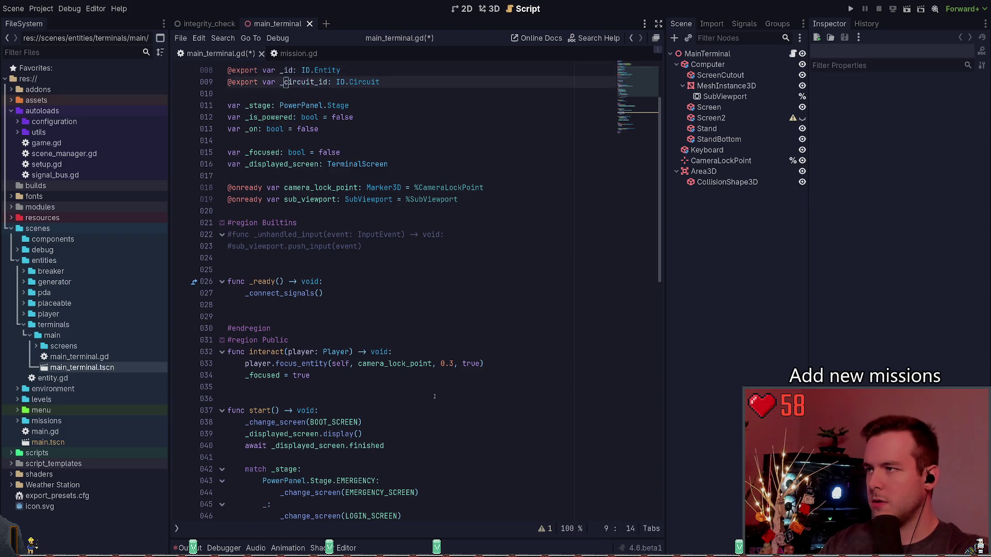
key(alt+Right)
key(alt+Right)
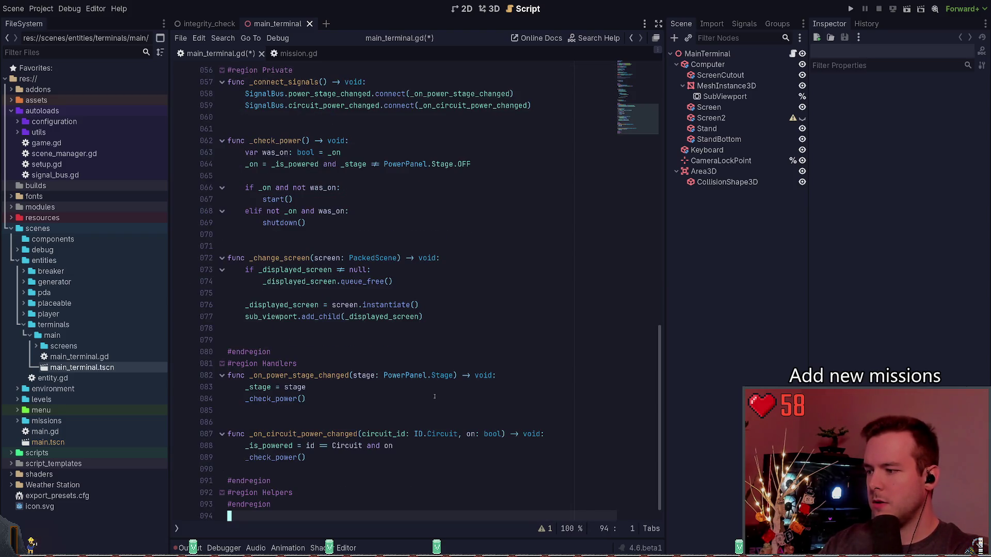
key(ctrl+s)
- Change line 88 to _is_powered = _circuit_id == circuit_id and on, and save
key(ctrl+Right)
key(ctrl+Delete)
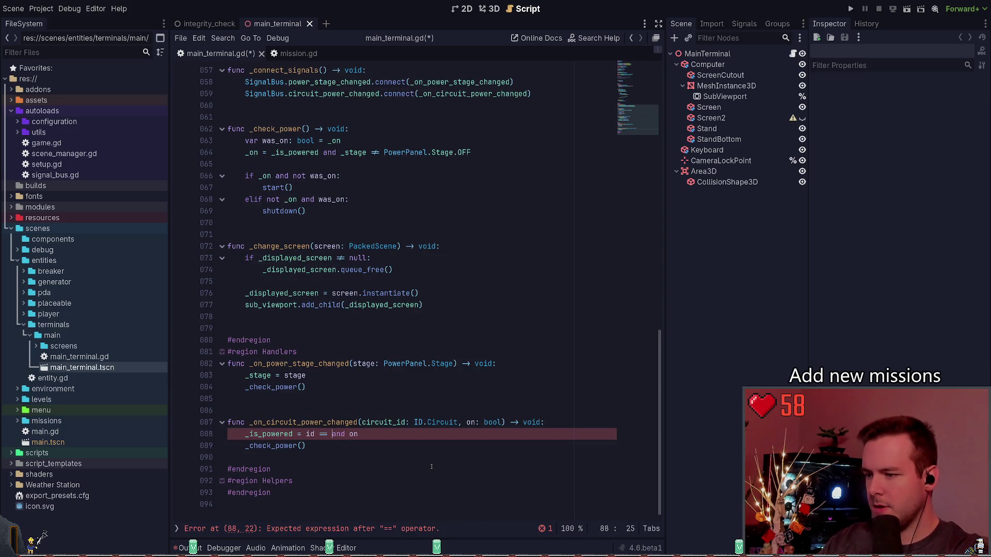
key(ctrl+Left)
key(ctrl+Left)
text(circuit)
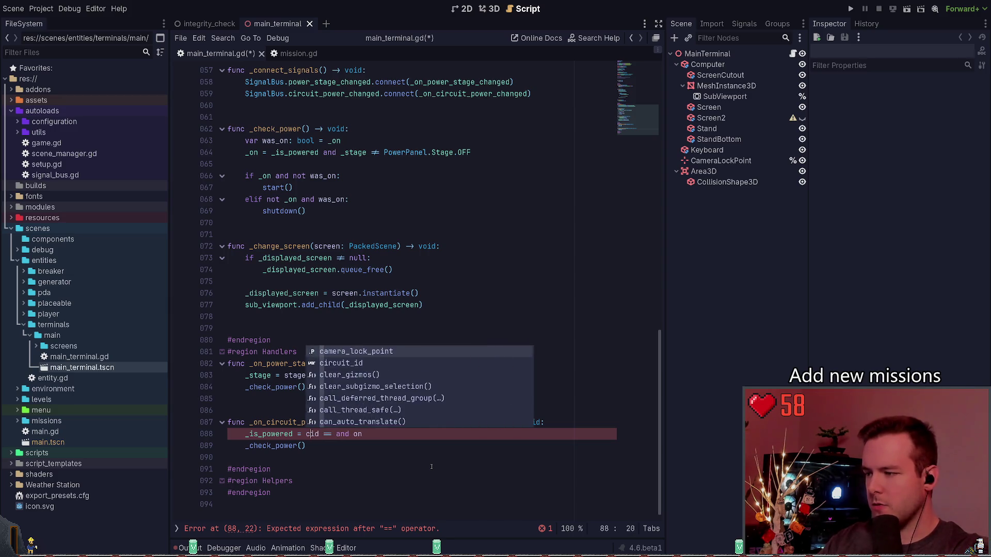
text(_i)
key(ctrl+Left)
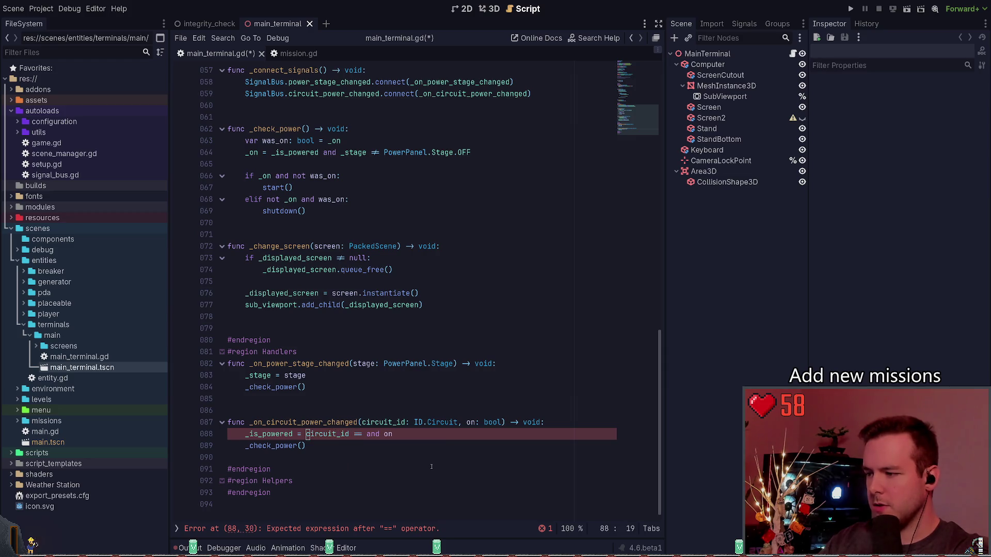
text(_)
key(ctrl+Right)
key(Right)
text(cuir)
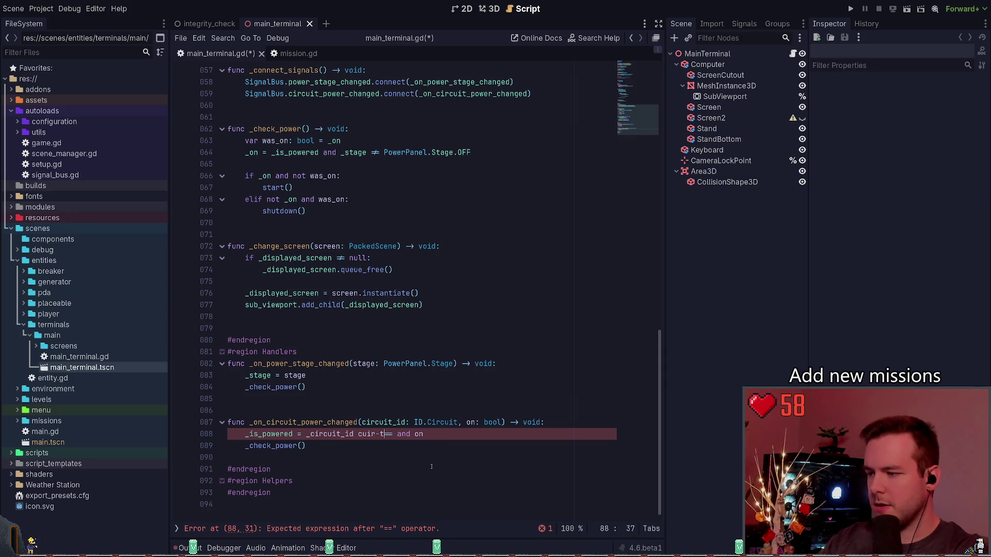
key(BackSpace)
key(BackSpace)
key(BackSpace)
key(Right)
key(Right)
text(cui)
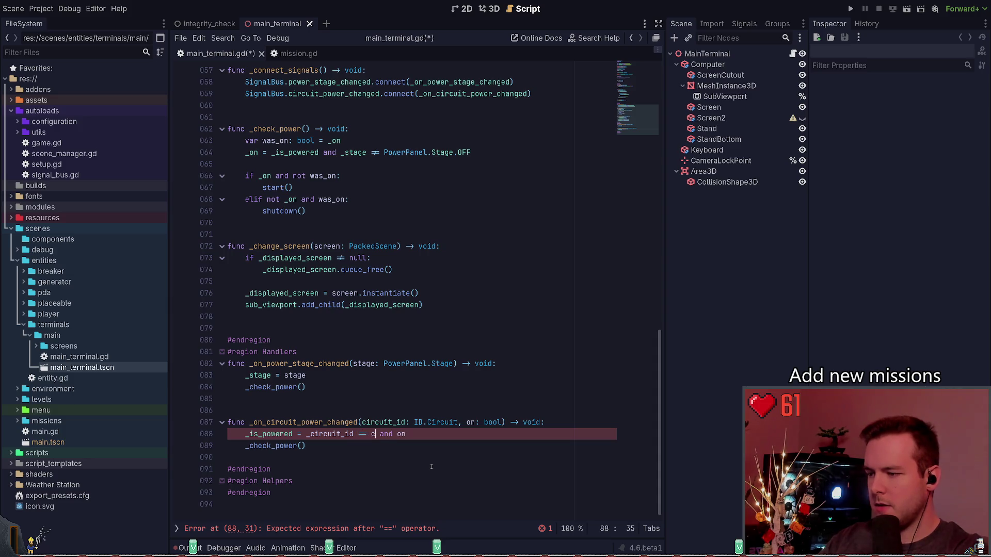
key(Return)
key(ctrl+s)
key(ctrl+Left)
key(ctrl+Left)
key(ctrl+Left)
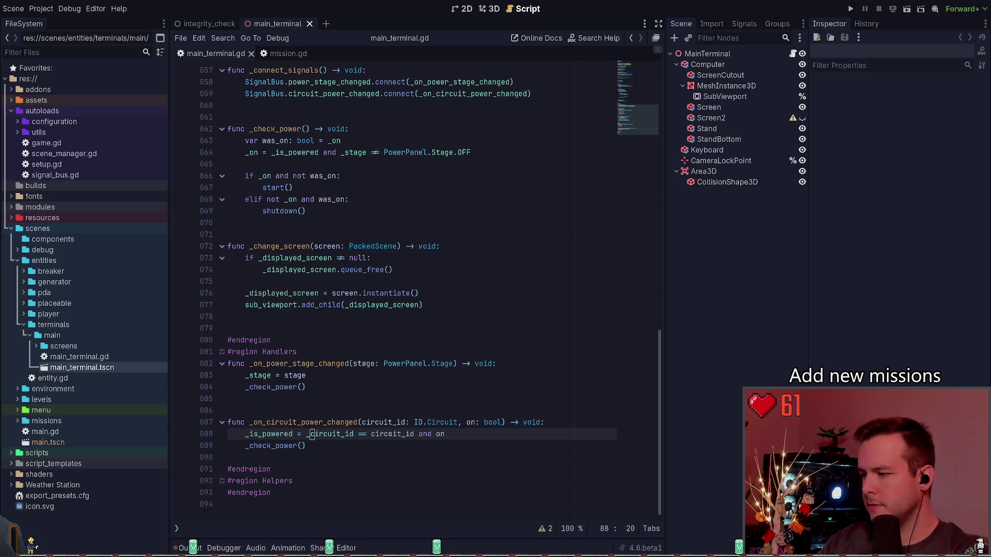
- Check the output log for errors and jump to the _check_power definition
click(189, 548)
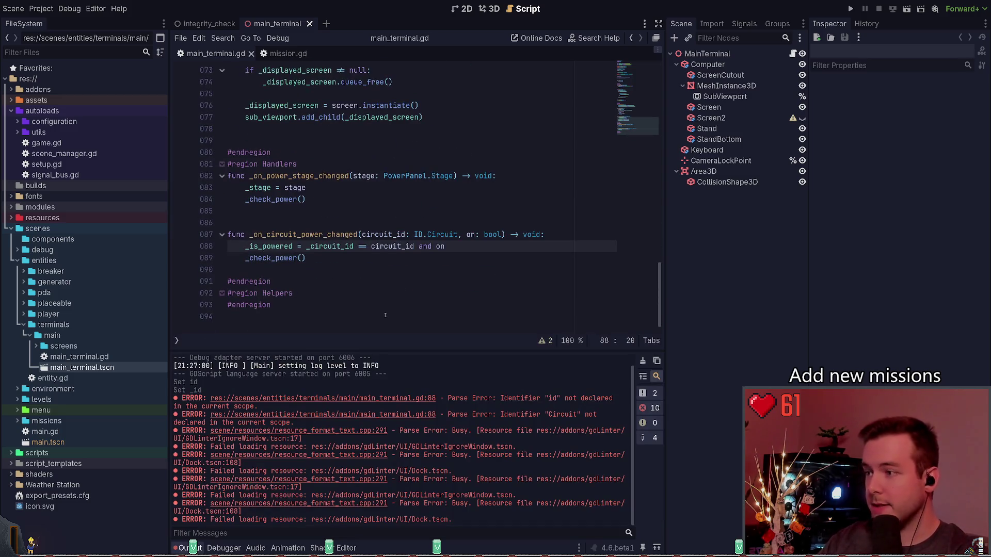
key(Down)
key(Down)
shift+click(261, 258)
key(shift+Up)
key(Right)
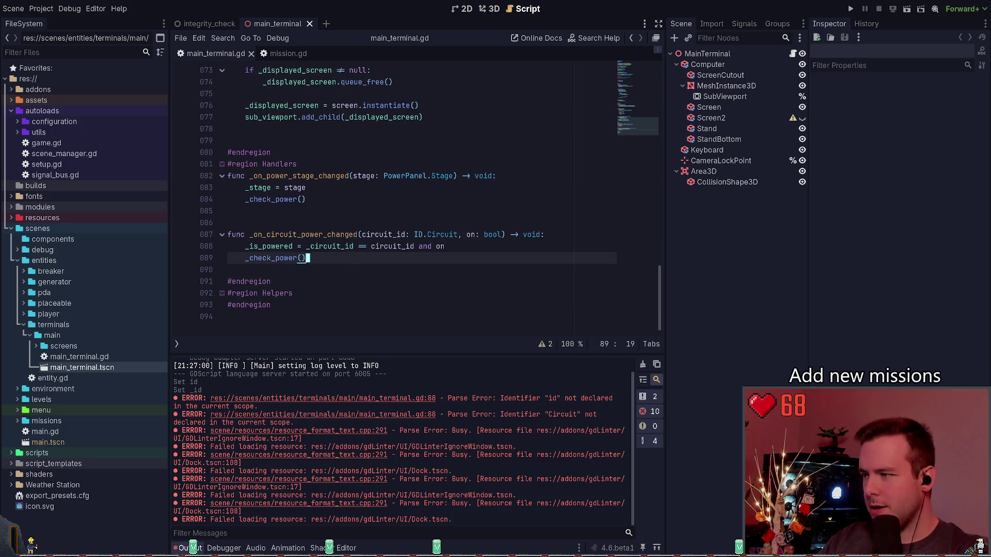
ctrl+click(286, 258)
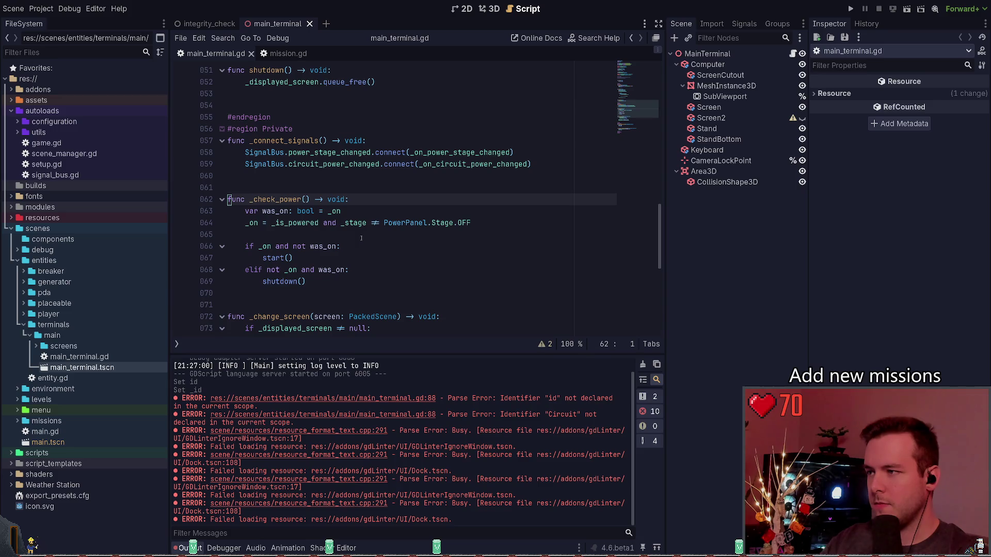
- Review the _check_power function and the stage and circuit handlers that call it, then save
double_click(277, 200)
click(276, 230)
mouse_move(257, 215)
mouse_down()
mouse_move(470, 223)
mouse_move(340, 212)
mouse_up()
click(300, 235)
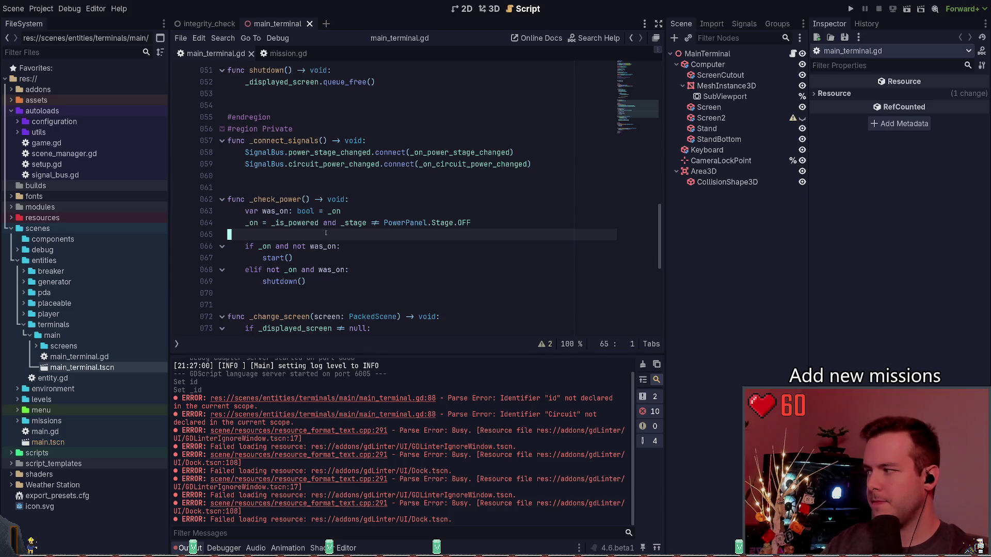
drag(471, 222, 246, 223)
scroll(308, 221, down, 4)
scroll(308, 221, down, 3)
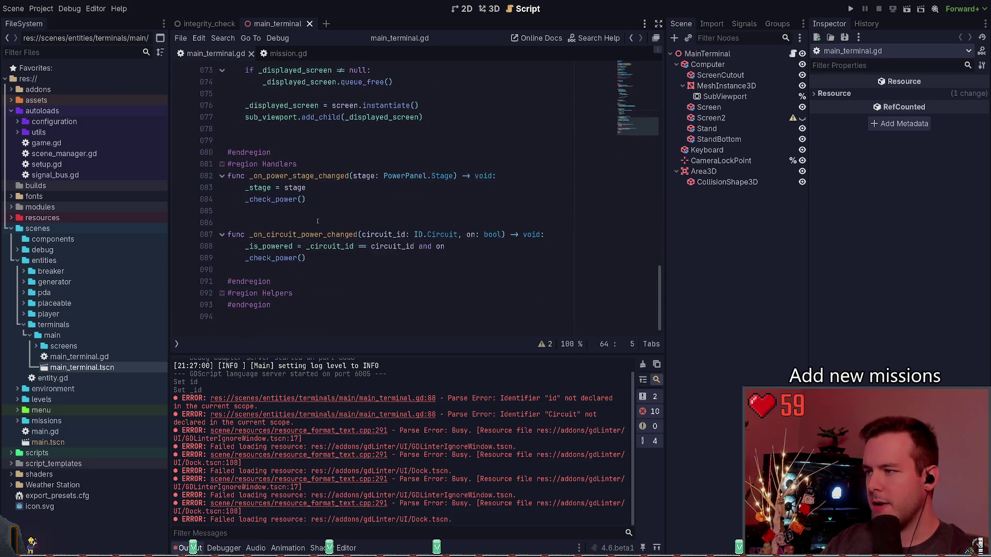
click(369, 270)
click(362, 262)
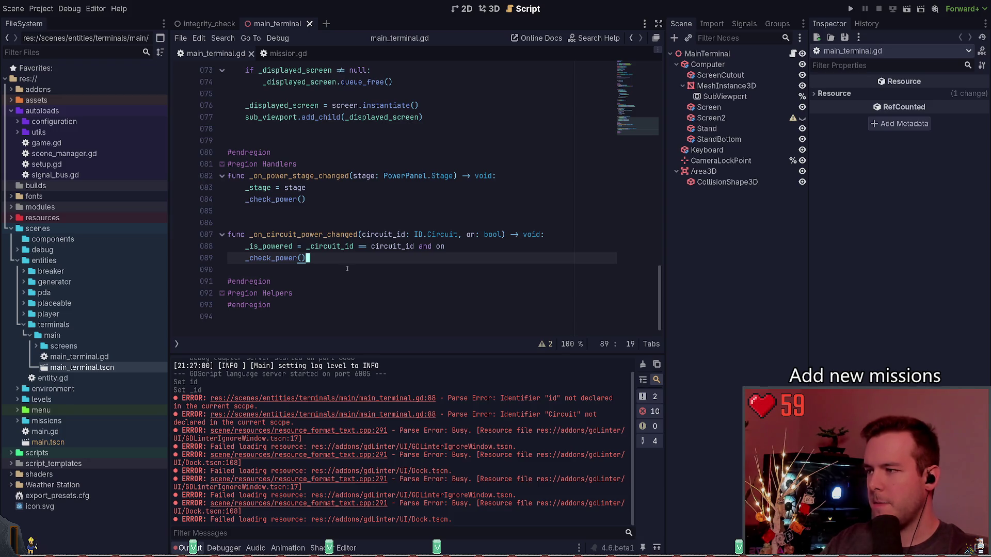
click(343, 213)
click(333, 204)
scroll(269, 199, up, 5)
click(296, 208)
key(ctrl+s)
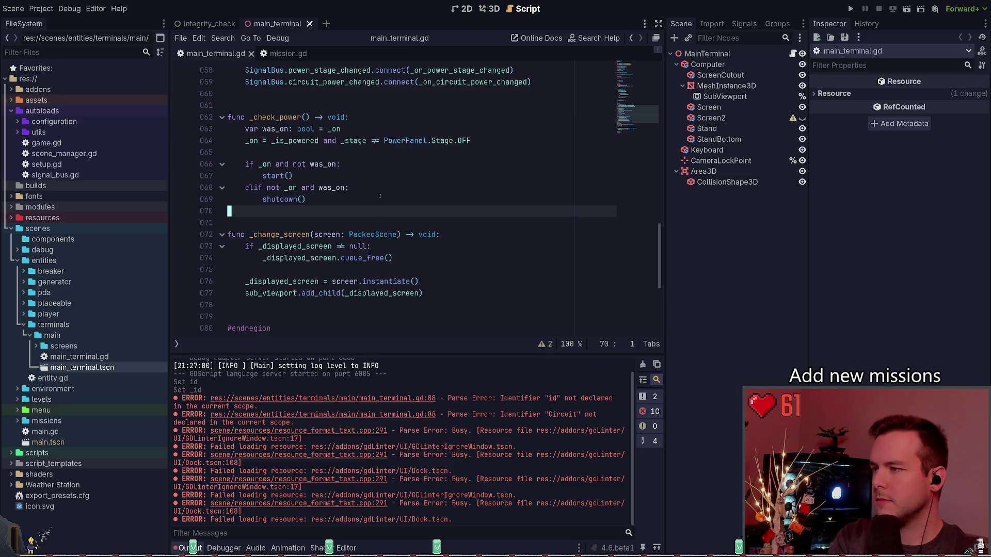
- Follow the shutdown() call in _check_power to its definition at line 51 and save
scroll(380, 196, down, 5)
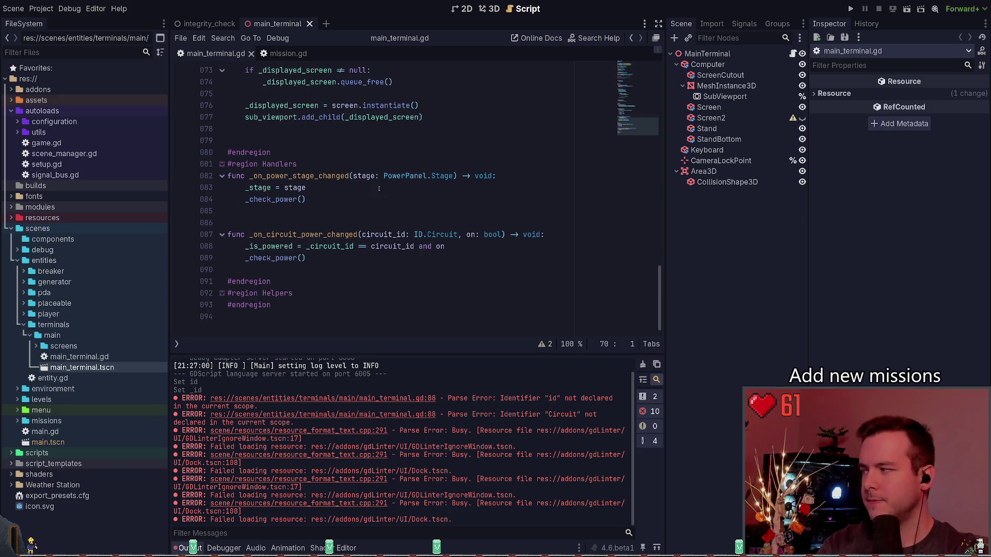
scroll(379, 188, up, 6)
click(312, 235)
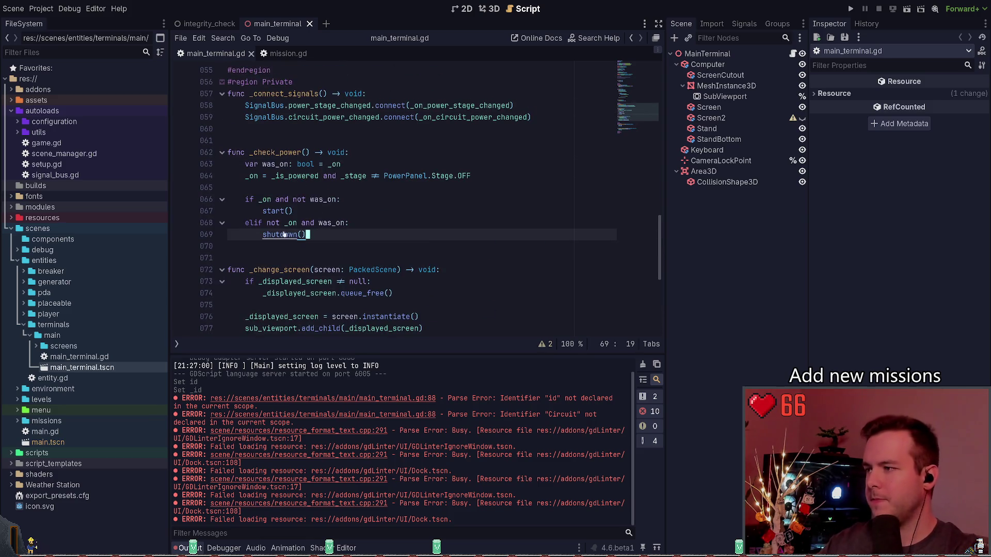
ctrl+click(284, 235)
click(341, 226)
key(ctrl+s)
click(284, 199)
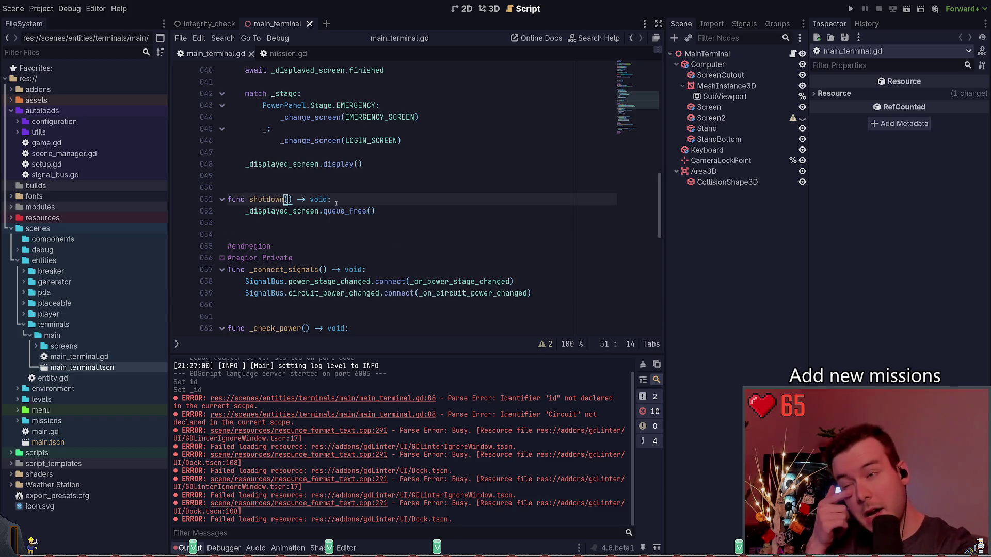
- Rename func shutdown() on line 51 to power_off() and save
key(shift+Down)
key(ctrl+shift+d)
key(alt+Up)
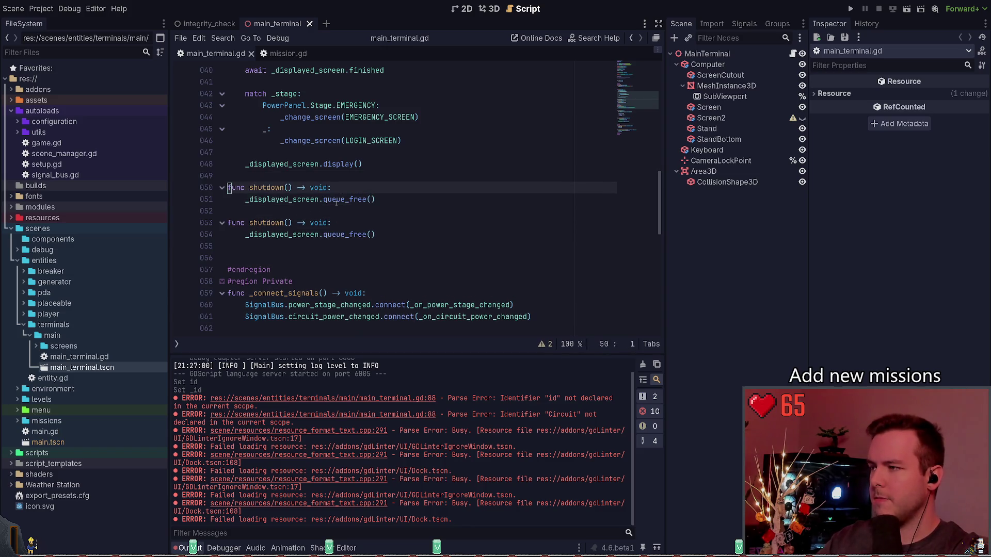
key(Down)
key(Up)
key(Up)
key(Right)
key(Right)
key(Right)
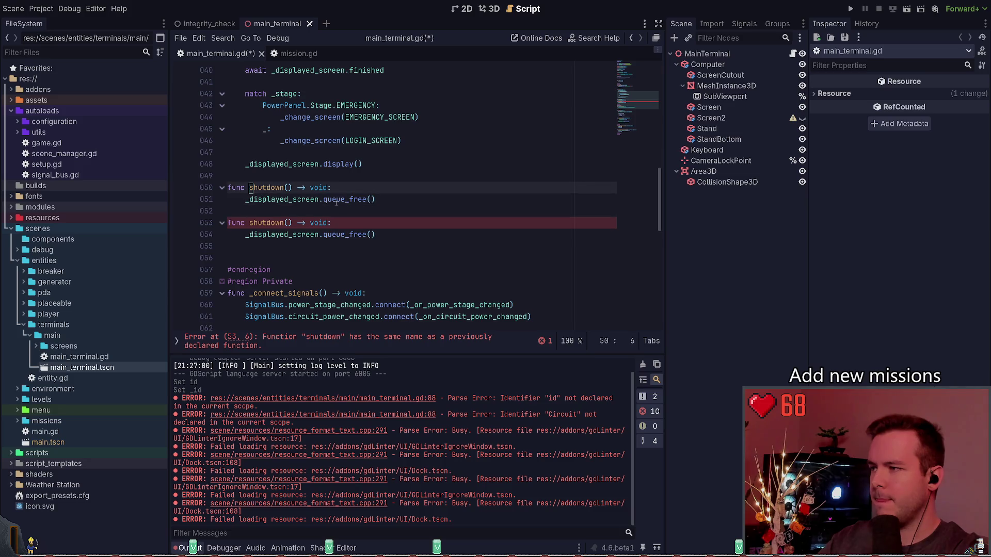
key(ctrl+z)
key(ctrl+z)
key(ctrl+z)
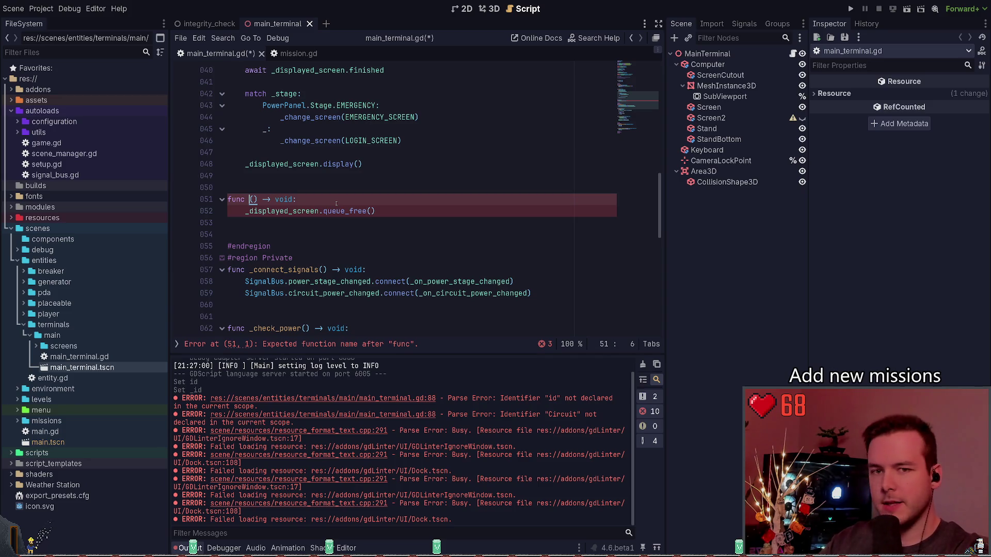
text(power_off)
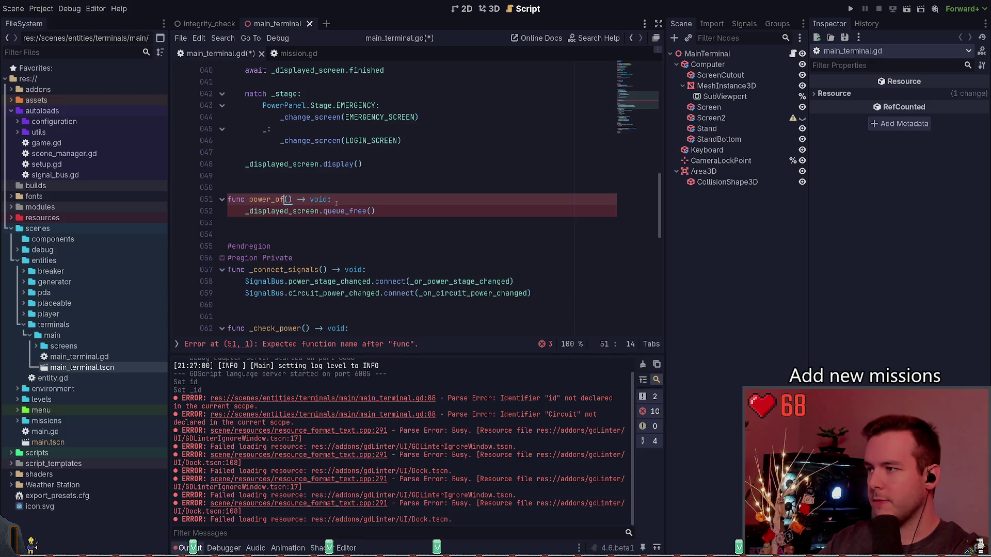
key(ctrl+s)
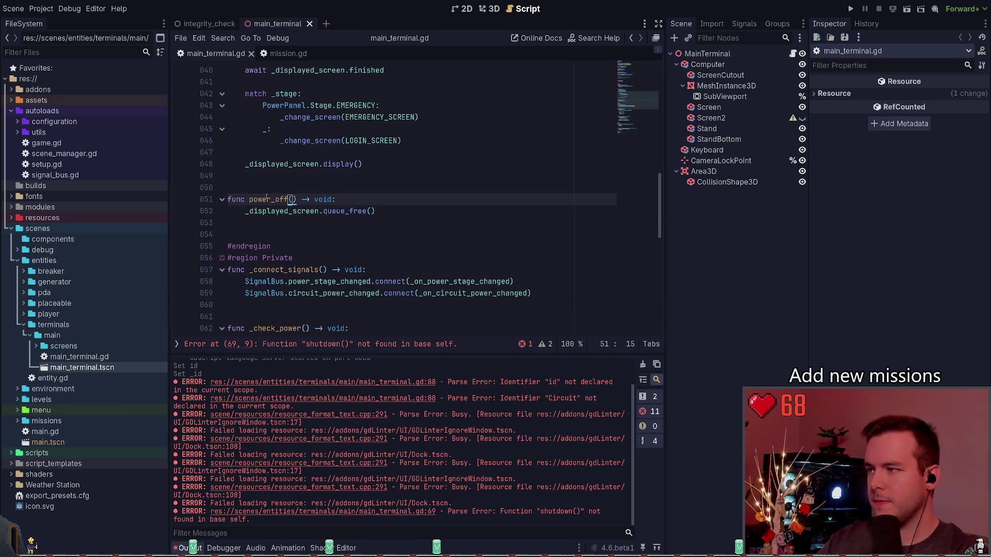
- Replace the shutdown() call in _check_power with power_off, save, and review the script warnings
double_click(265, 199)
key(ctrl+c)
scroll(317, 241, down, 6)
double_click(278, 199)
key(ctrl+v)
key(ctrl+s)
click(277, 199)
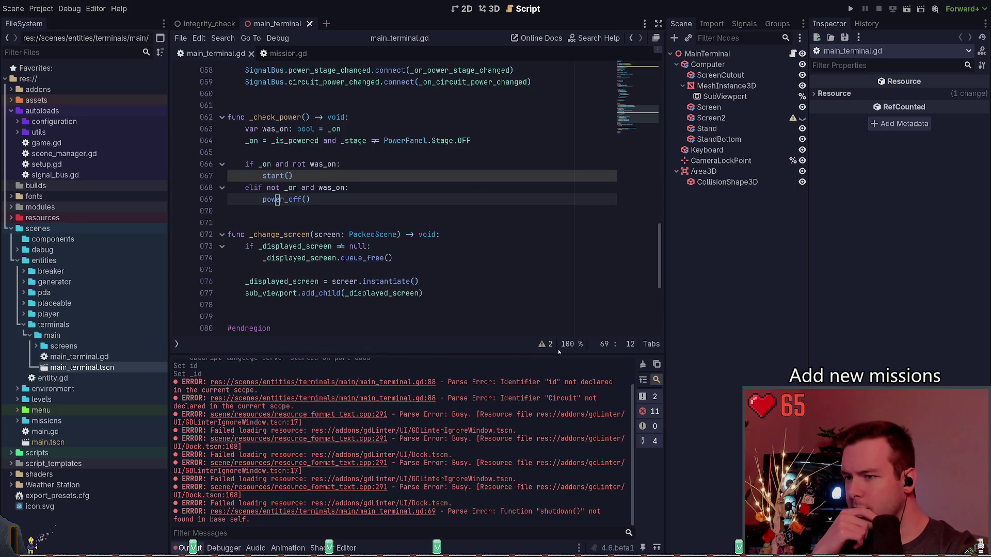
click(546, 343)
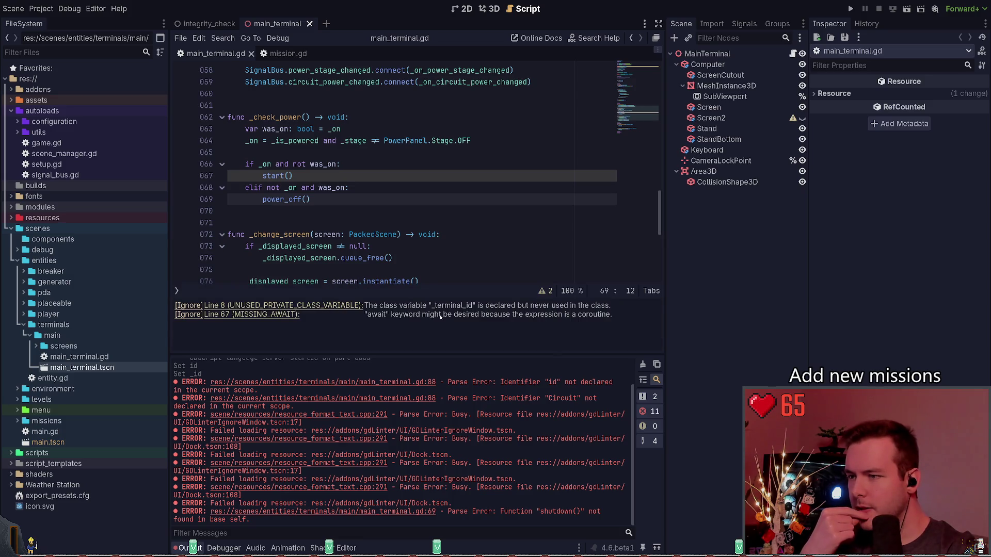
click(276, 315)
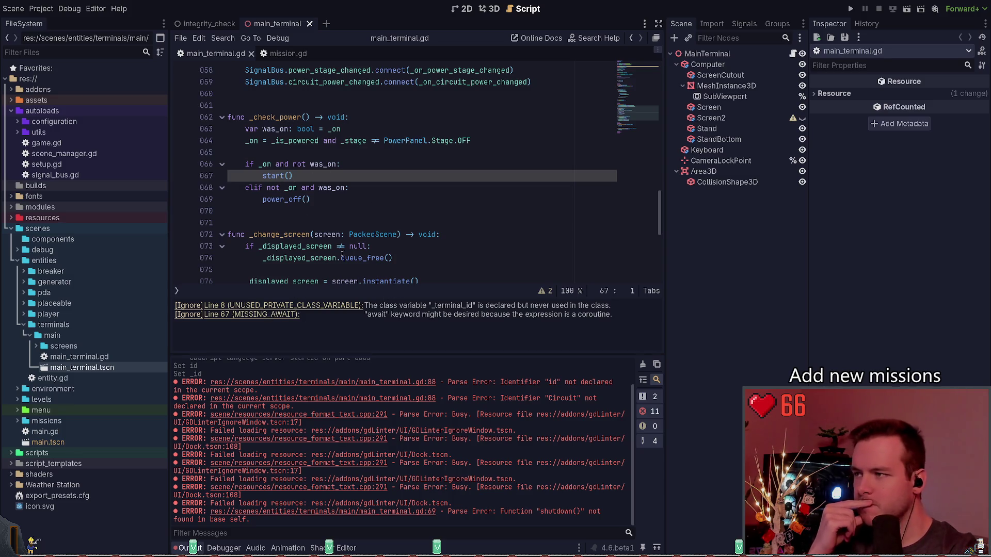
- Set the MainTerminal node's Terminal ID to the research terminal and save
click(339, 306)
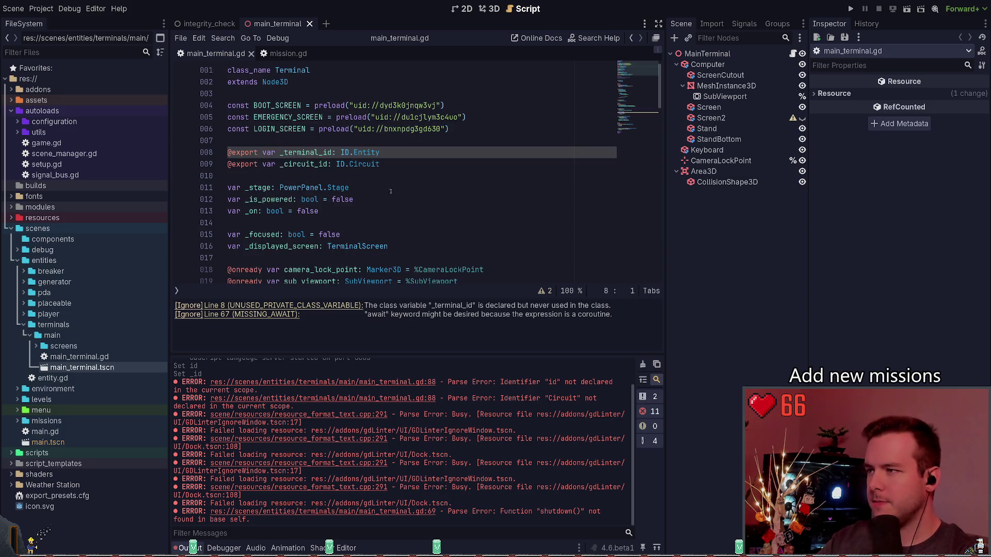
click(545, 291)
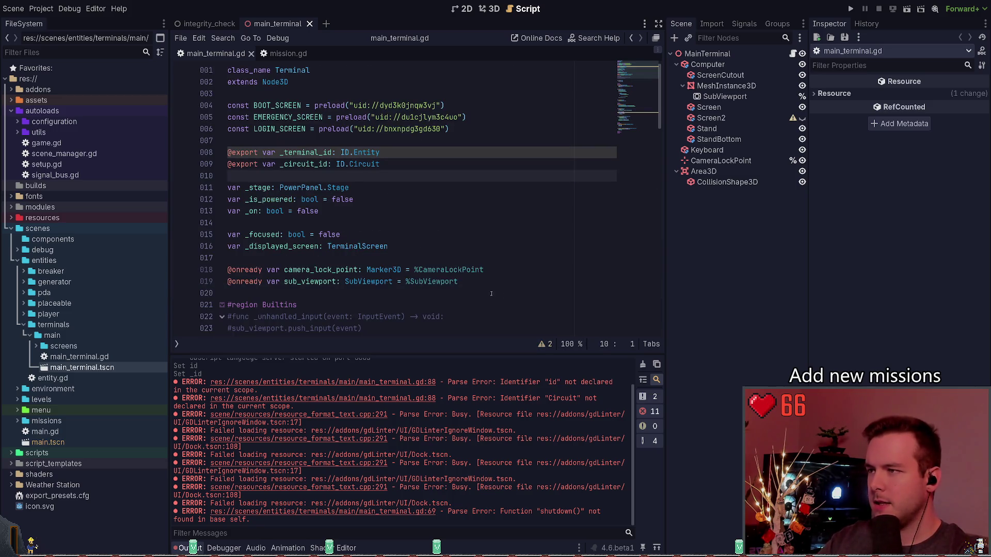
click(707, 54)
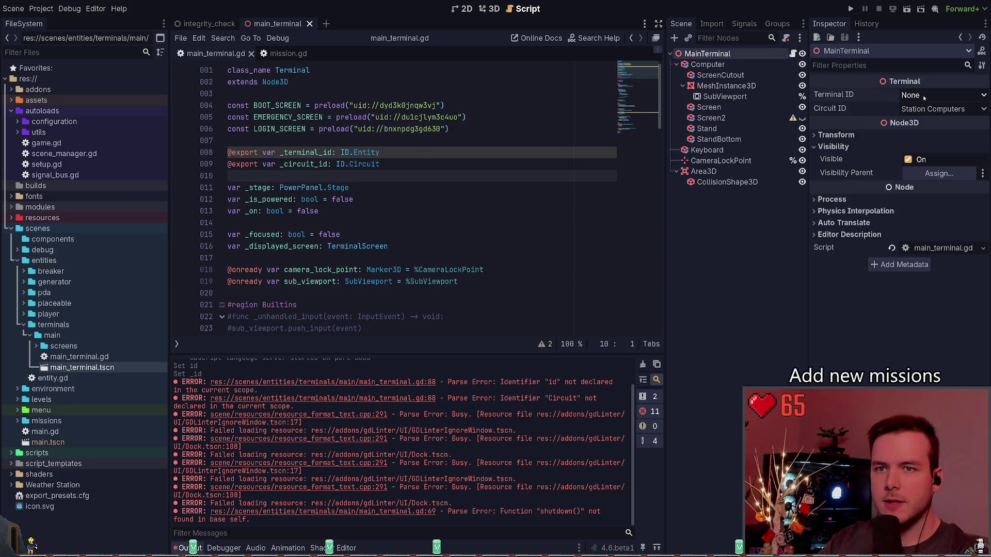
click(379, 152)
key(ctrl+s)
- Save main_terminal.gd and move down to the _connect_signals function header
scroll(402, 157, down, 2)
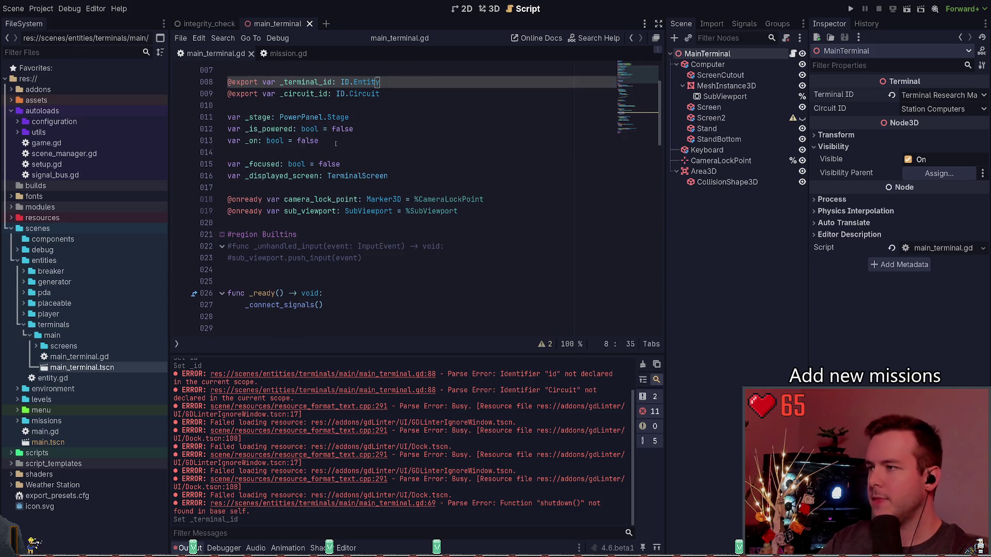
scroll(367, 168, down, 5)
scroll(382, 160, up, 2)
click(397, 153)
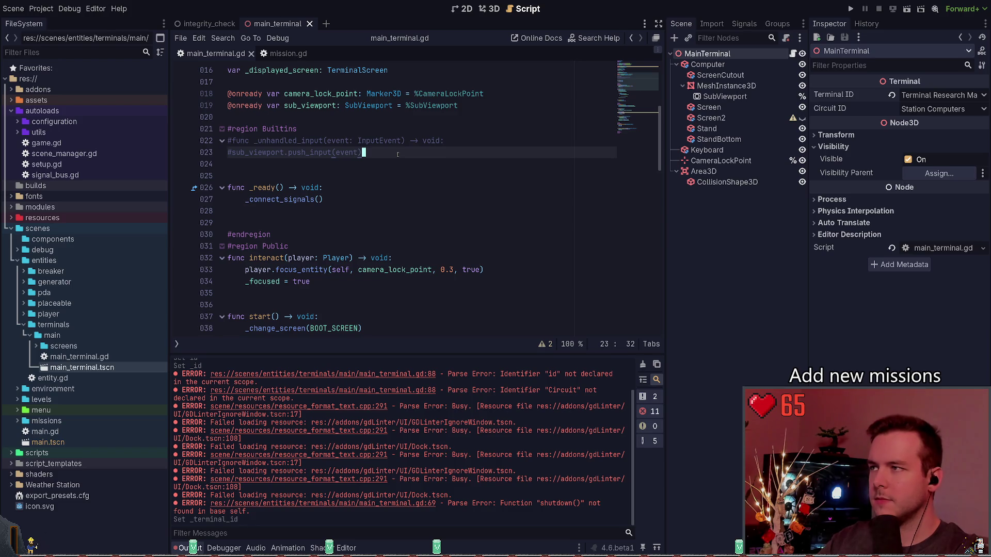
key(ctrl+s)
scroll(371, 149, down, 4)
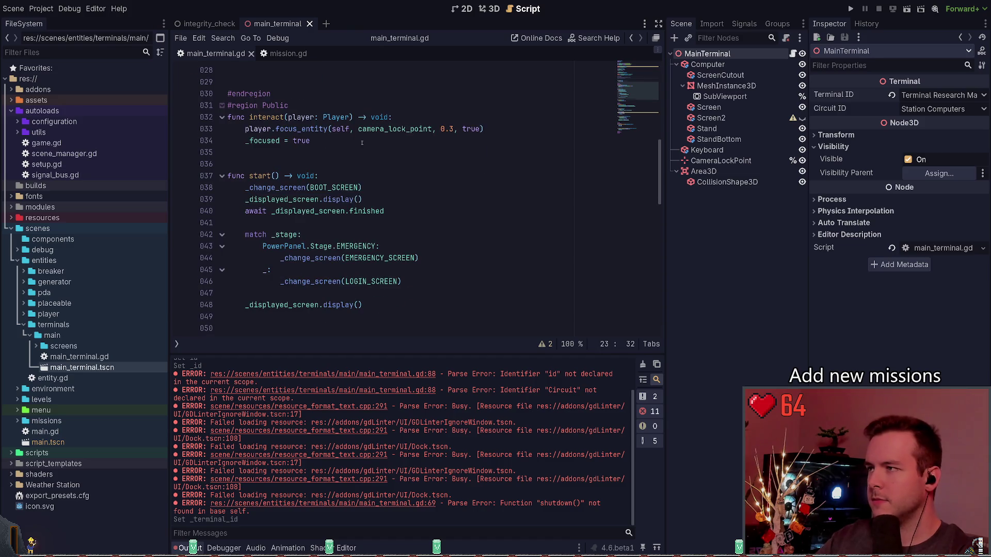
scroll(361, 143, up, 3)
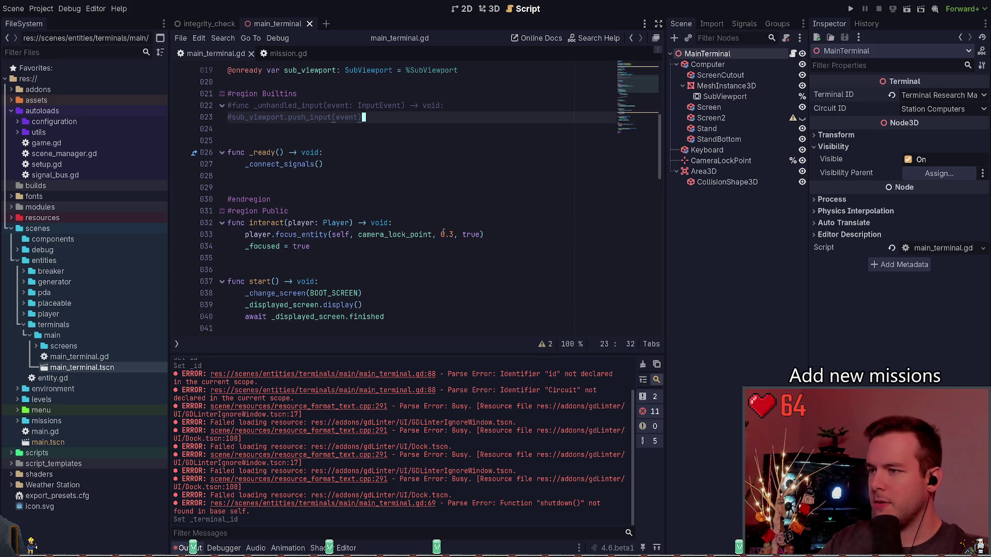
scroll(304, 186, down, 2)
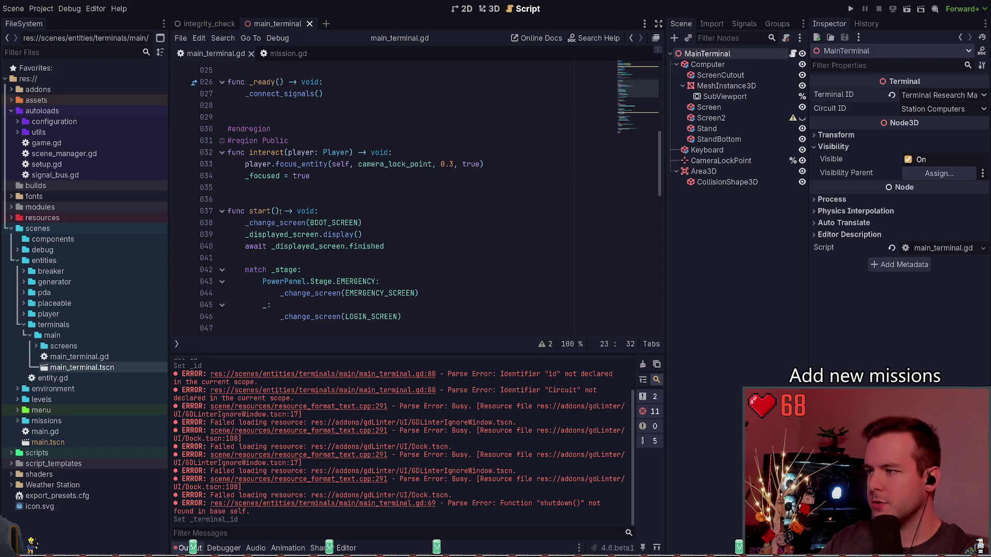
scroll(344, 219, down, 3)
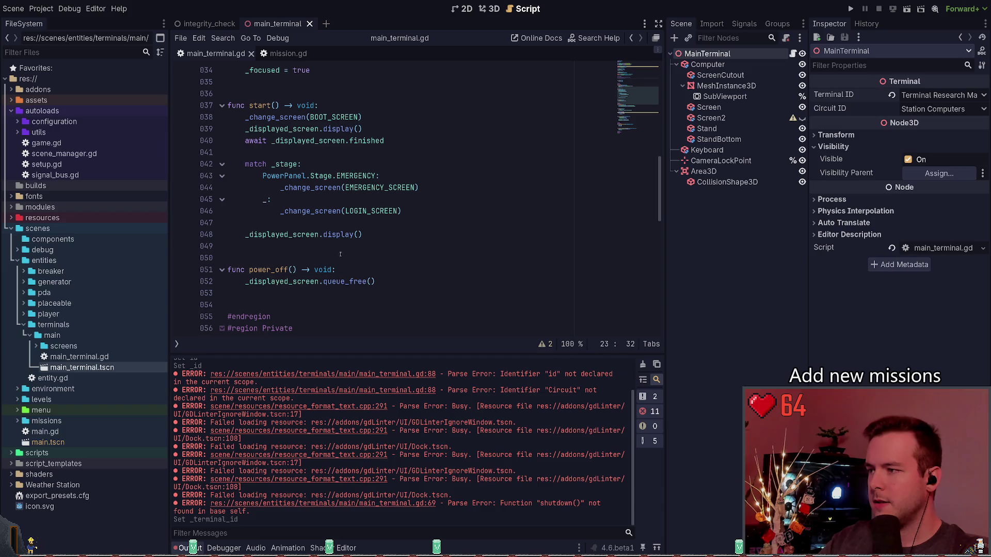
scroll(332, 246, down, 6)
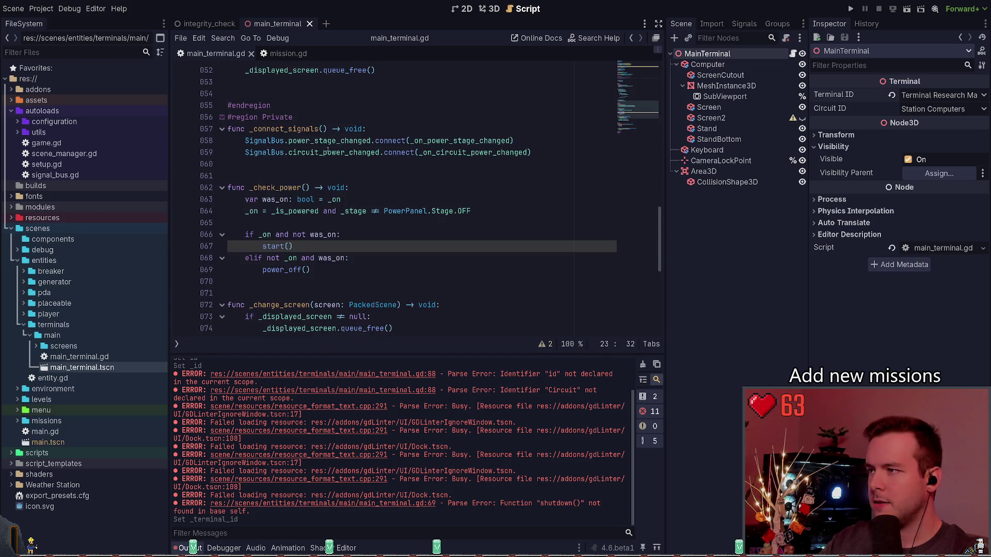
click(396, 129)
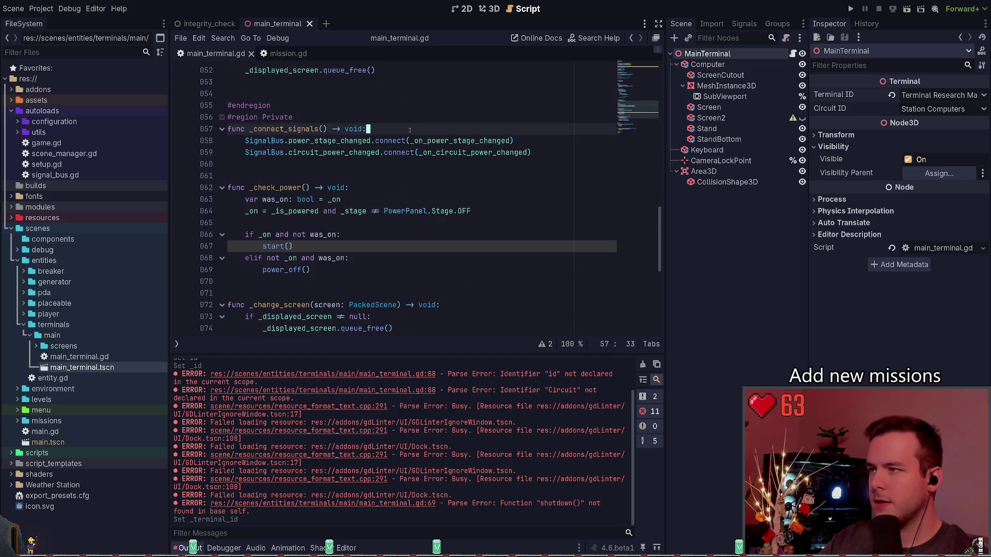
- Add a SignalBus.entity_interacted.emit() line after _focused = true in interact()
scroll(411, 128, down, 7)
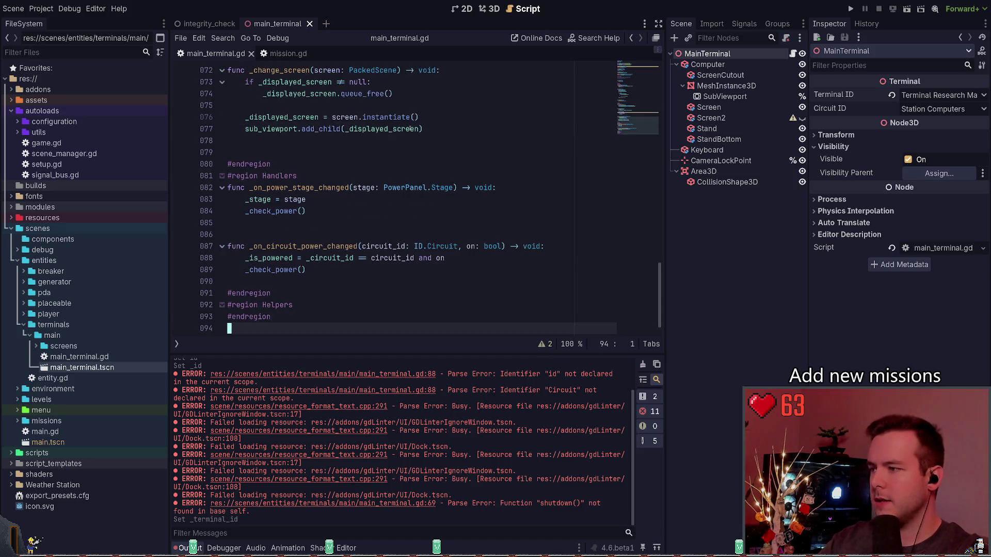
scroll(410, 128, up, 20)
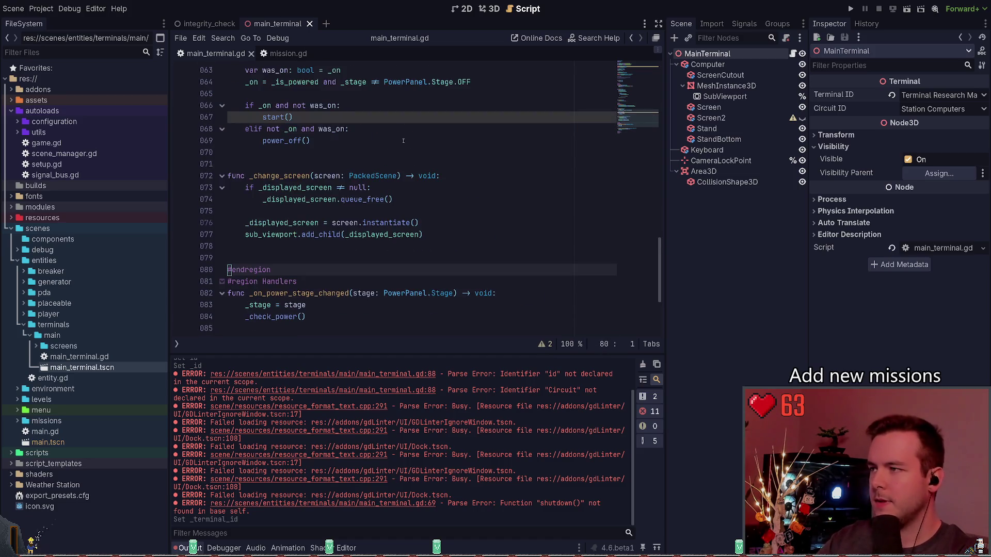
scroll(398, 154, down, 5)
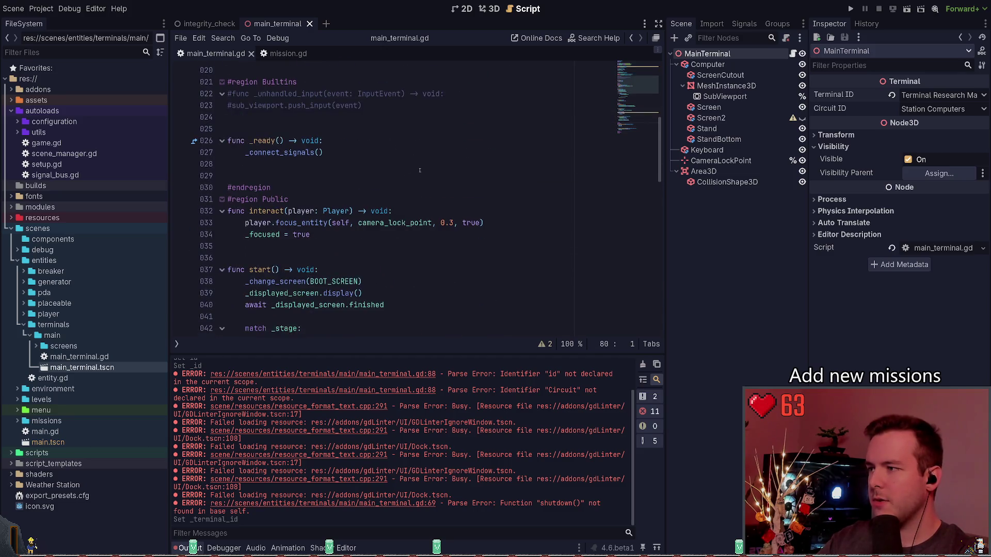
click(537, 151)
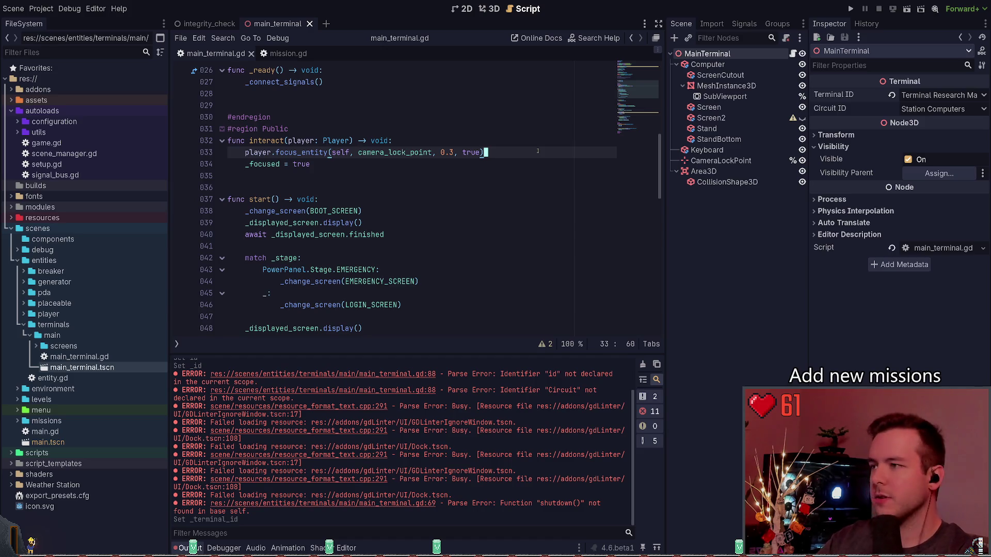
key(Right)
key(End)
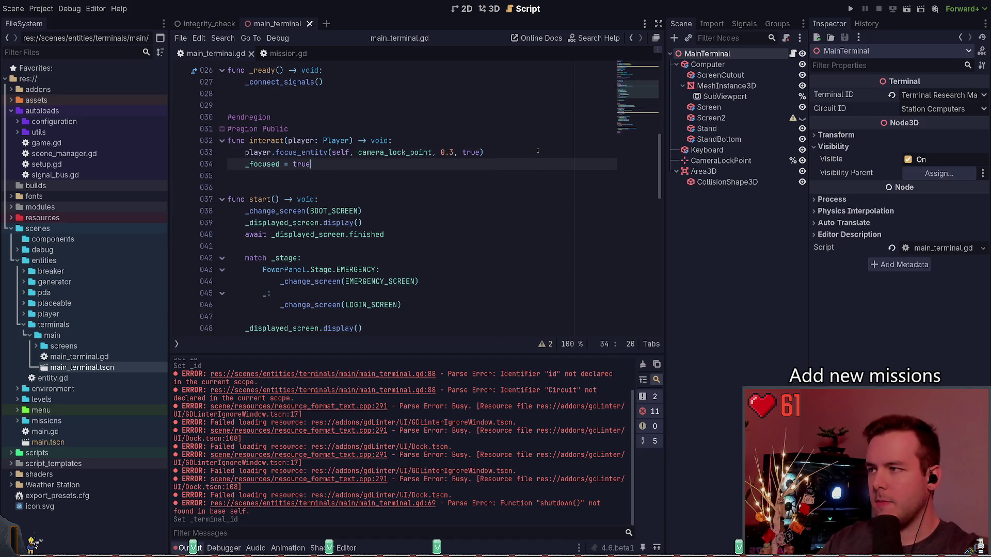
key(Return)
text(Sign)
key(Down)
key(Return)
text(.ent)
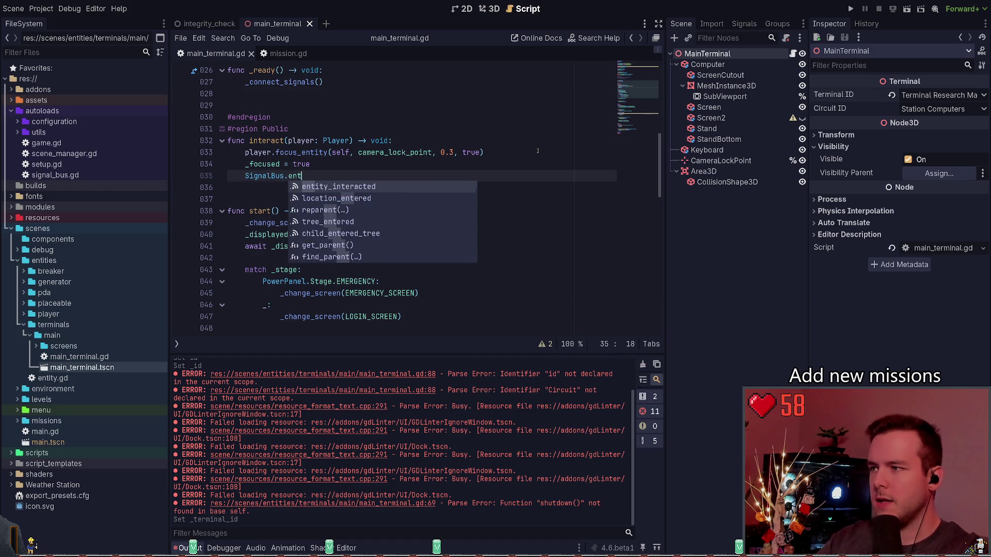
key(Return)
text(.e)
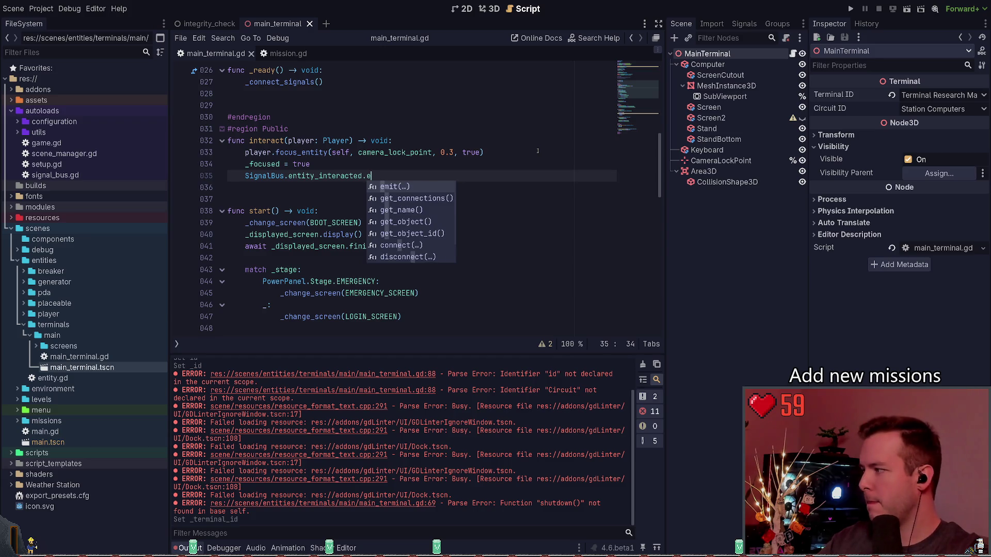
key(Return)
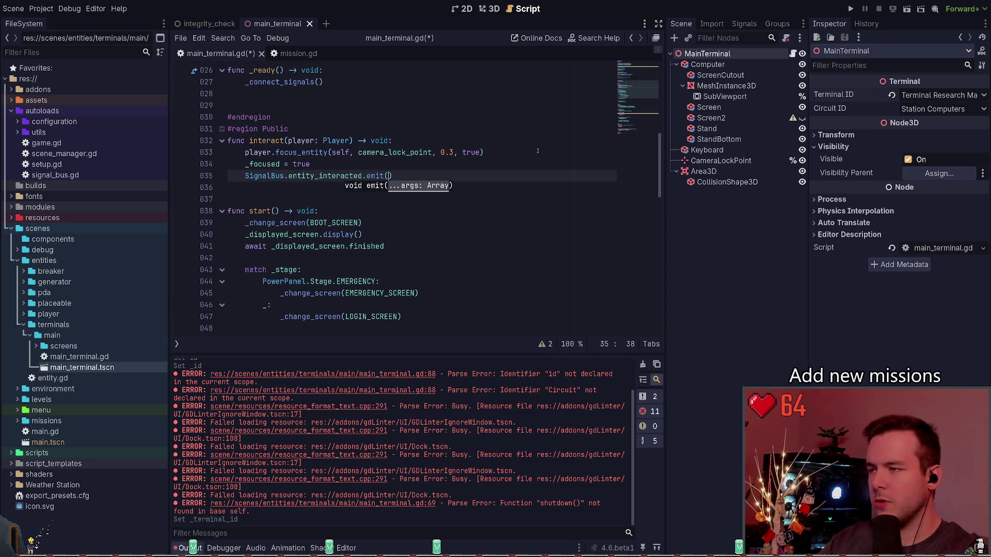
- Consult the Signal documentation for emit(), then return inside its empty parentheses
key(Left)
key(alt+F1)
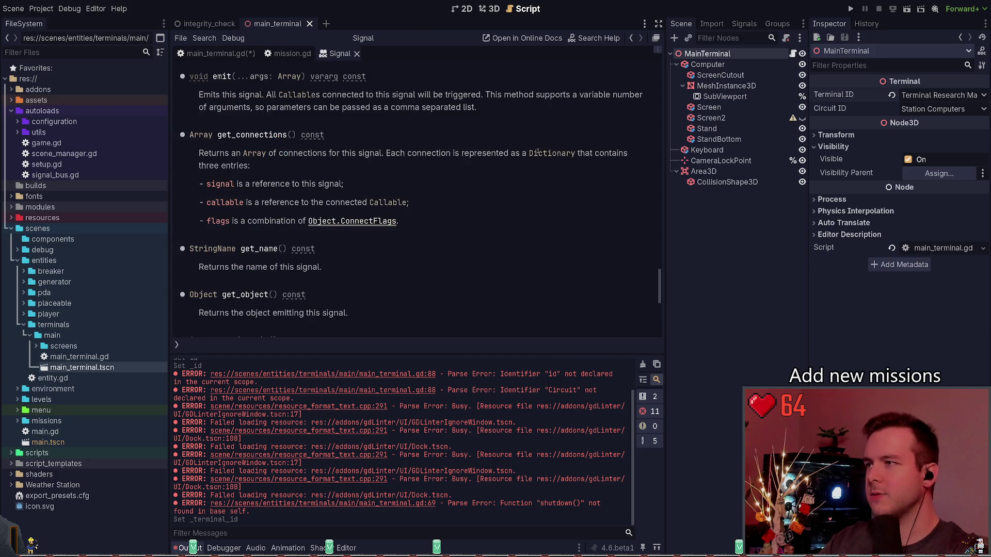
click(356, 53)
click(388, 176)
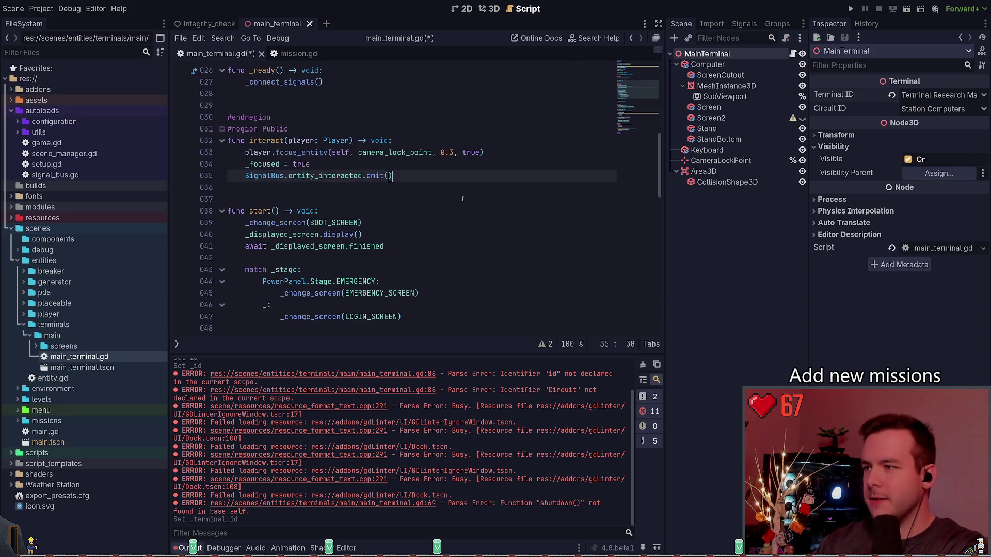
- Save main_terminal.gd with the new SignalBus.entity_interacted.emit() call
key(ctrl+s)
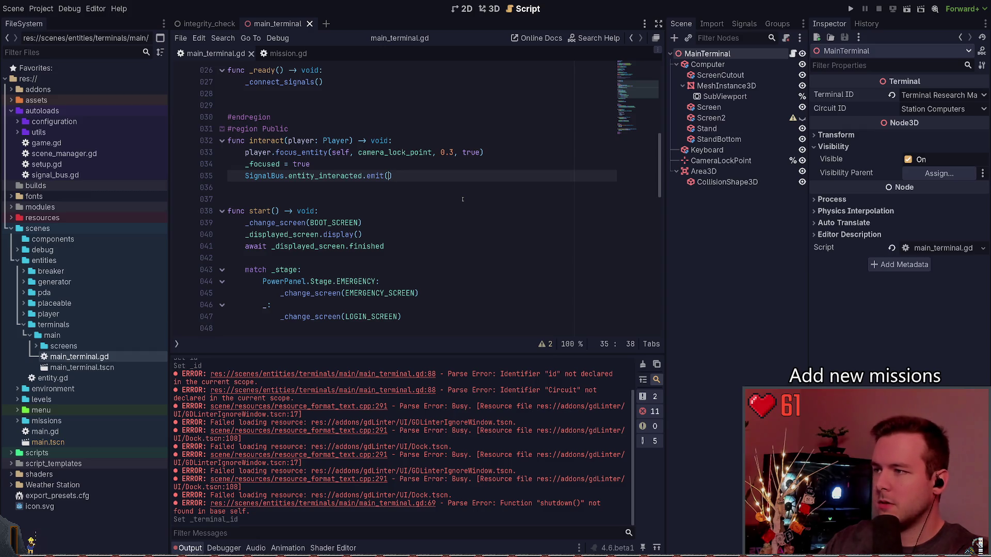
- Pass _terminal_id and ID.Interaction.USE to emit(), save, and run the game to test
text(ID.)
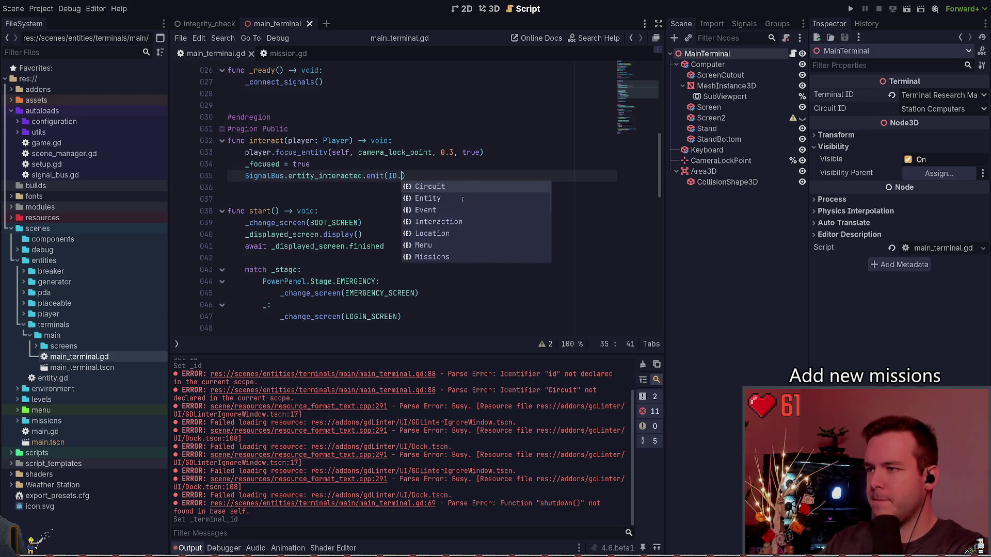
key(BackSpace)
key(BackSpace)
key(BackSpace)
text(_terminal_id, ID.)
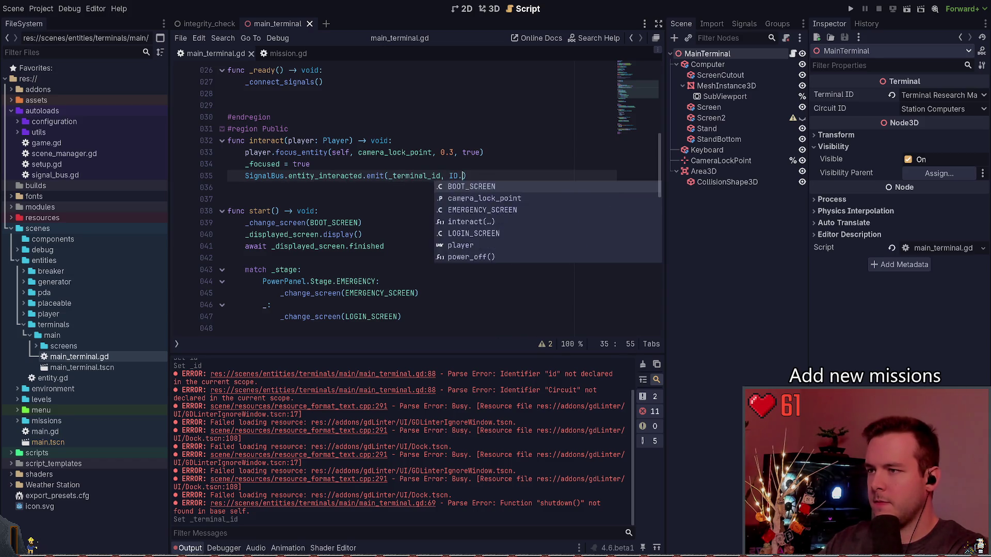
text(INter)
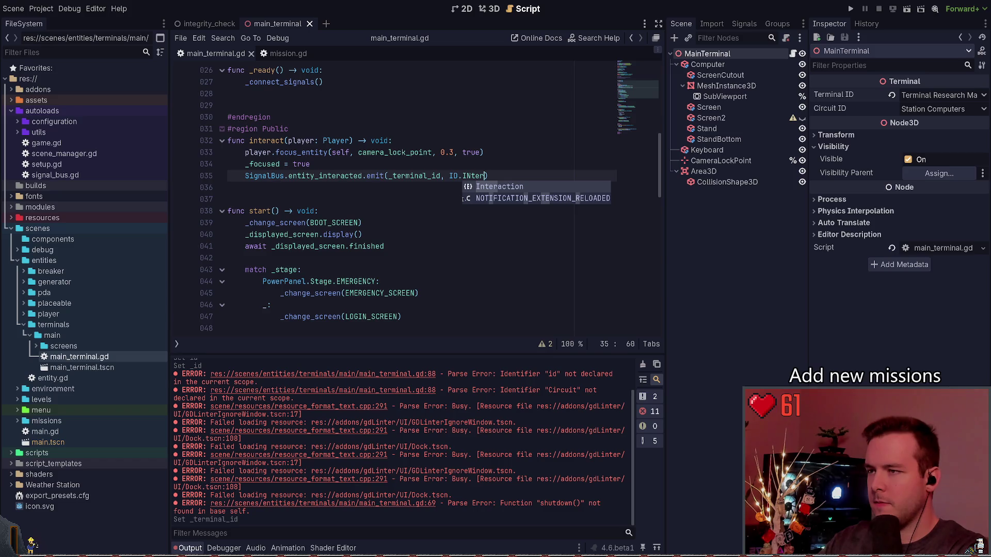
key(Return)
text(.)
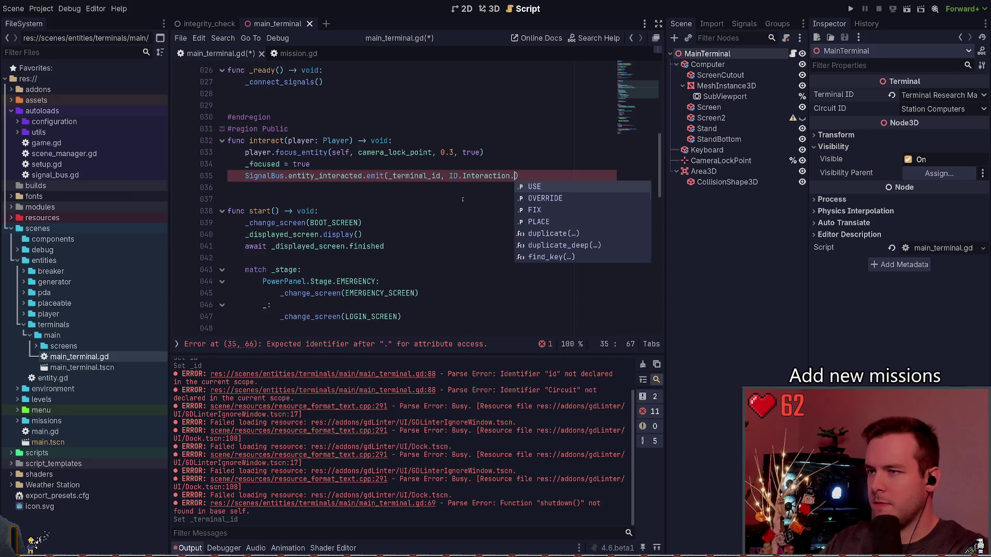
key(Return)
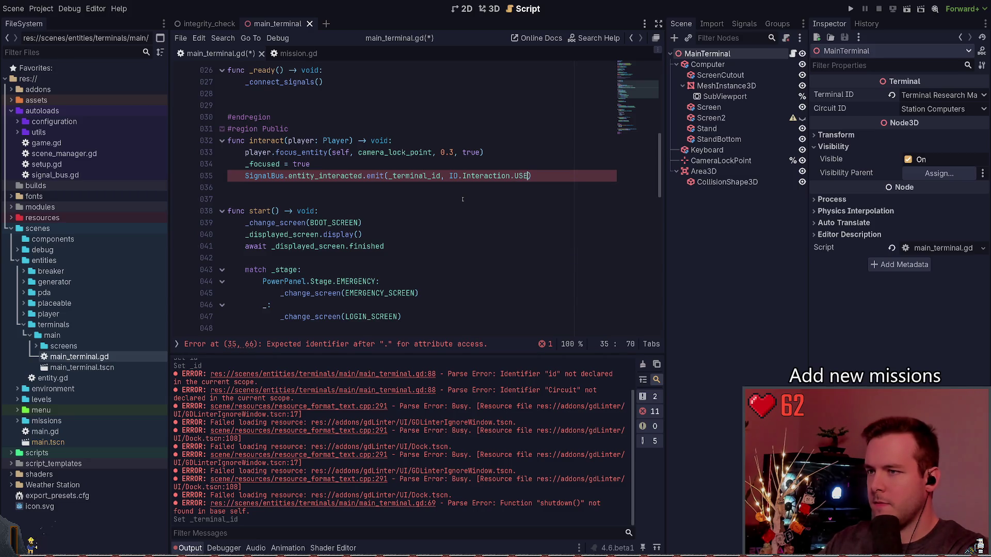
click(313, 176)
key(ctrl+s)
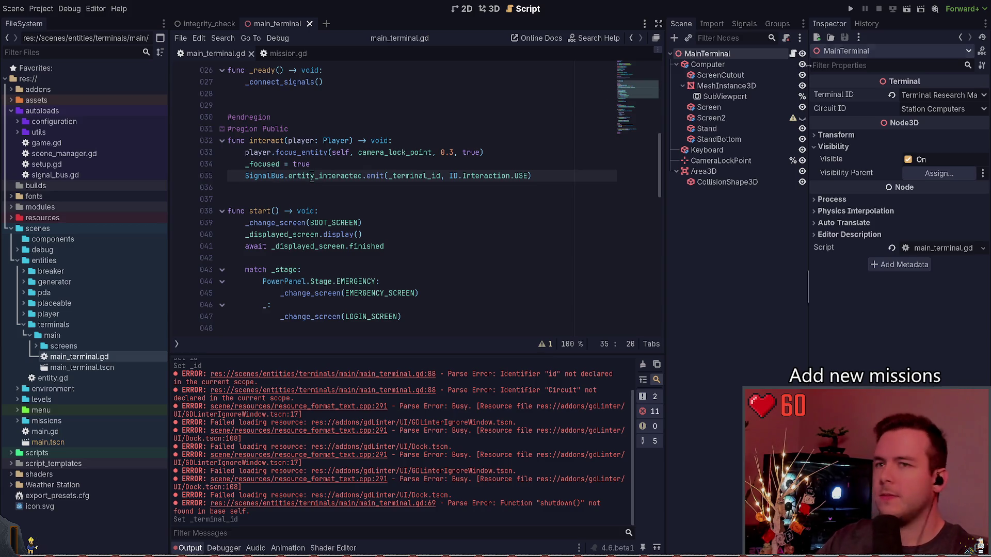
click(850, 9)
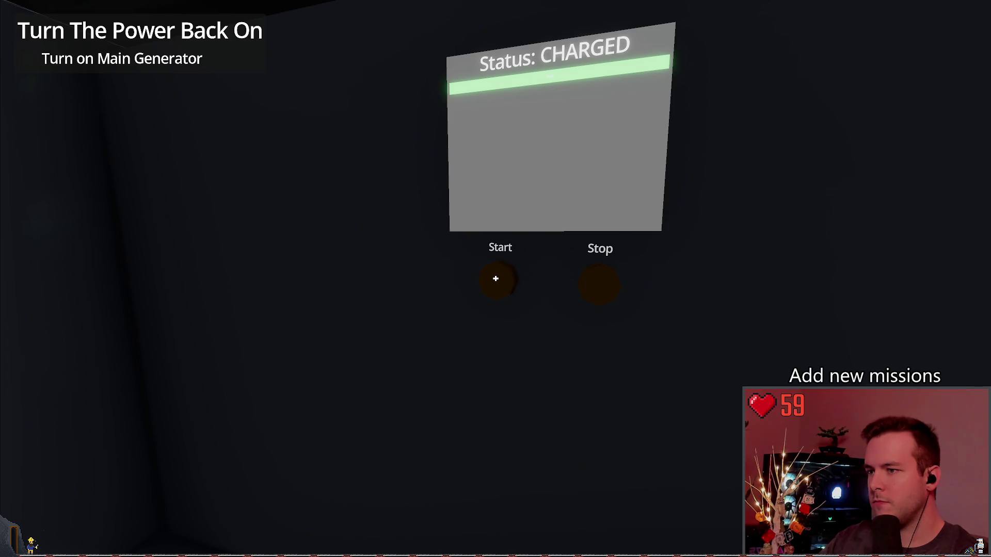
- Walk up to the generator panel, step back, then pause and resume the game
key(w)
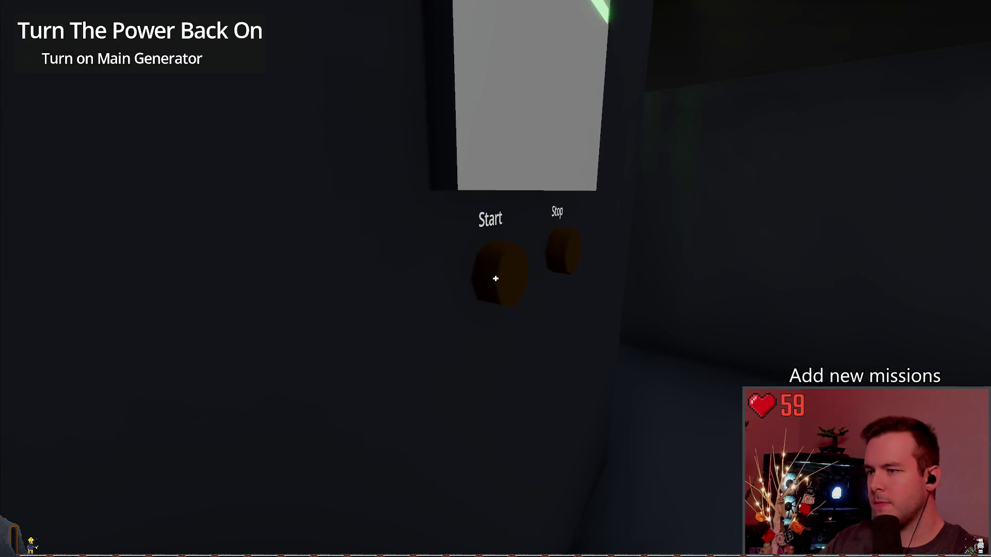
key(s)
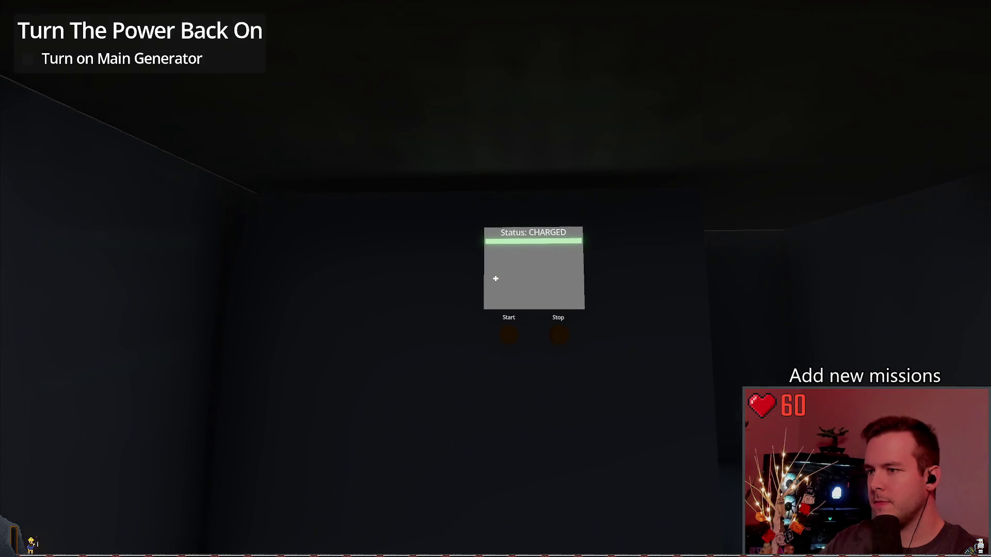
key(Escape)
click(95, 200)
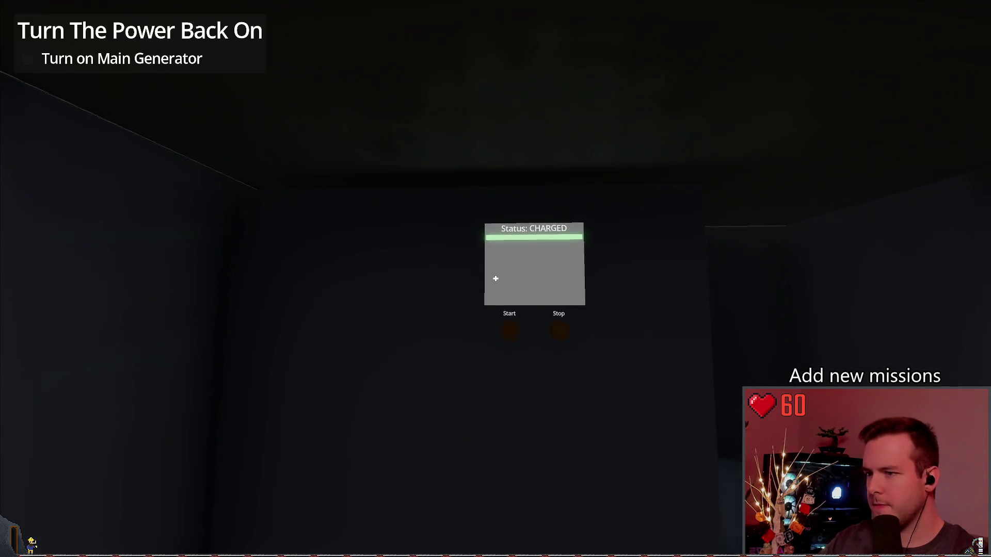
- Approach the power panel with the lever, save the game from the pause menu, and resume
key(w)
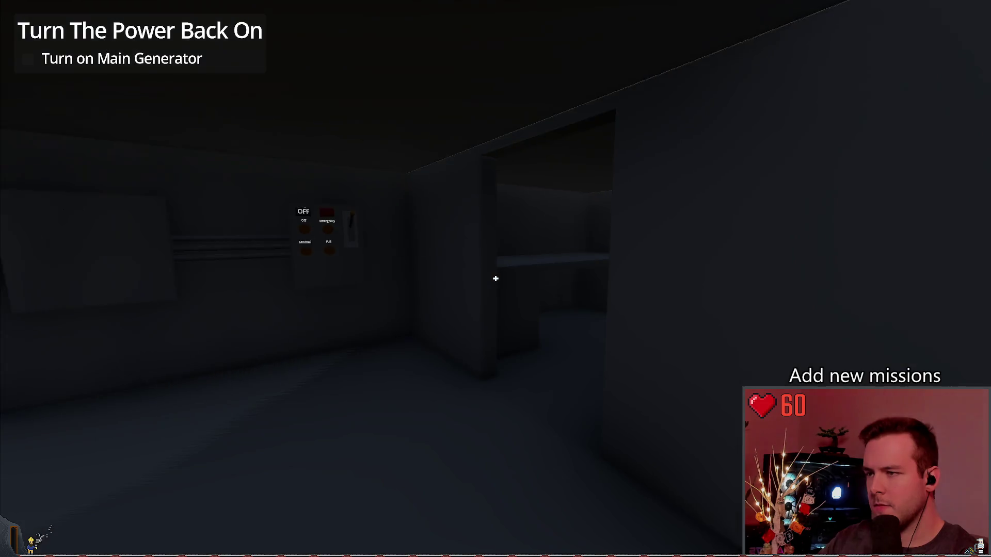
key(w)
key(w)
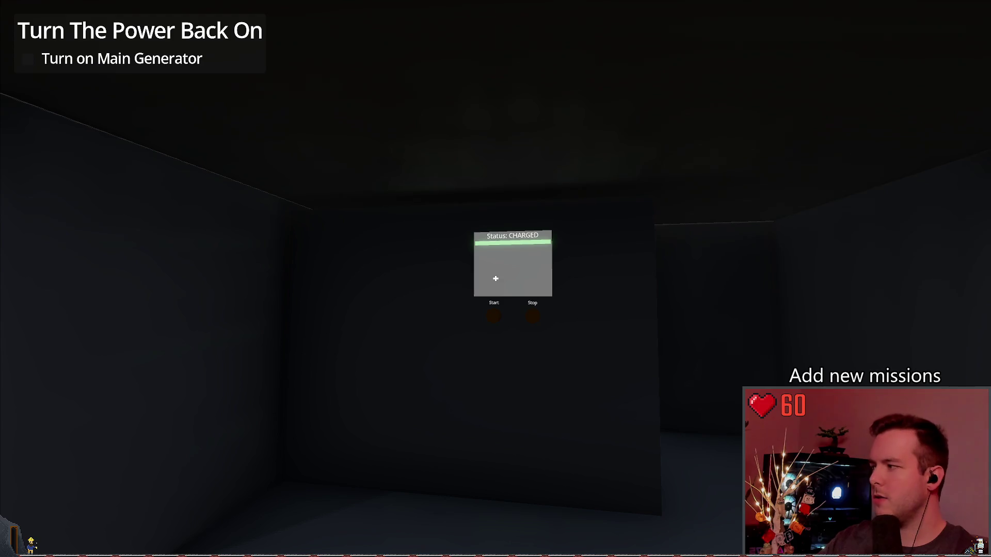
key(Escape)
click(92, 231)
click(411, 440)
key(Escape)
key(Escape)
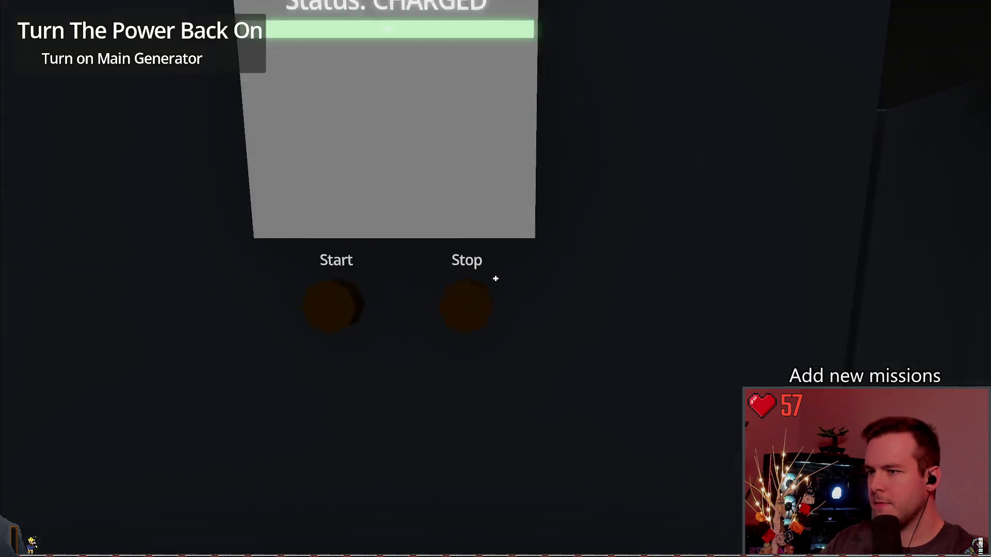
- Walk back near the generator panel, then Dev Quit from the pause menu to the editor
key(s)
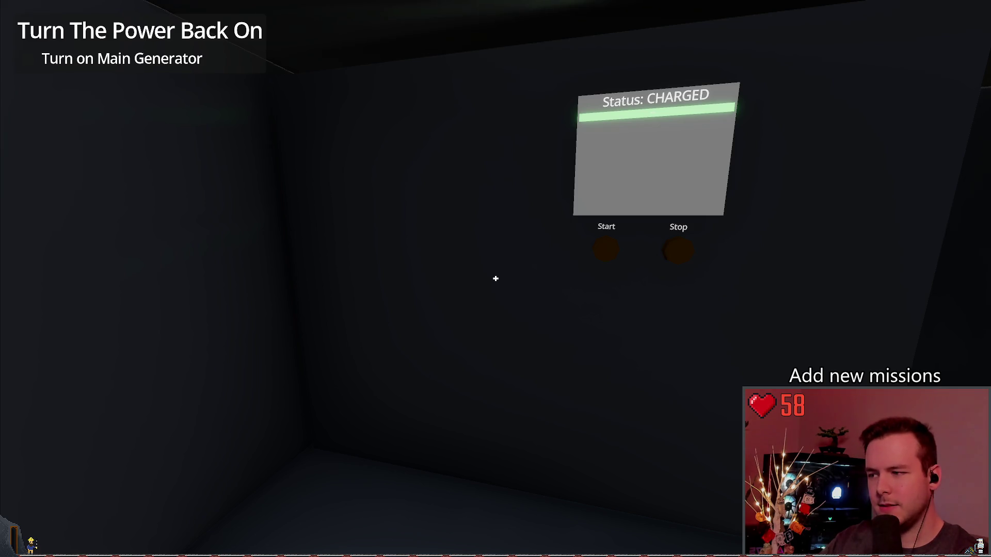
mouse_move(496, 278)
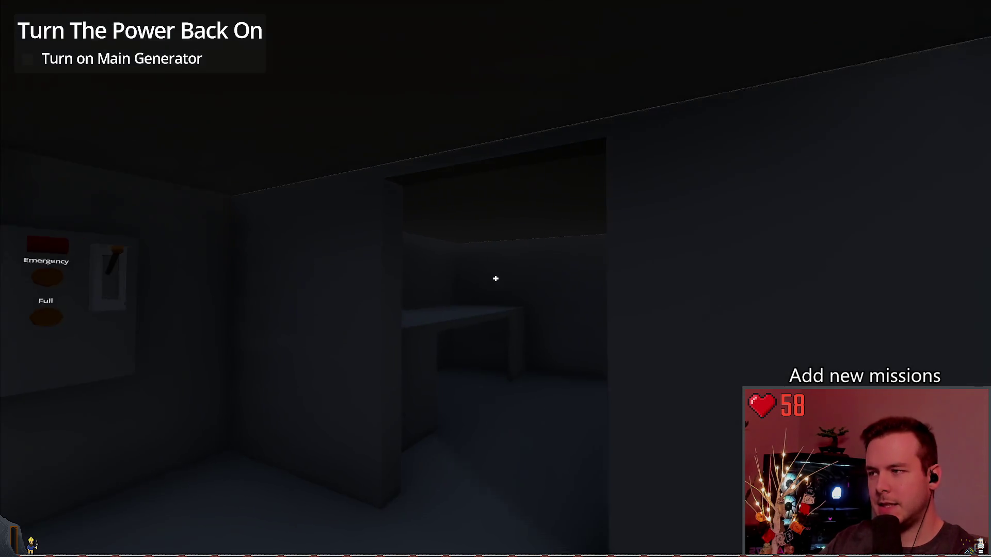
key(w)
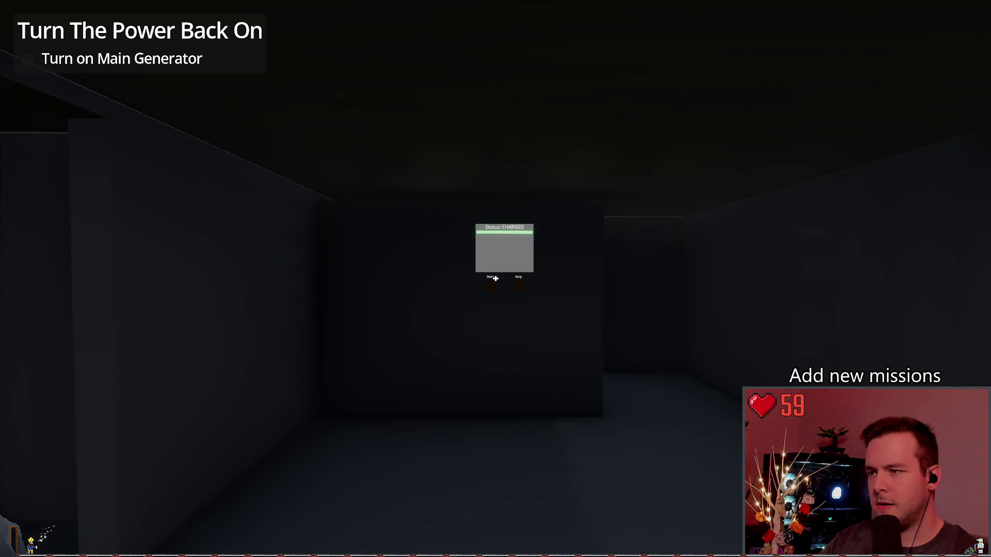
key(w)
key(Escape)
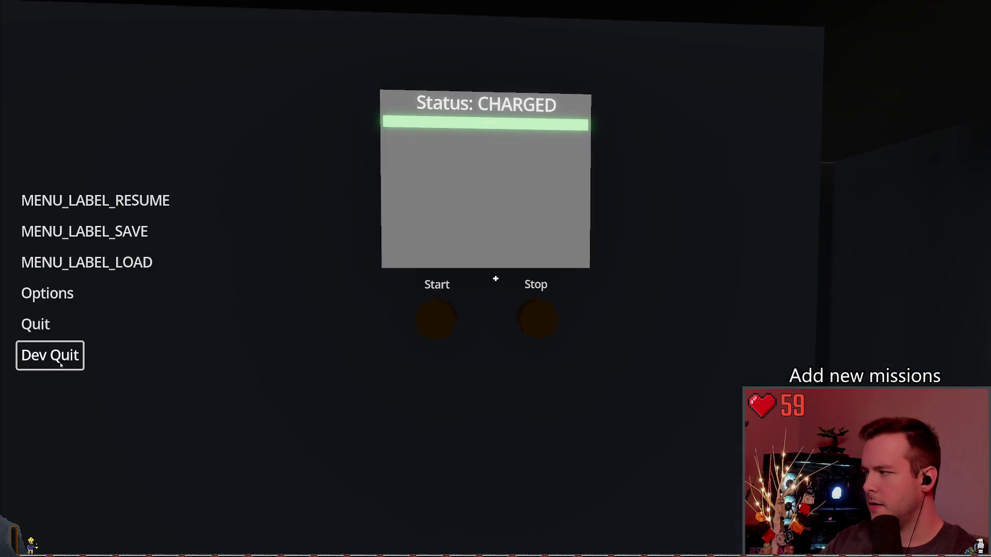
click(50, 355)
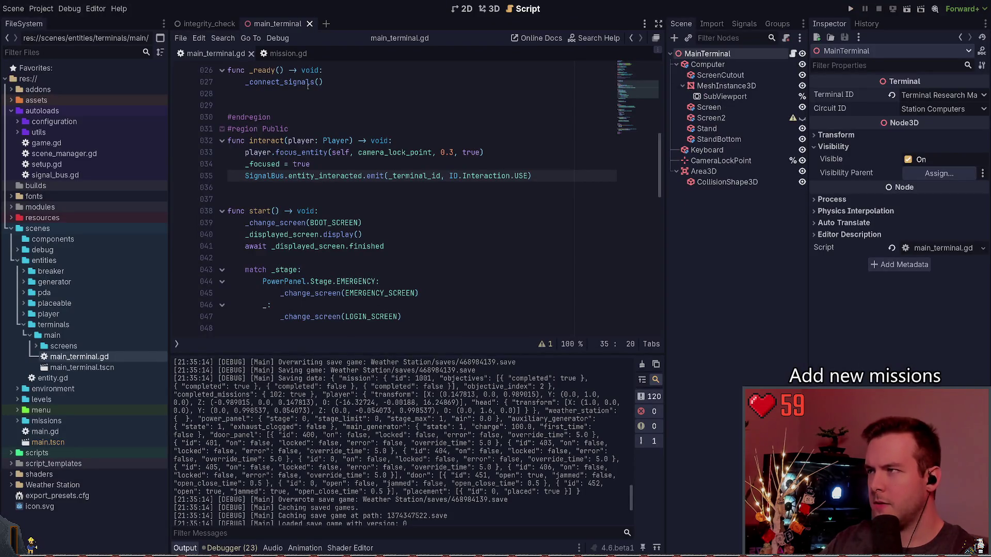
- Open the mission.gd script and scroll through its code
click(270, 53)
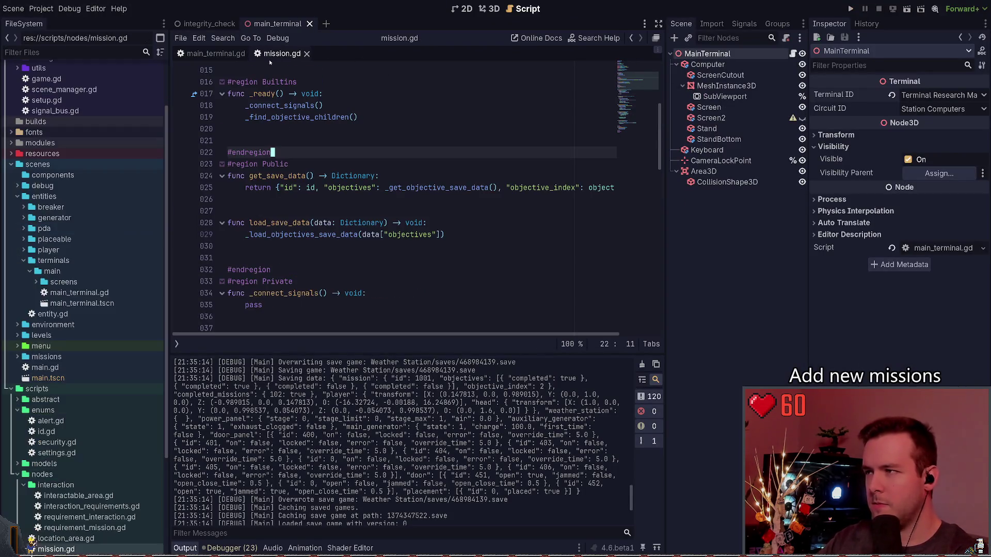
scroll(475, 253, down, 7)
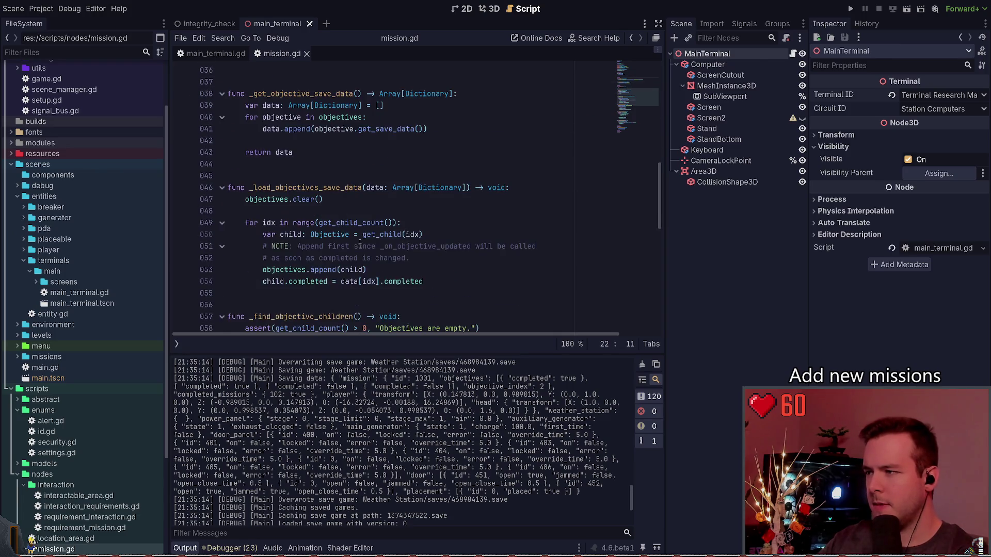
scroll(389, 222, down, 7)
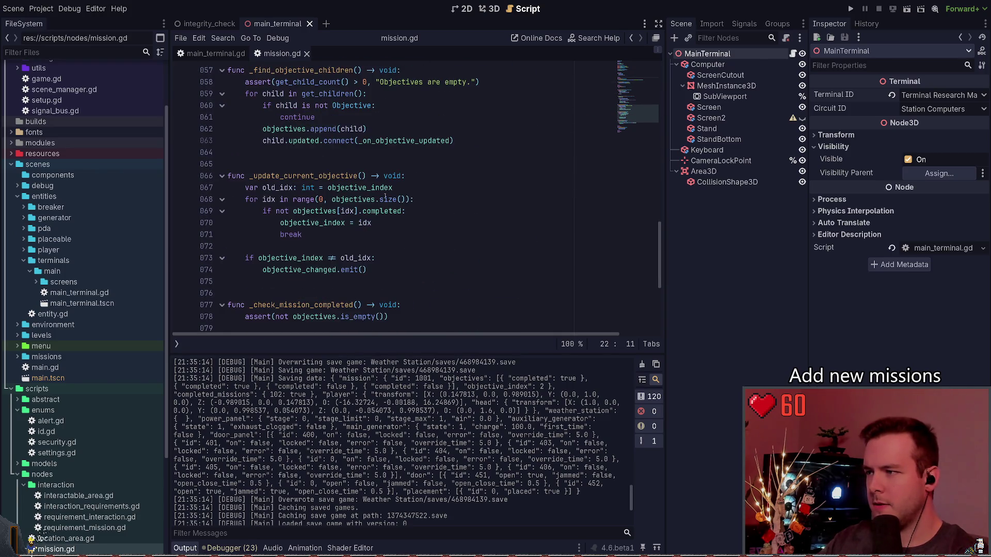
scroll(387, 196, down, 2)
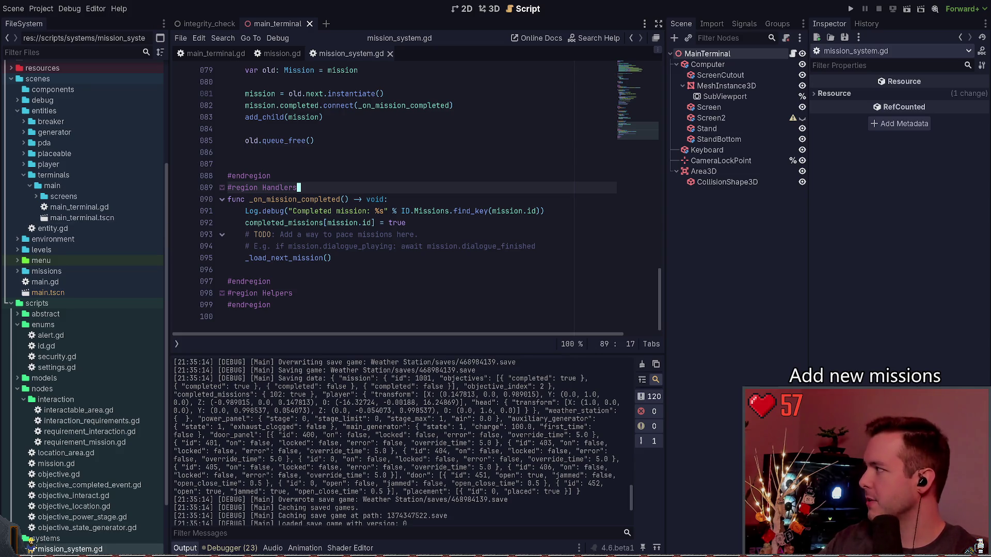
- Open mission_system.gd and select the value true in completed_missions[mission.id] on line 92
click(359, 169)
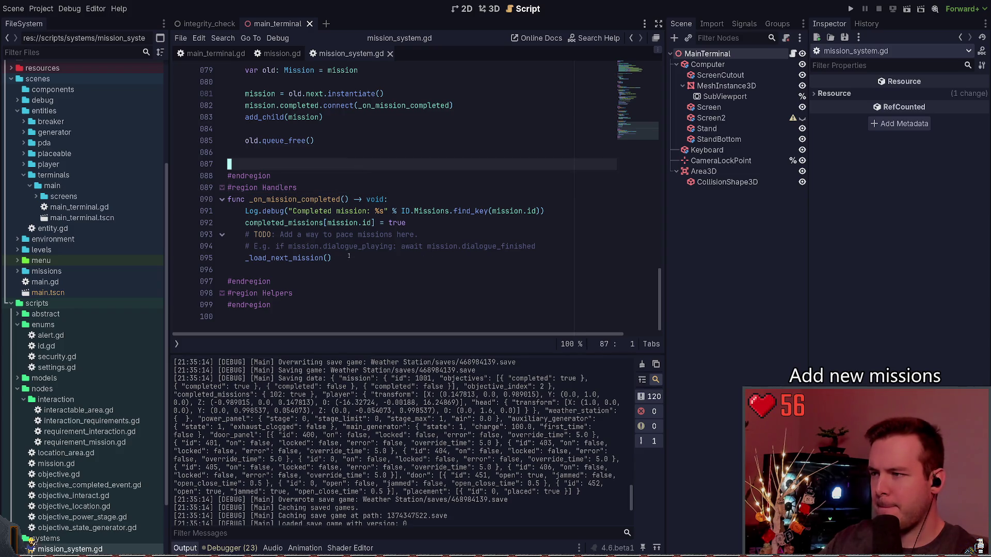
click(424, 223)
triple_click(261, 223)
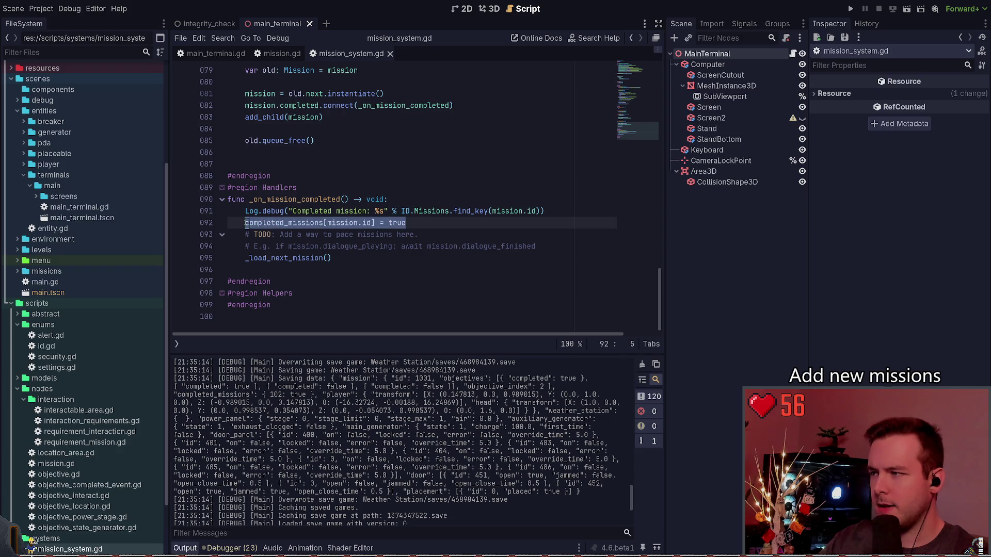
drag(407, 223, 247, 223)
click(397, 223)
double_click(397, 223)
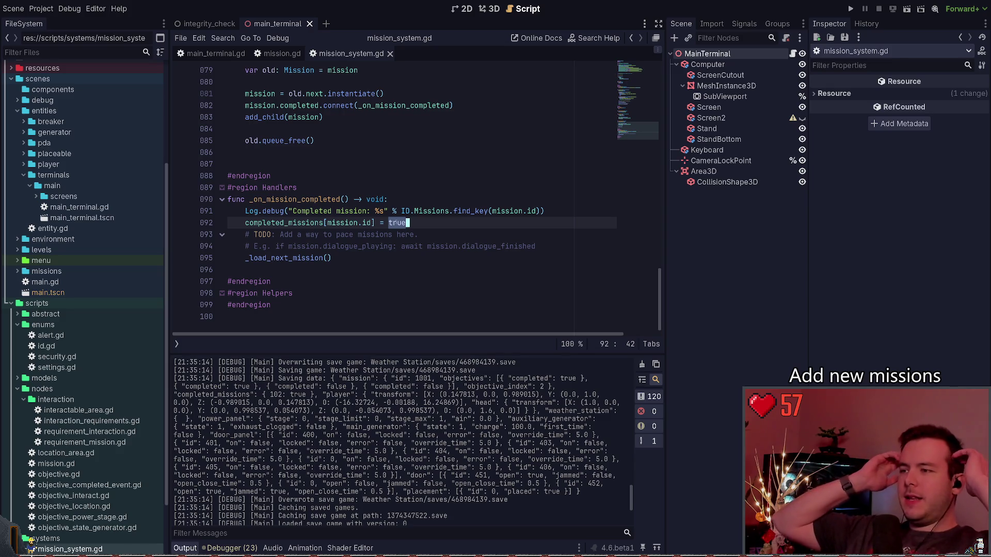